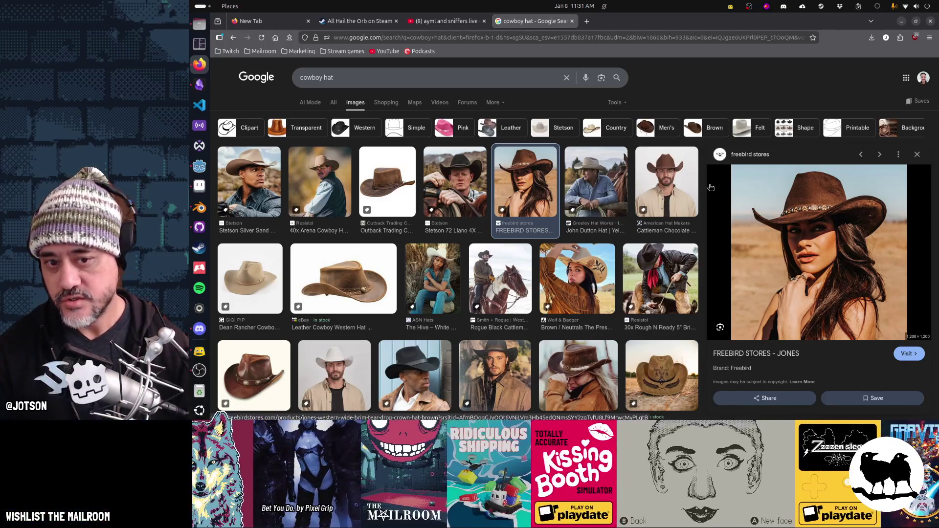
Step: Switch from the cowboy hat image results to the Blender window showing the beret model
key(alt+Tab)
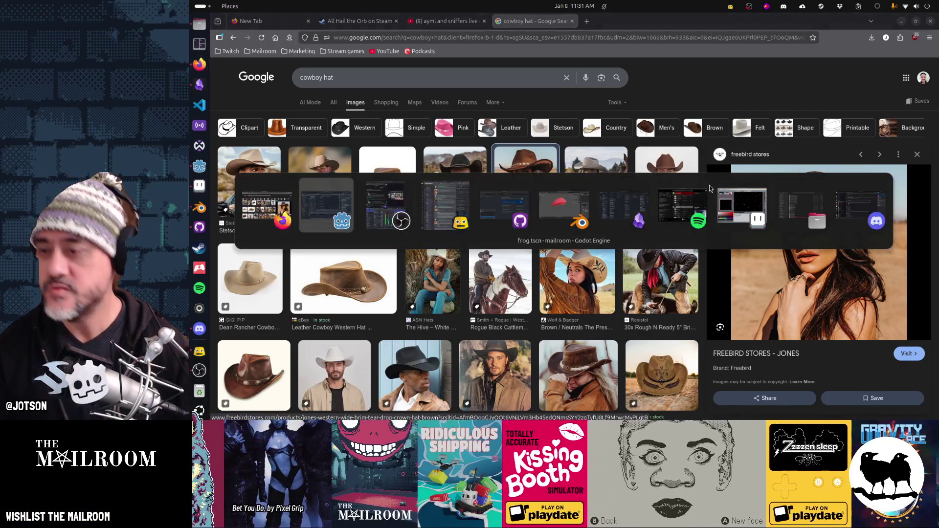
key(alt+Tab)
key(alt+Tab)
key(alt+Tab)
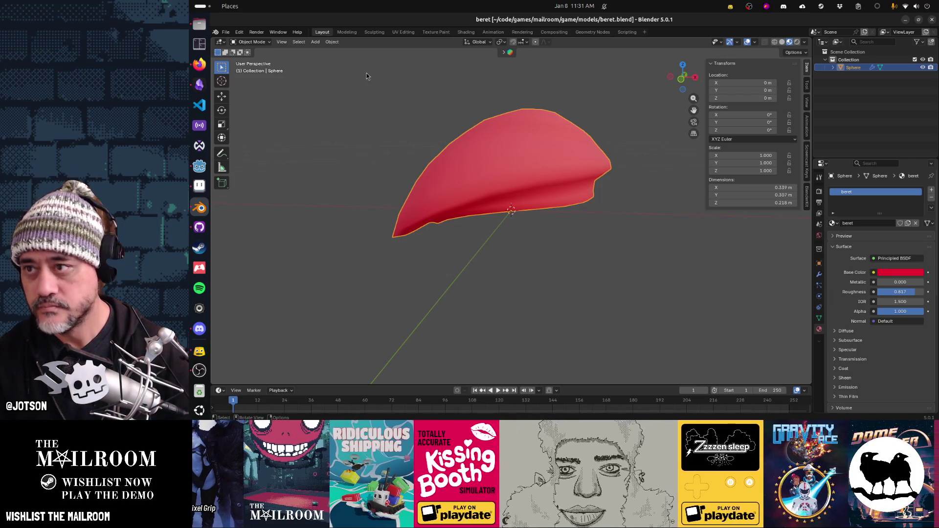
Step: Close the Aseprite window
key(super)
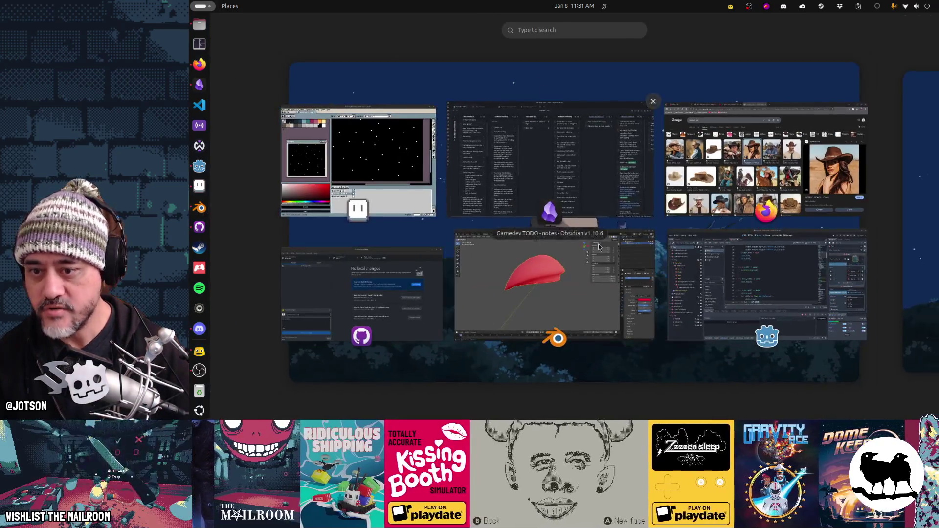
click(558, 276)
key(super)
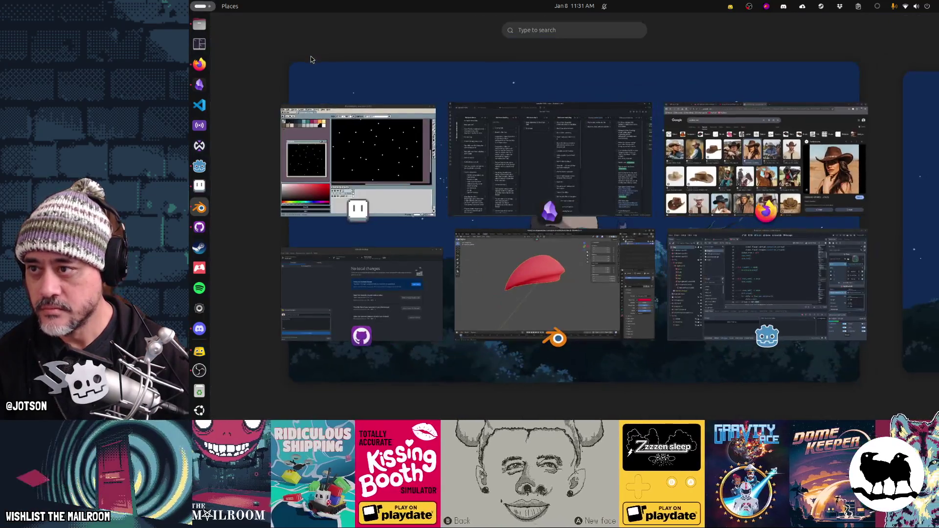
click(441, 109)
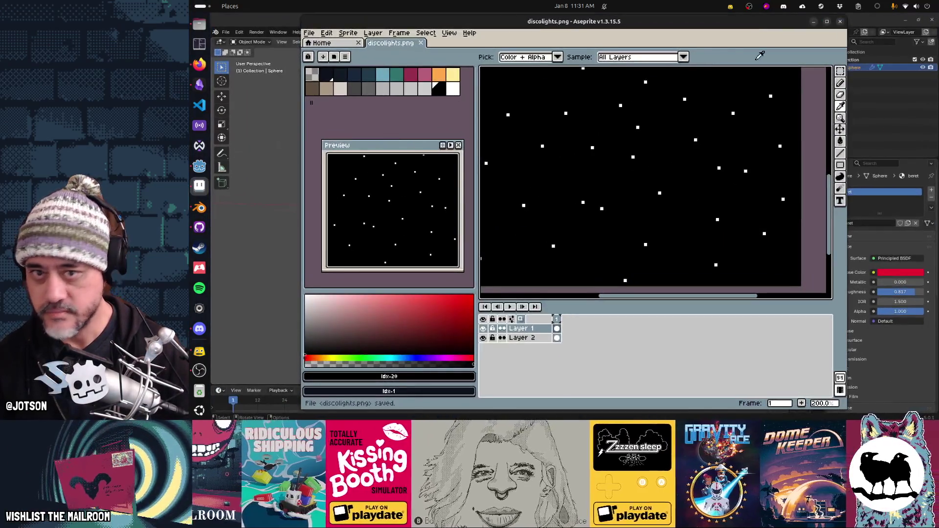
click(840, 22)
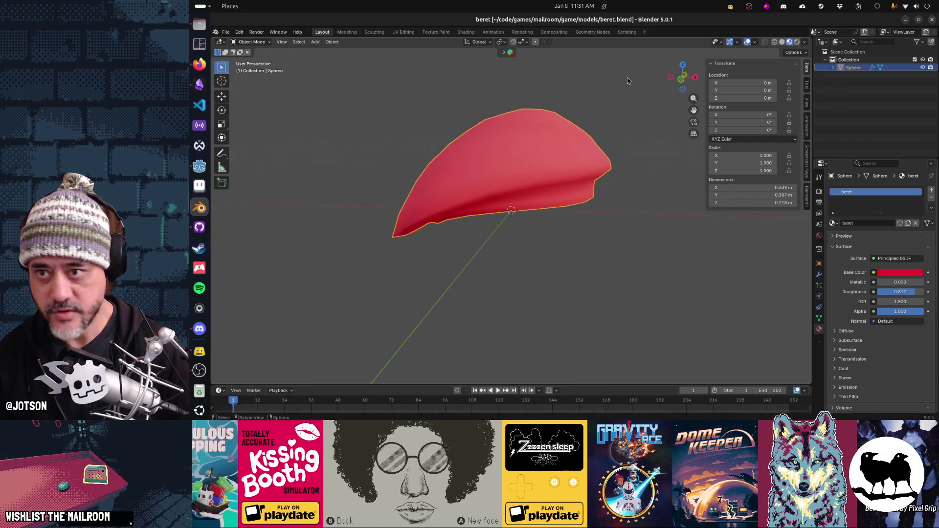
Step: Force-quit Blender with 'pkill blender' and relaunch it from the Activities search
key(alt+F2)
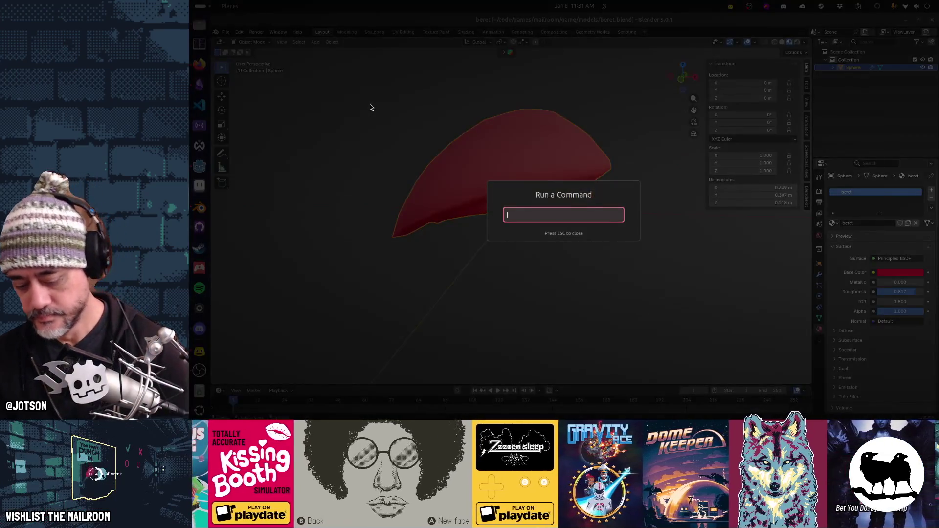
text(pkill blender)
key(Return)
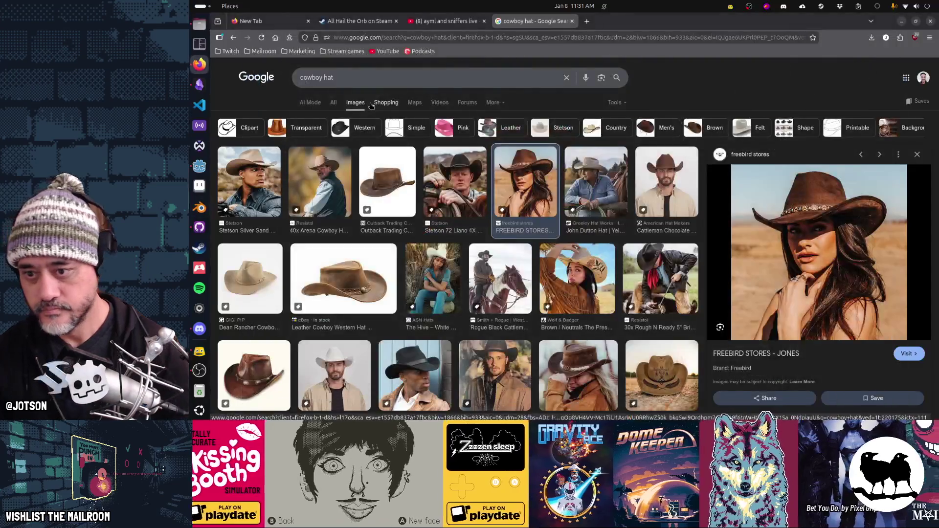
key(super)
text(blender)
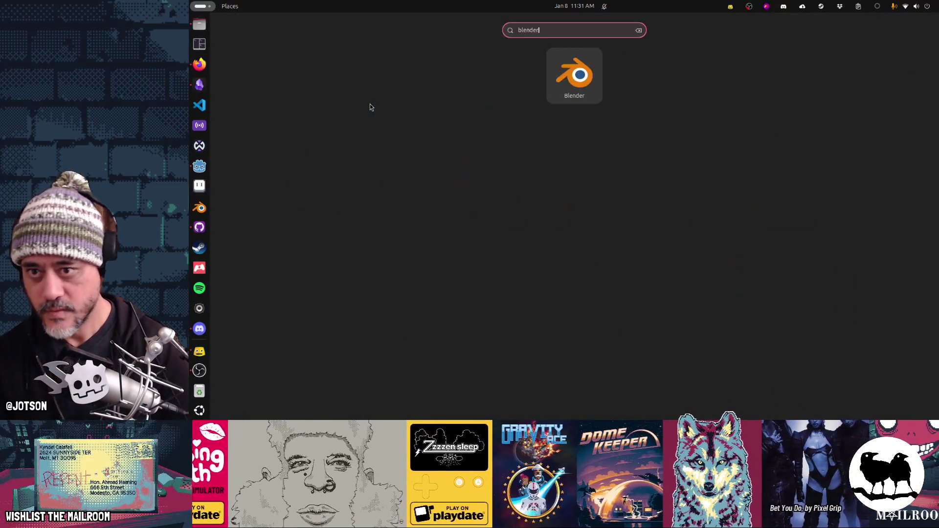
key(Return)
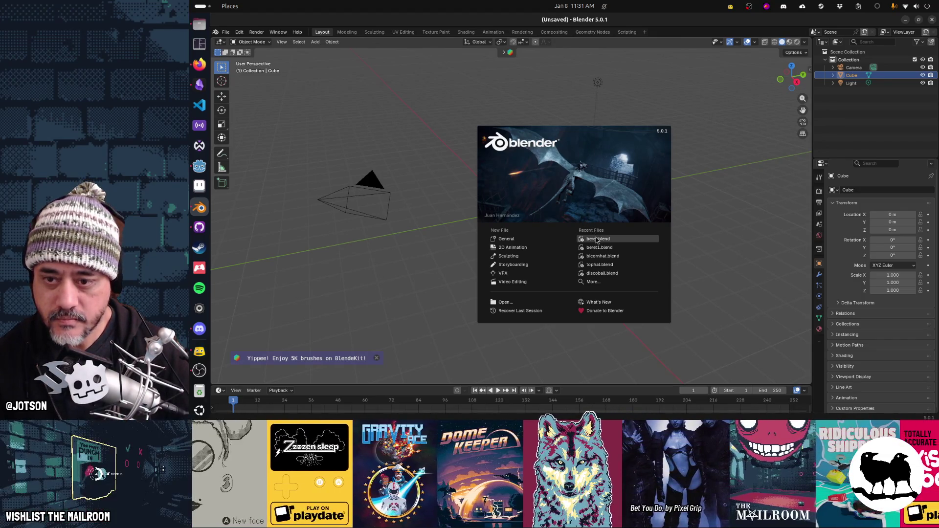
Step: Keep the new General scene, delete the default camera, cube and light, and open Save As
click(515, 240)
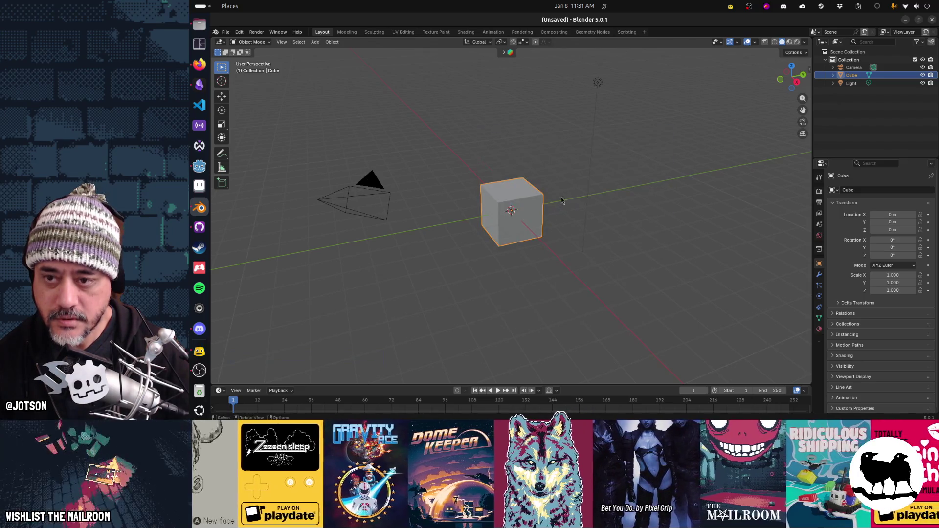
drag(362, 63, 698, 296)
key(Delete)
key(ctrl+s)
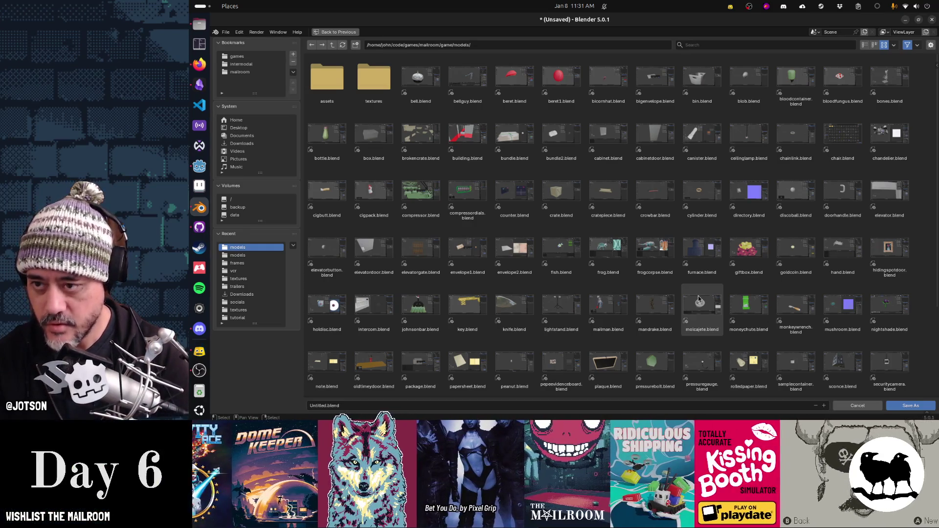
Step: Name the file cowboyhat.blend and save it in the game's models folder
click(527, 405)
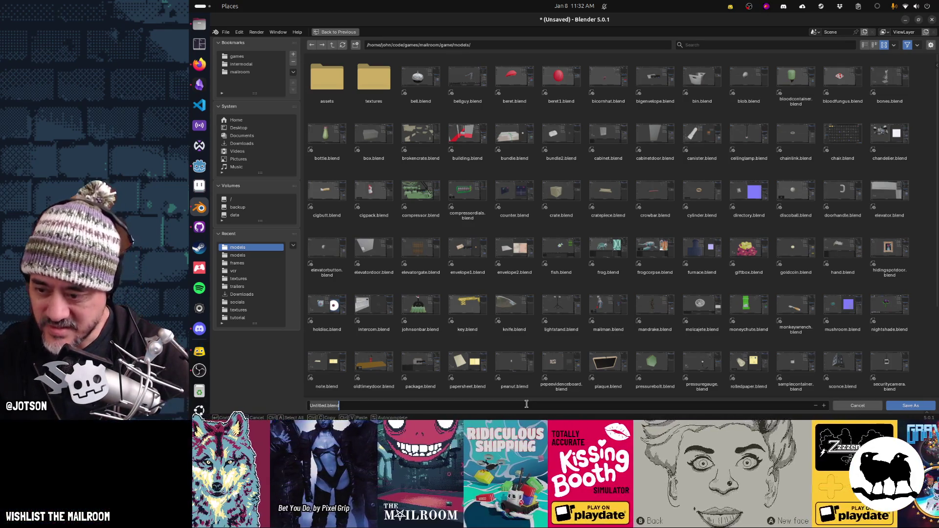
text(cowboyhat)
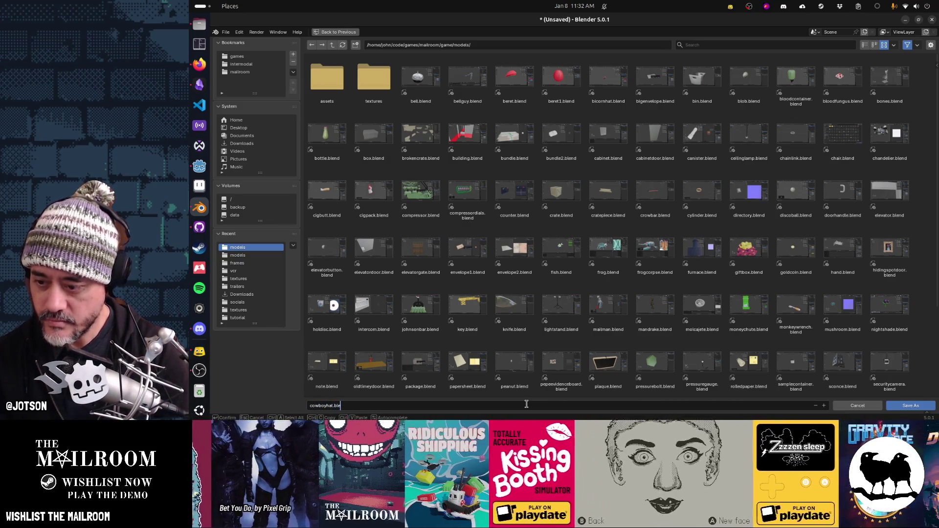
key(Return)
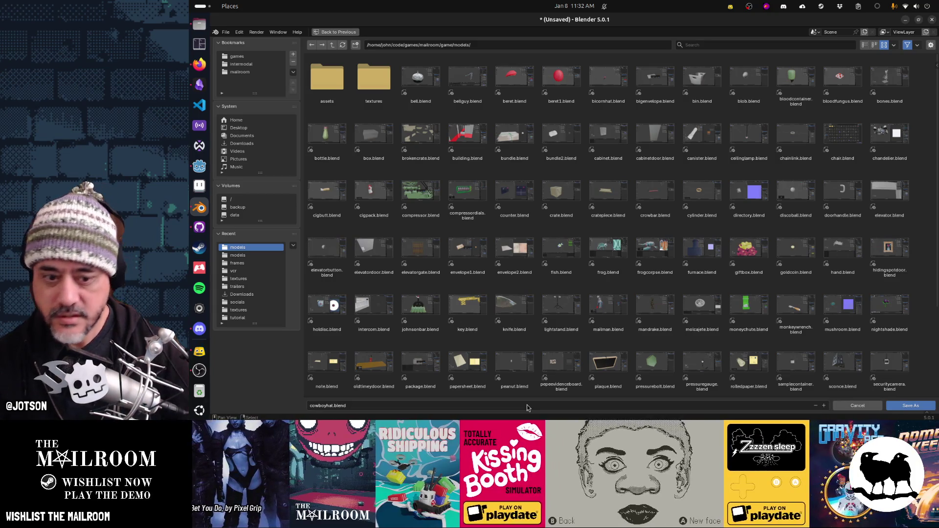
key(Return)
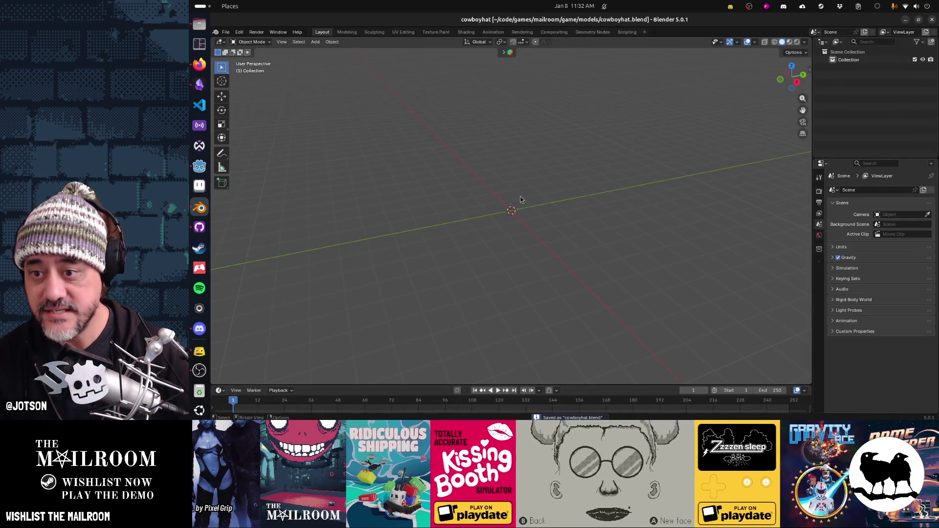
Step: Add a cylinder mesh at the origin
key(shift+a)
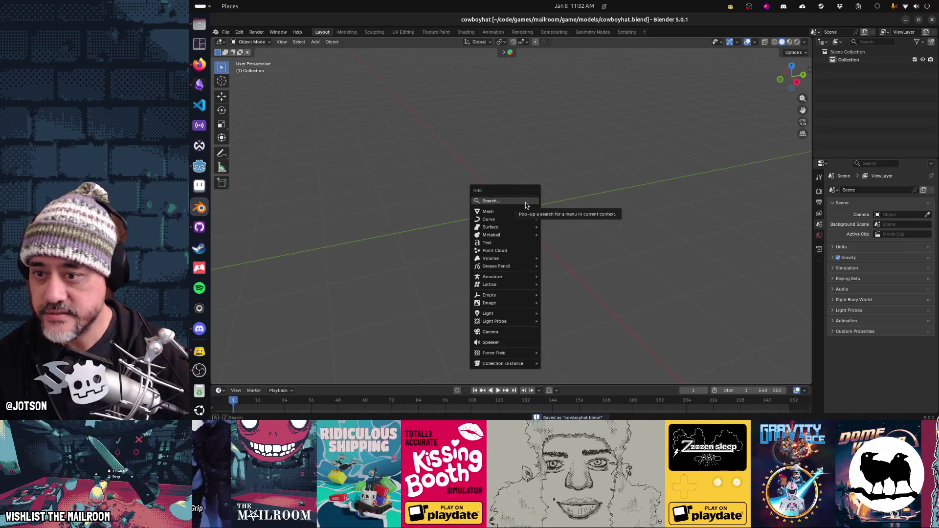
mouse_move(514, 211)
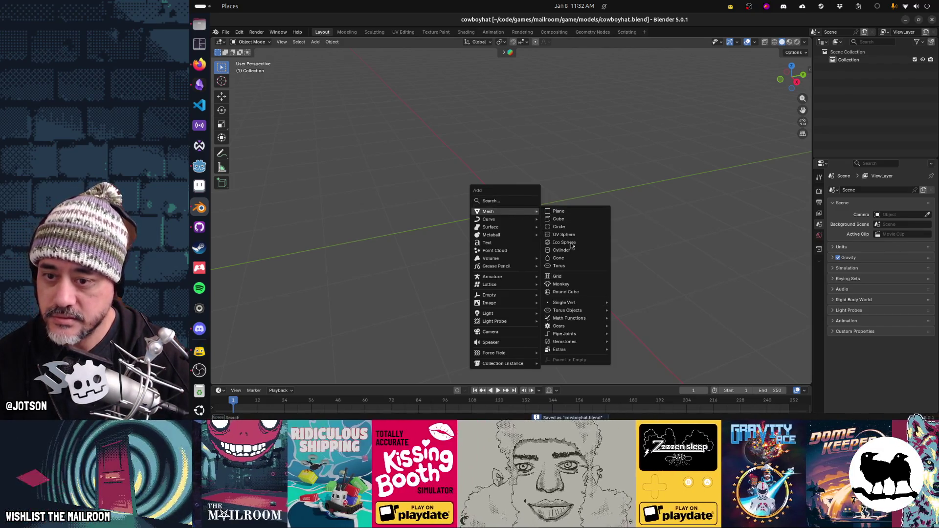
click(567, 251)
drag(571, 308, 596, 303)
Step: Extrude the cylinder's bottom edge ring and scale it outward into a wide brim
key(Tab)
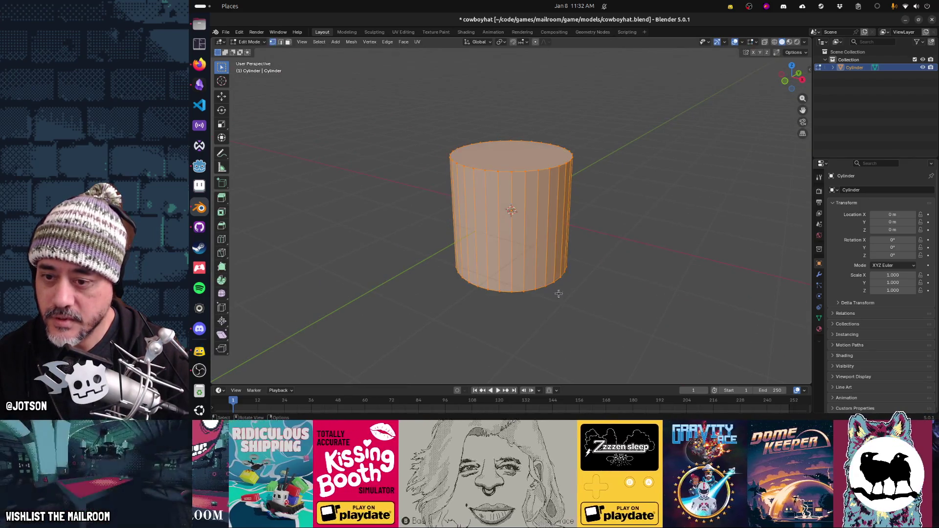
alt+click(553, 286)
key(e)
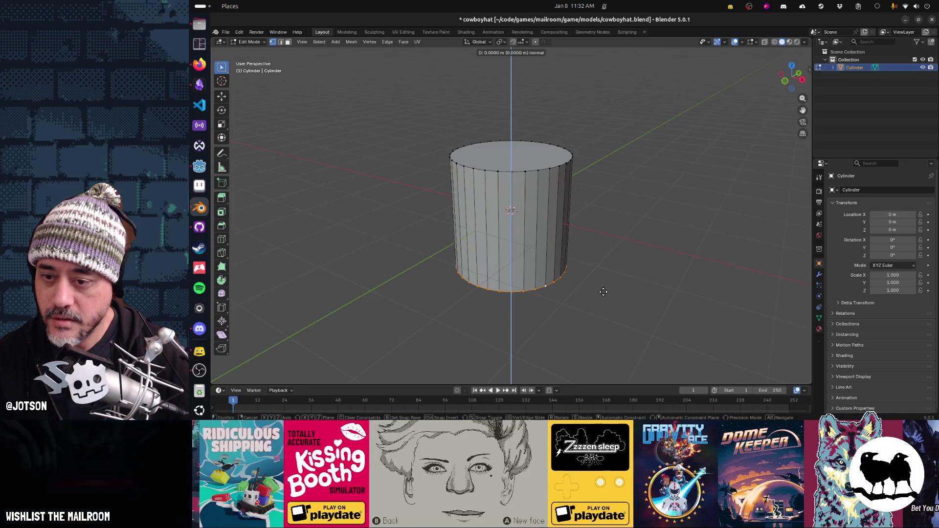
key(s)
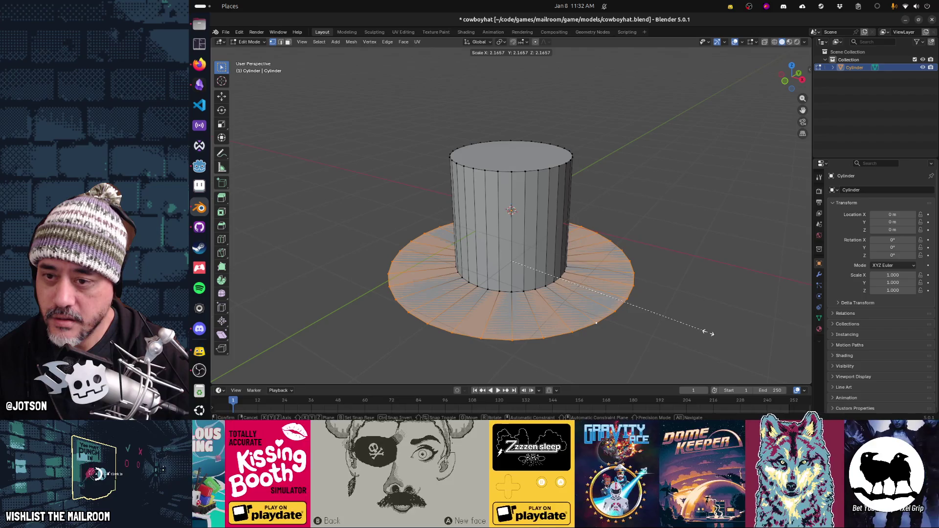
click(708, 333)
Step: Move the cylinder's top rim loop down along Z for a shorter crown
alt+click(516, 168)
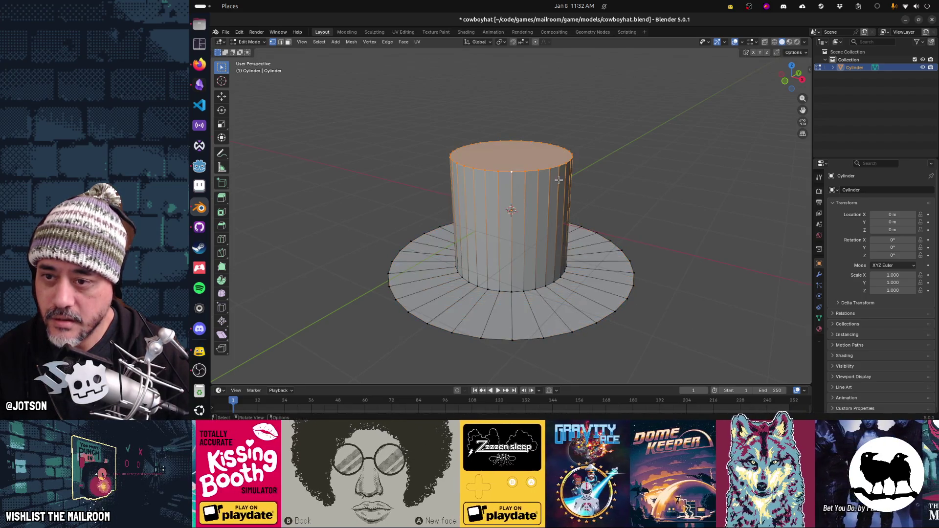
key(g)
key(z)
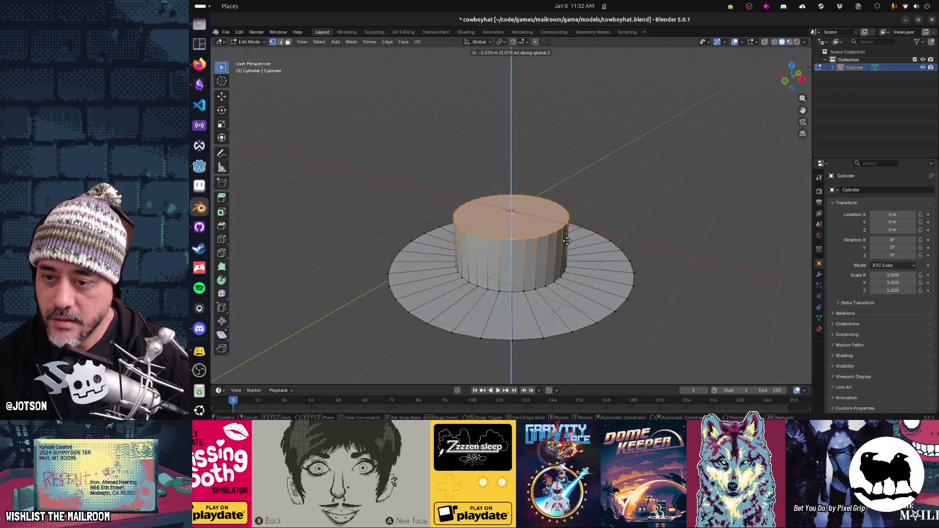
click(566, 241)
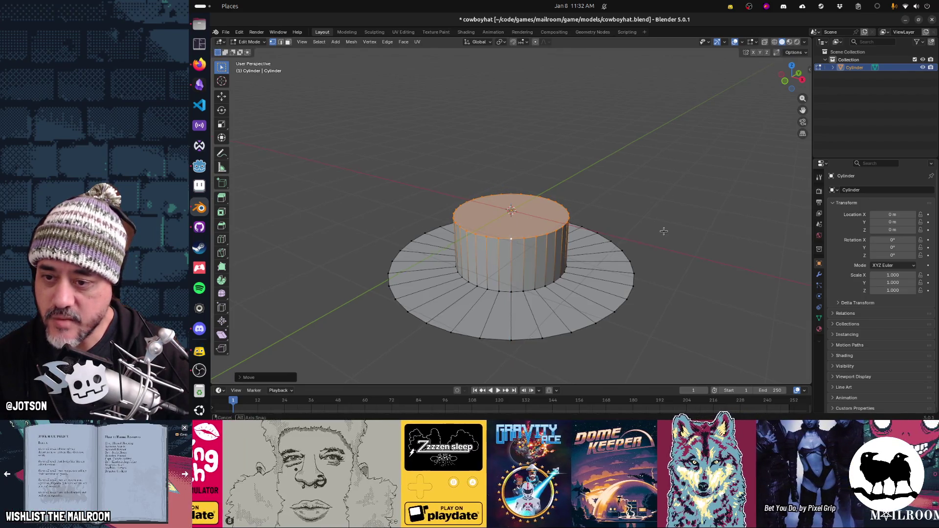
scroll(561, 225, up, 2)
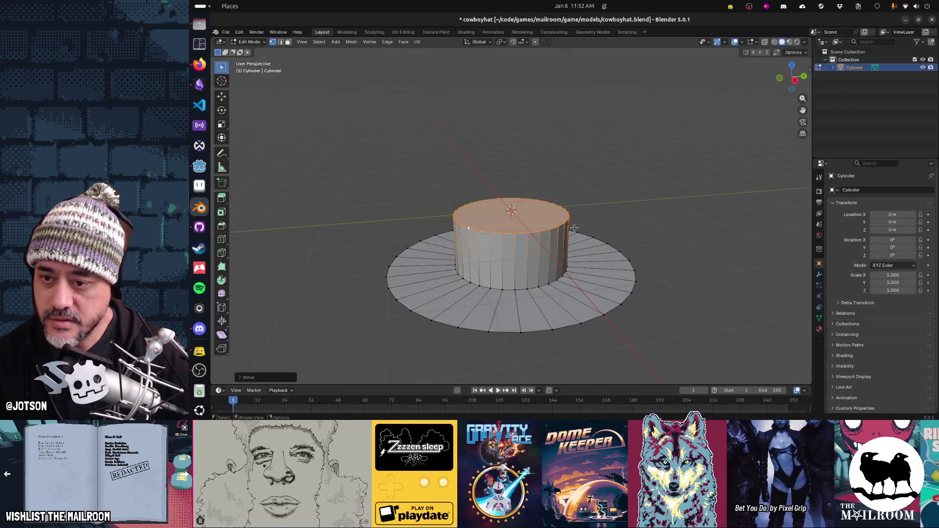
Step: Delete the cylinder's top face and fill the open top with a grid fill
key(x)
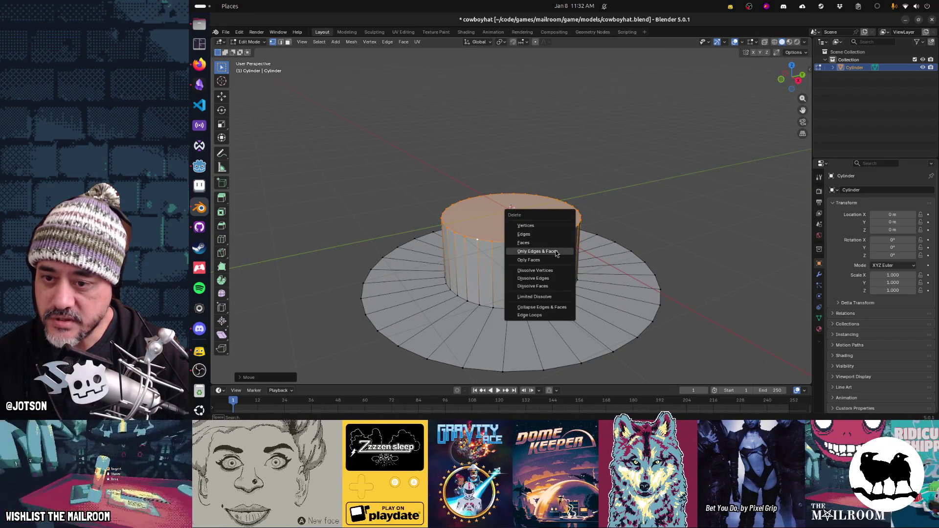
click(554, 258)
alt+click(540, 241)
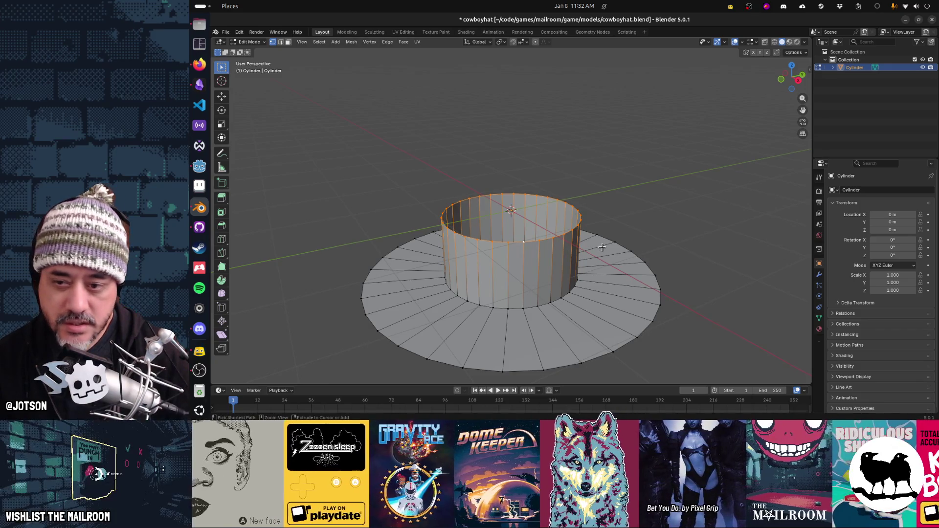
key(ctrl+f)
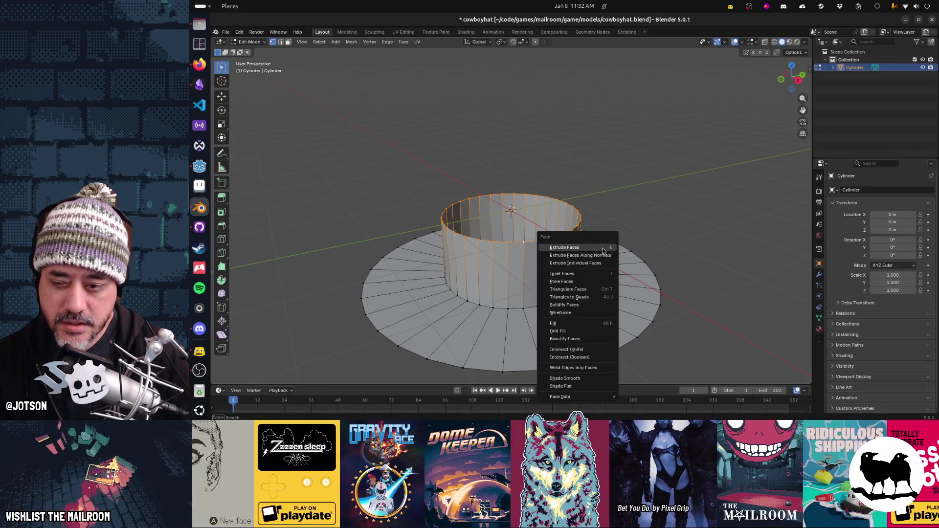
click(596, 331)
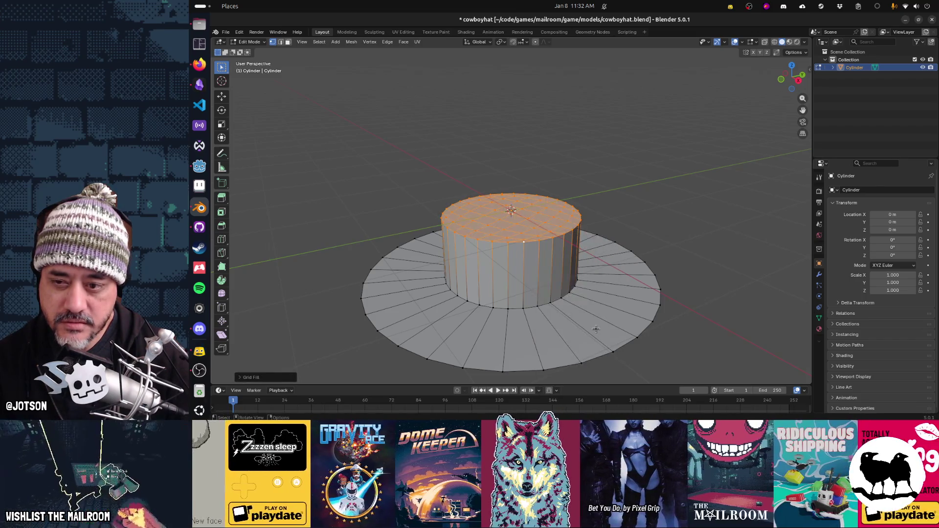
mouse_move(595, 275)
mouse_down()
mouse_move(631, 266)
mouse_move(619, 289)
mouse_move(568, 279)
mouse_up()
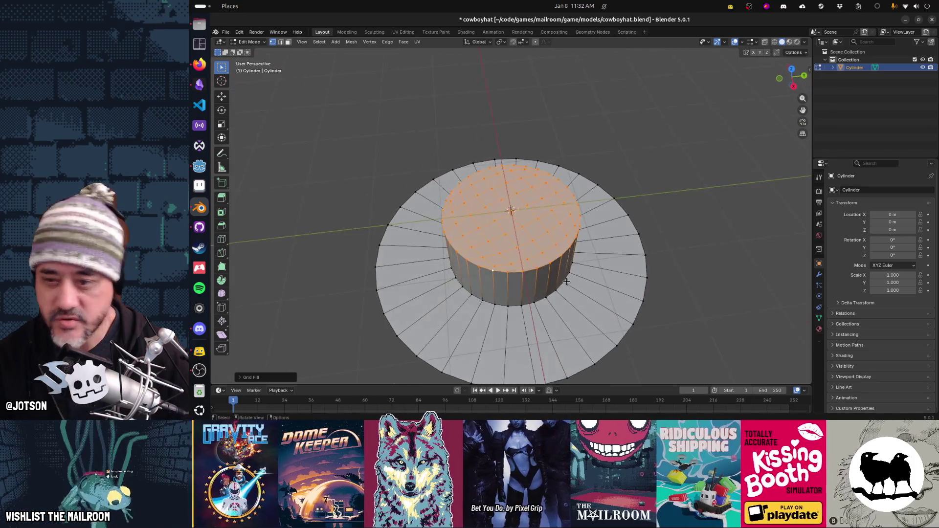
Step: Delete the top cap, extrude and shrink the inner ring, and merge it at center
key(x)
key(f)
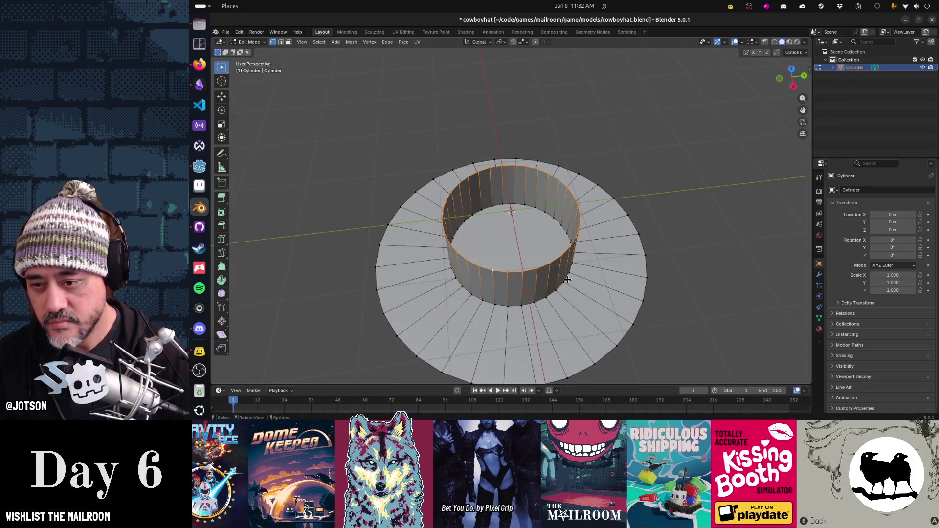
key(e)
key(s)
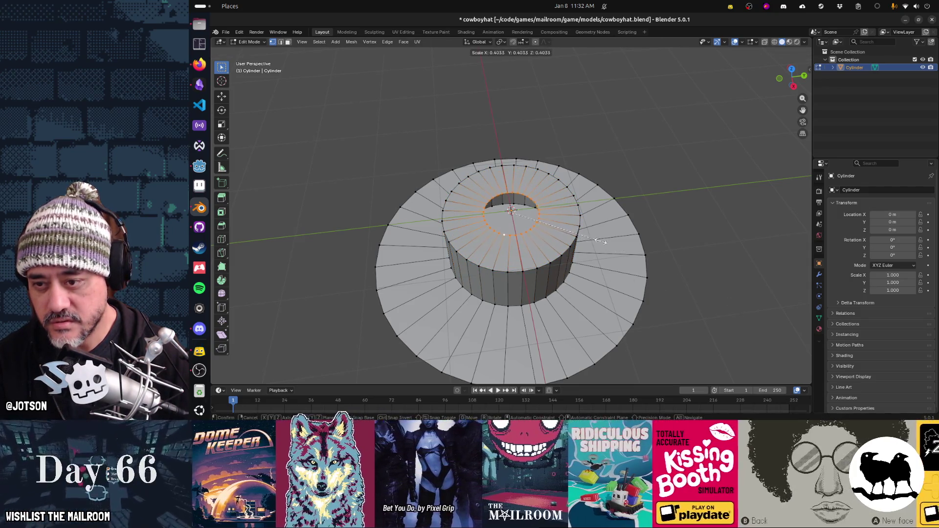
click(600, 241)
key(m)
click(600, 242)
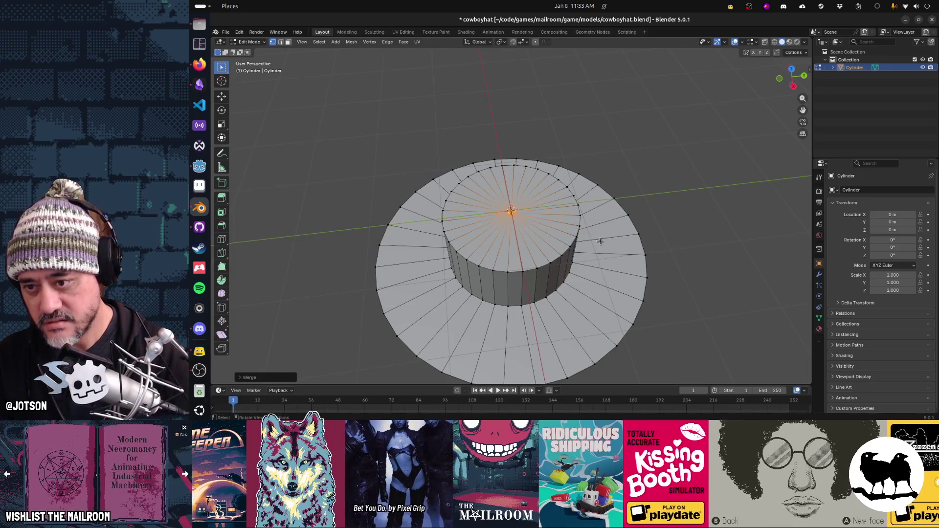
Step: Add a loop cut around the hat's crown
alt+click(519, 258)
mouse_move(530, 280)
mouse_down()
mouse_move(601, 250)
mouse_move(538, 251)
mouse_up()
key(ctrl+r)
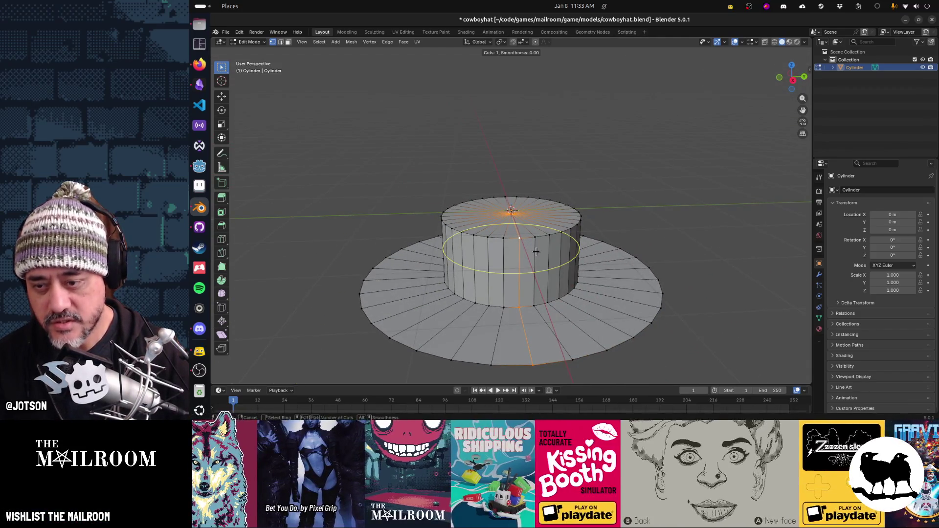
click(536, 252)
click(525, 234)
Step: Bevel the crown's top rim loop, trying a three-segment bevel
alt+click(512, 236)
key(ctrl+b)
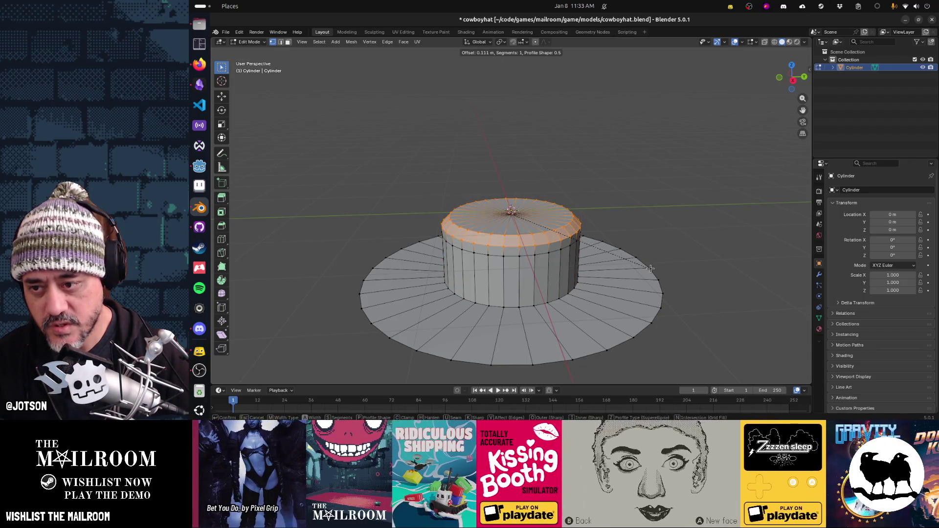
click(650, 269)
key(ctrl+z)
key(ctrl+b)
scroll(601, 262, up, 1)
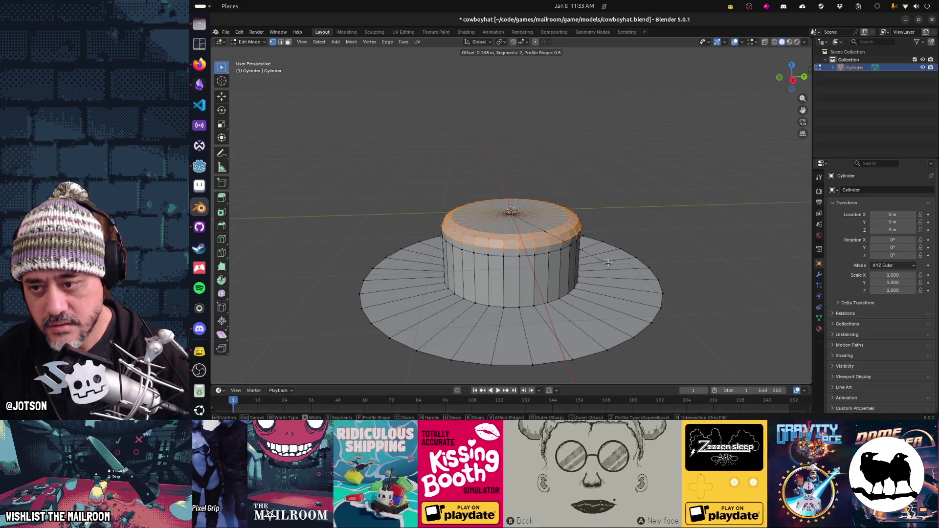
scroll(608, 263, up, 1)
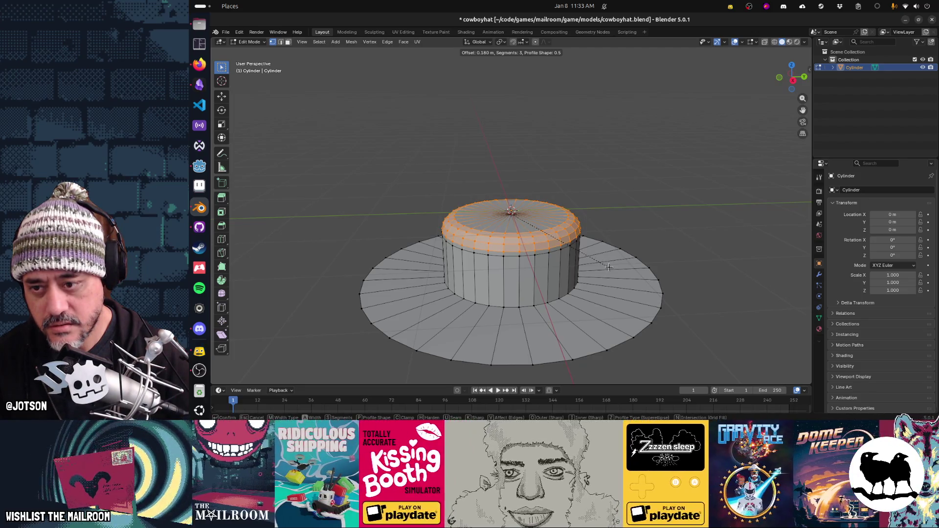
click(609, 267)
Step: Redo the top rim bevel with two segments, about 0.131 m wide
key(ctrl+z)
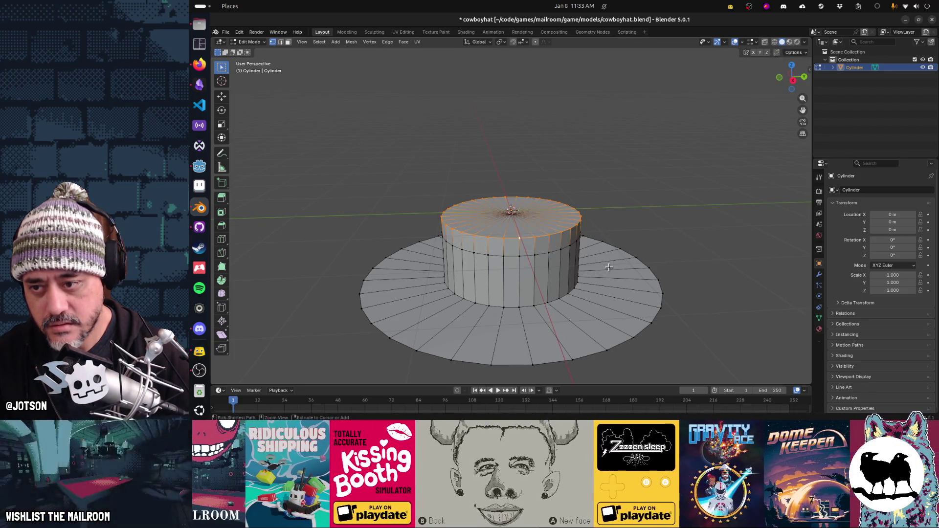
key(ctrl+b)
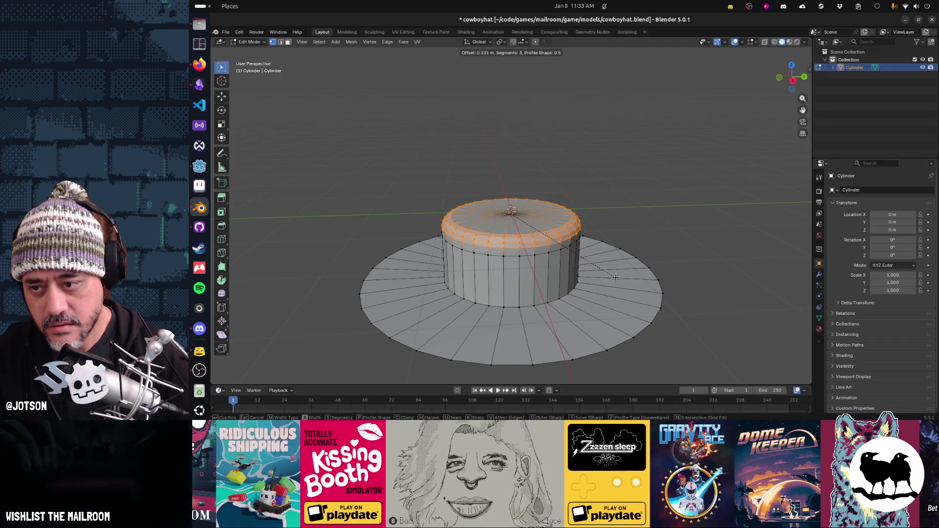
scroll(615, 278, down, 1)
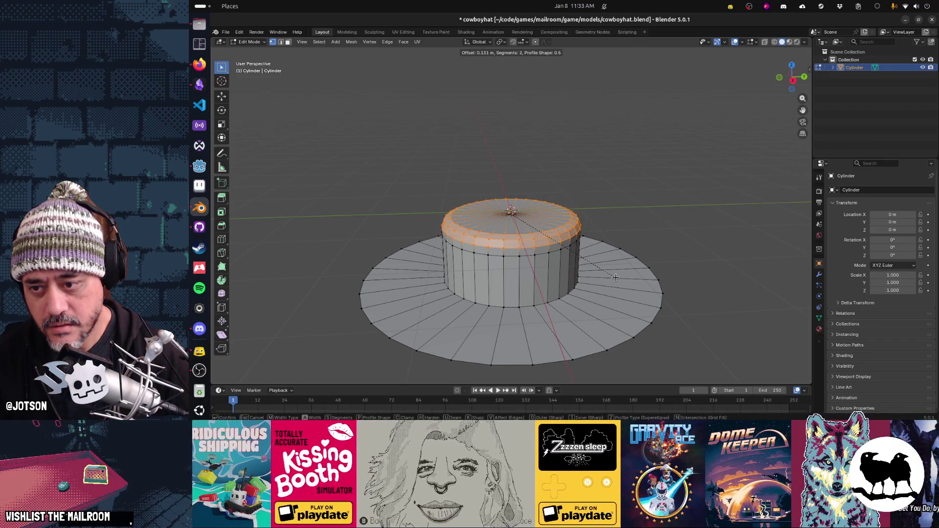
click(615, 278)
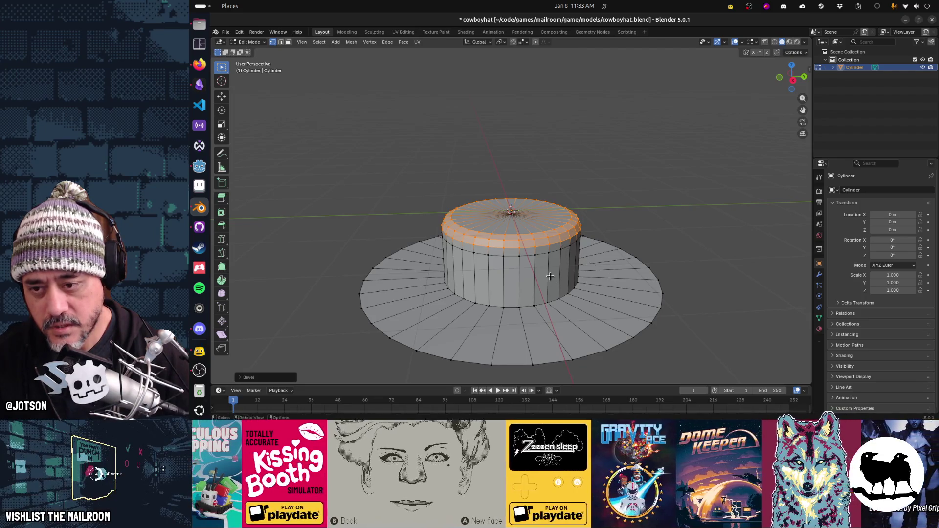
alt+shift+click(529, 256)
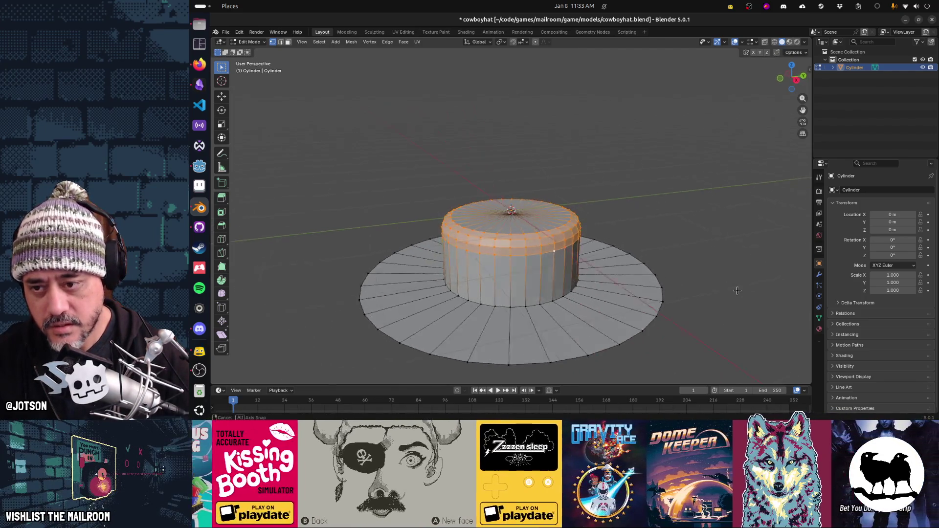
drag(716, 292, 696, 303)
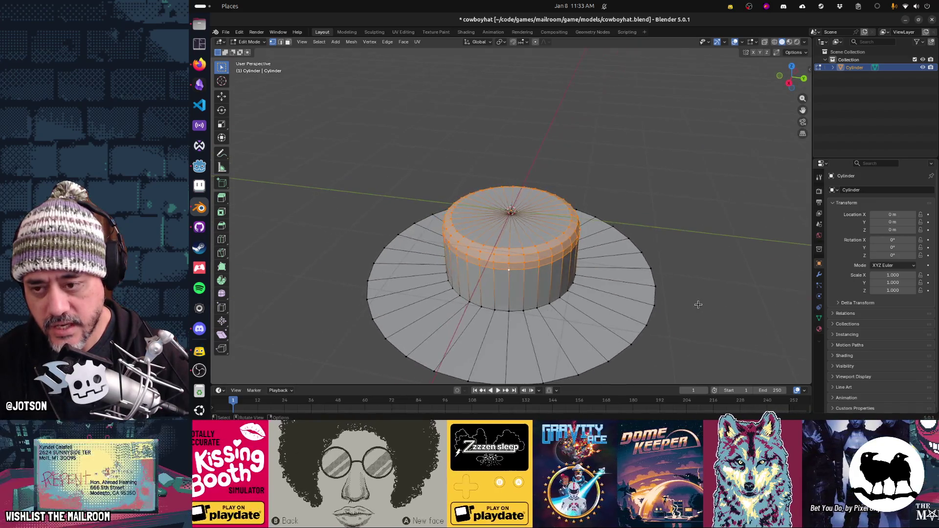
Step: Narrow the whole hat mesh slightly along the Y axis
key(a)
key(y)
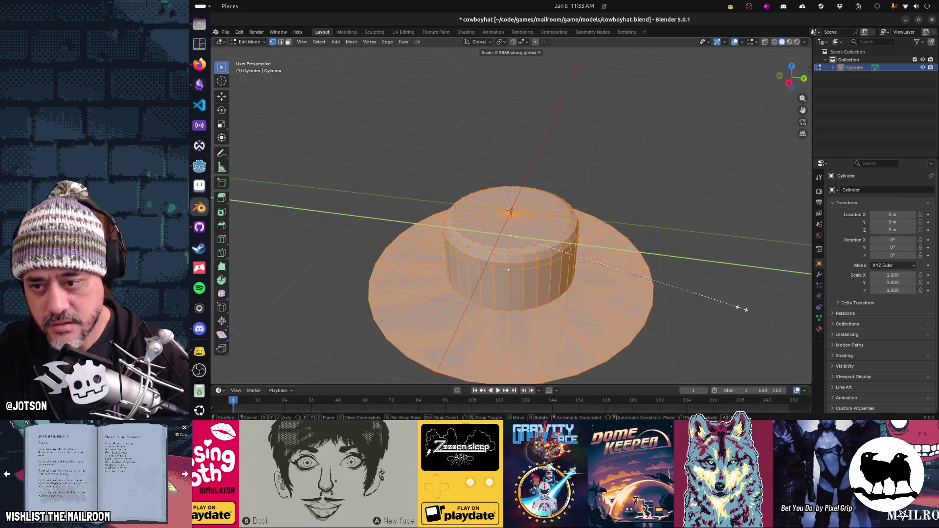
click(705, 307)
mouse_move(666, 306)
mouse_down()
mouse_move(582, 262)
mouse_move(588, 267)
mouse_up()
Step: Raise the whole hat mesh upward along Z
key(Tab)
key(Tab)
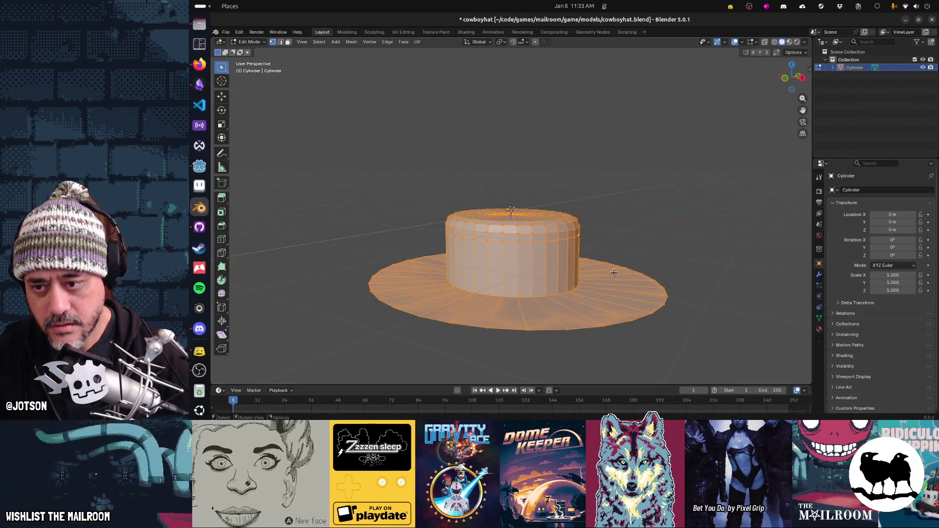
key(g)
key(z)
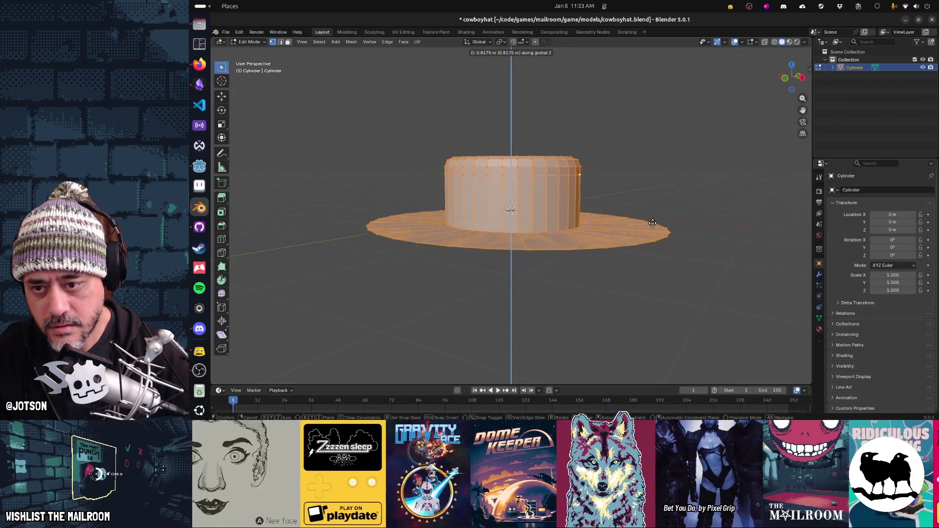
click(650, 223)
mouse_move(650, 223)
mouse_down()
mouse_move(586, 274)
mouse_move(541, 213)
mouse_move(641, 239)
mouse_up()
drag(567, 250, 634, 243)
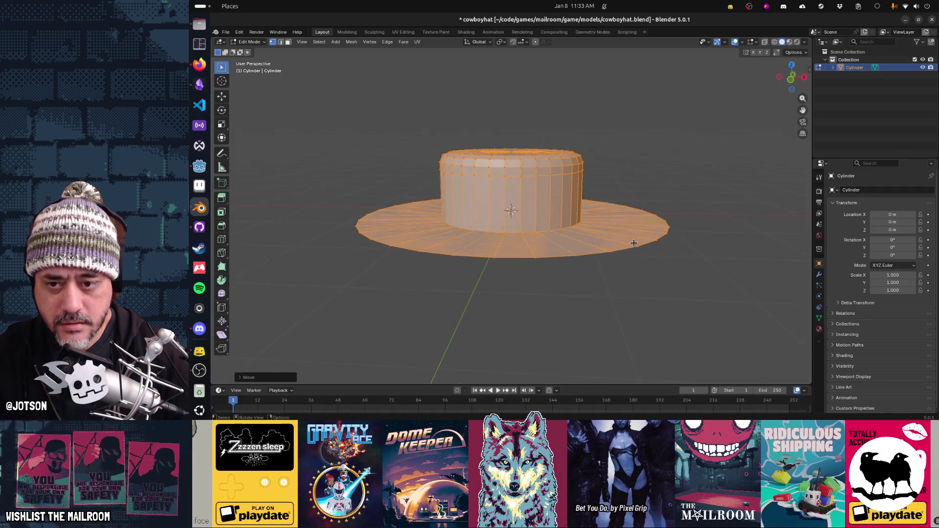
Step: Select the linked brim and tilt it slightly around the Y axis
click(626, 246)
key(ctrl+l)
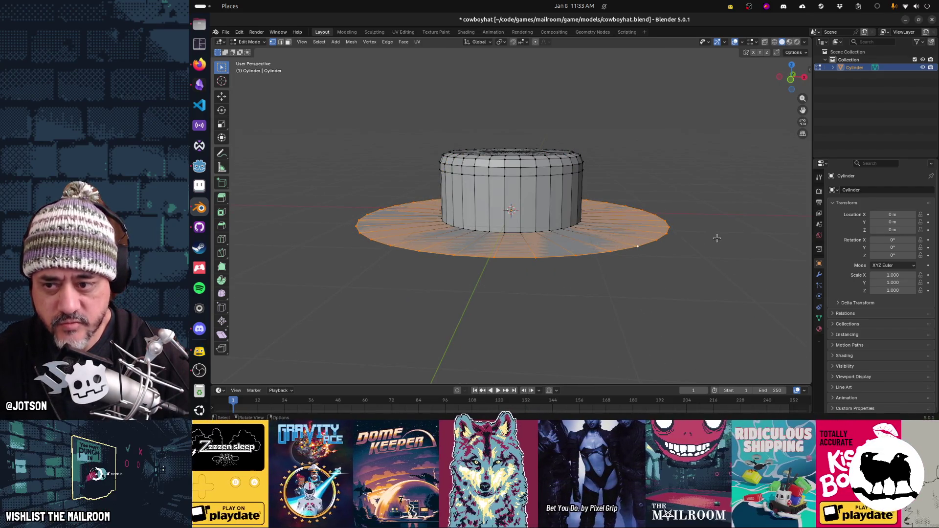
key(r)
key(y)
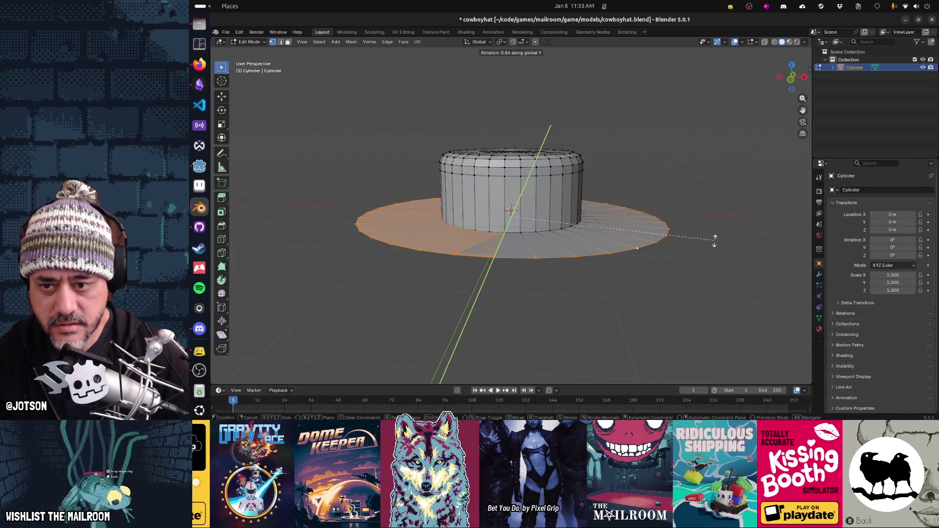
click(715, 250)
mouse_move(619, 238)
mouse_down()
mouse_move(587, 252)
mouse_move(656, 216)
mouse_move(698, 262)
mouse_move(669, 262)
mouse_move(678, 279)
mouse_move(664, 283)
mouse_up()
key(Tab)
key(Tab)
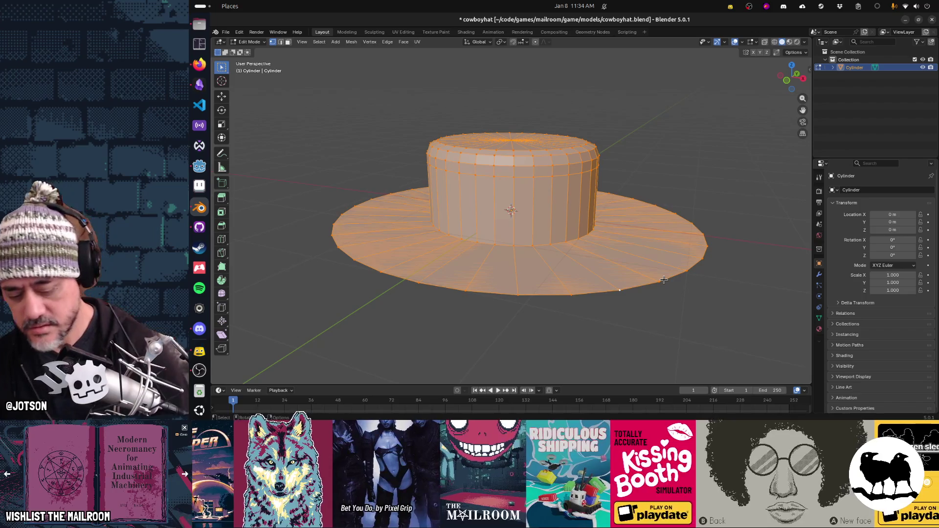
Step: Merge vertices by distance (0 removed) and start moving one brim edge vertex
key(m)
key(Down)
key(Down)
key(Down)
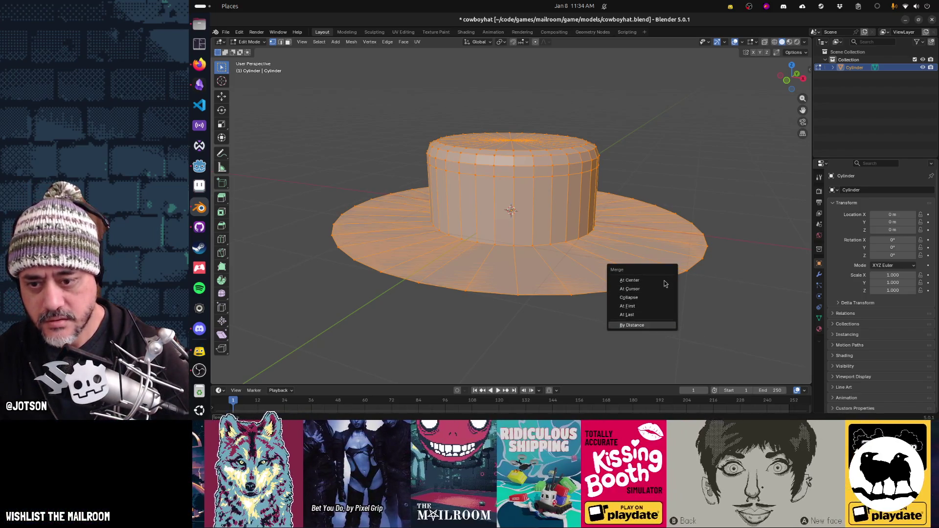
key(Return)
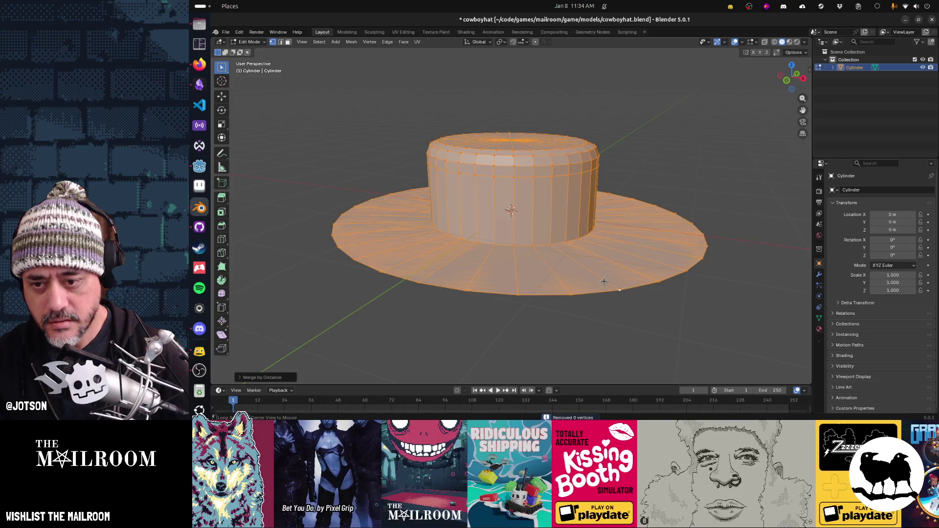
click(604, 281)
key(g)
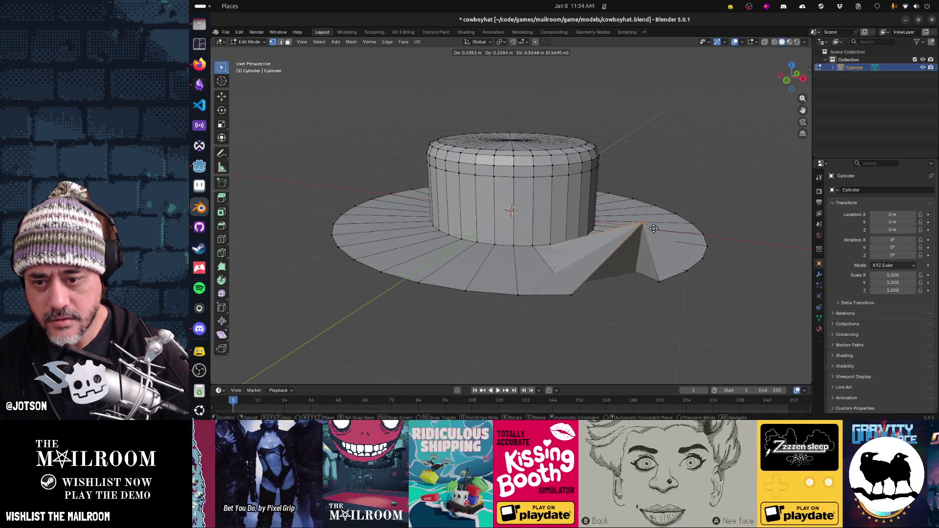
Step: Lift the brim vertex upward along Z, then undo the peak
key(z)
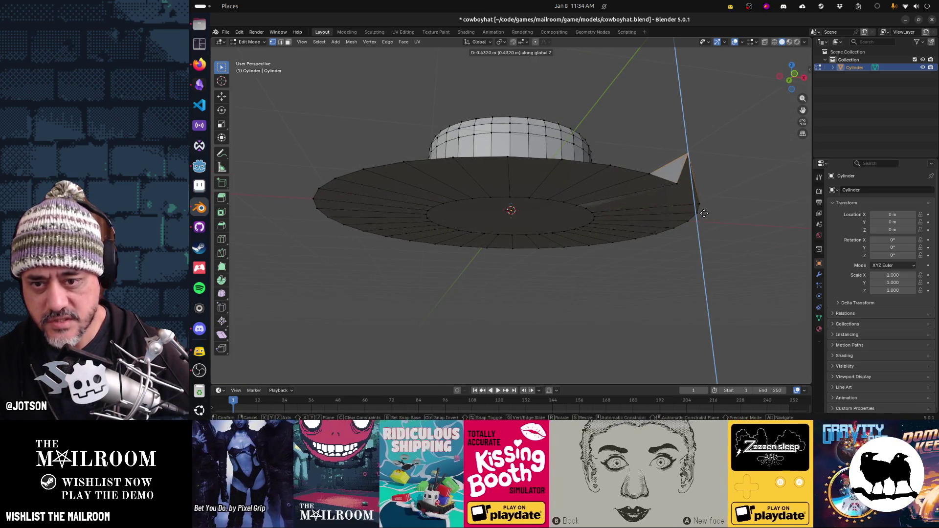
click(705, 228)
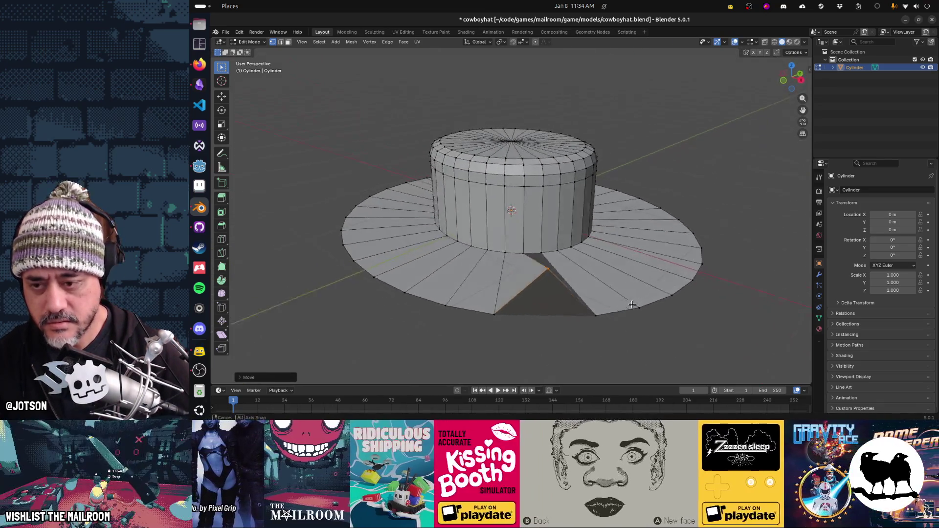
key(ctrl+z)
Step: Select the brim ring and delete its faces, trying then undoing deleting its vertices
alt+click(584, 293)
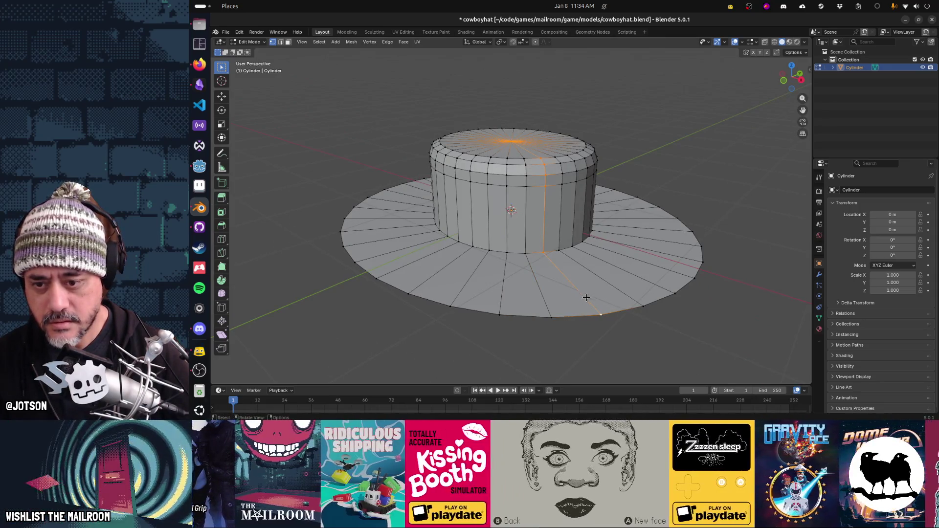
alt+click(576, 278)
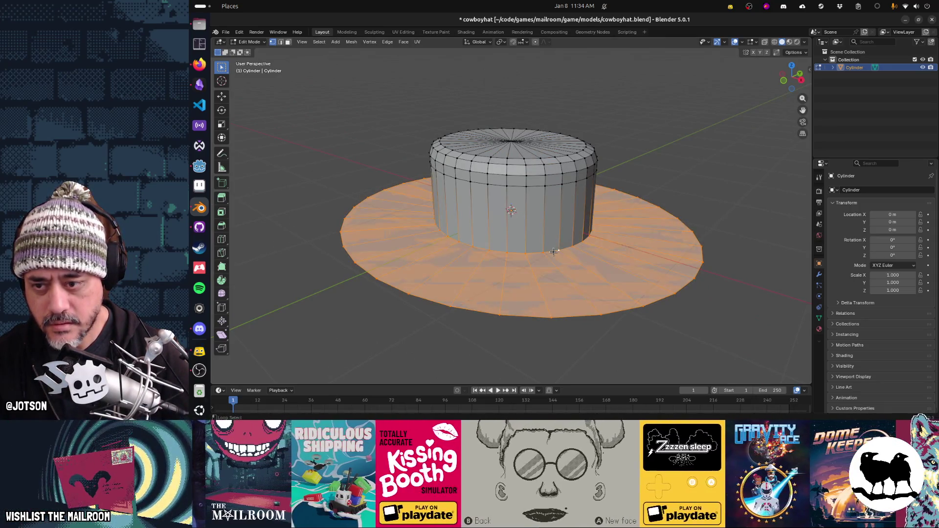
key(x)
click(552, 253)
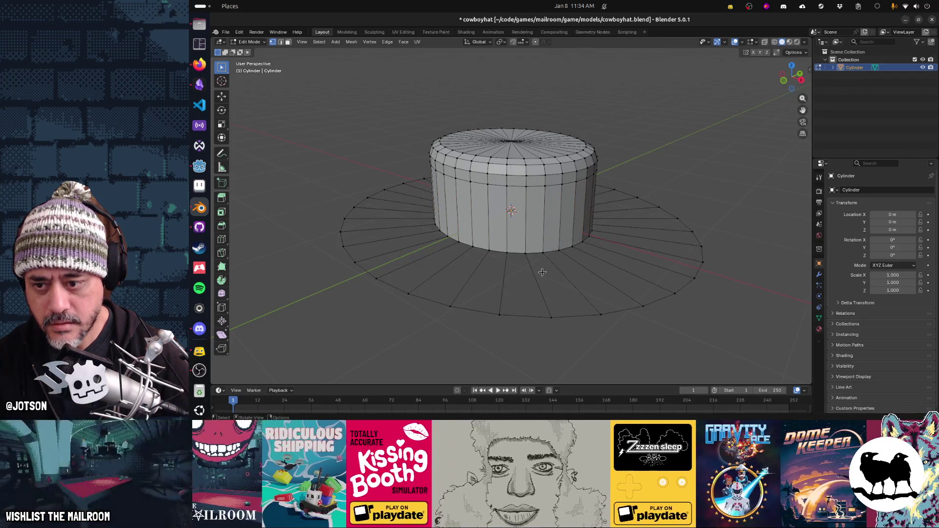
alt+click(551, 316)
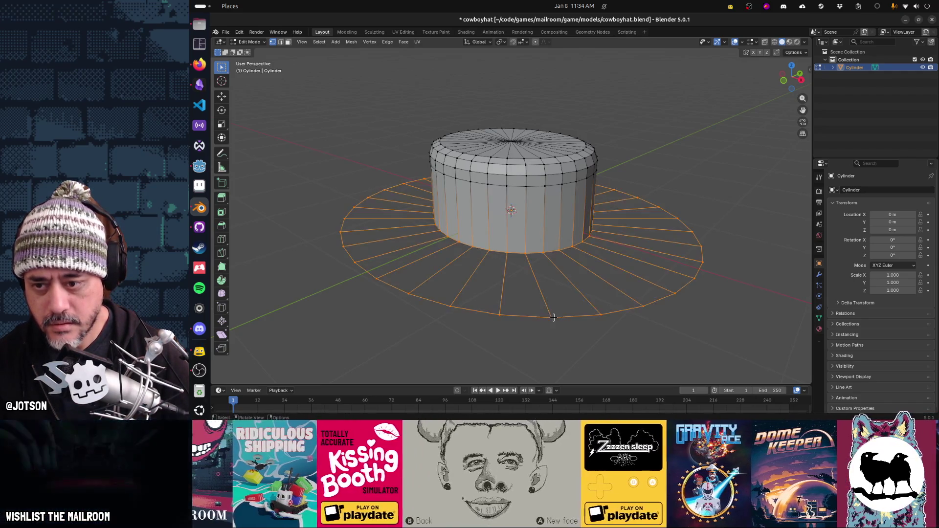
key(x)
click(538, 284)
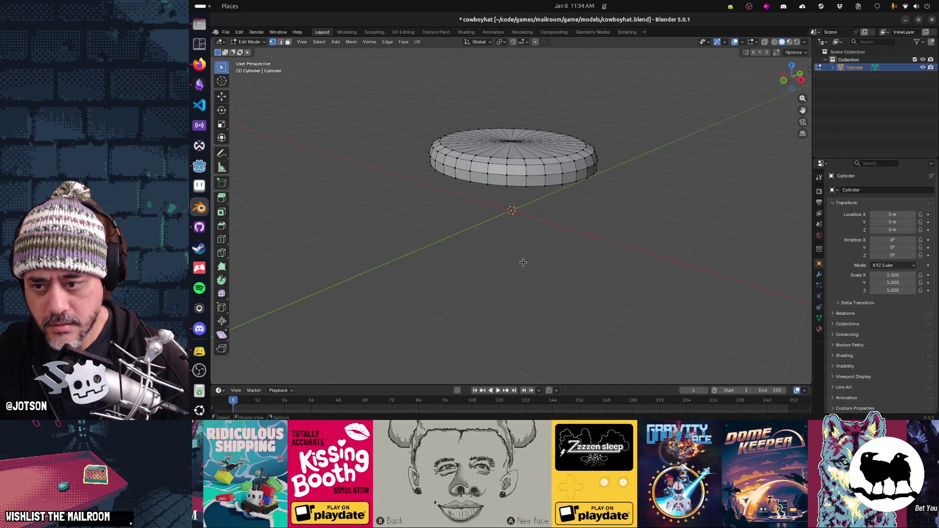
key(ctrl+z)
Step: Reselect the whole brim and delete the ring along with its radial edges
click(525, 310)
alt+click(538, 316)
key(x)
click(544, 315)
key(ctrl+z)
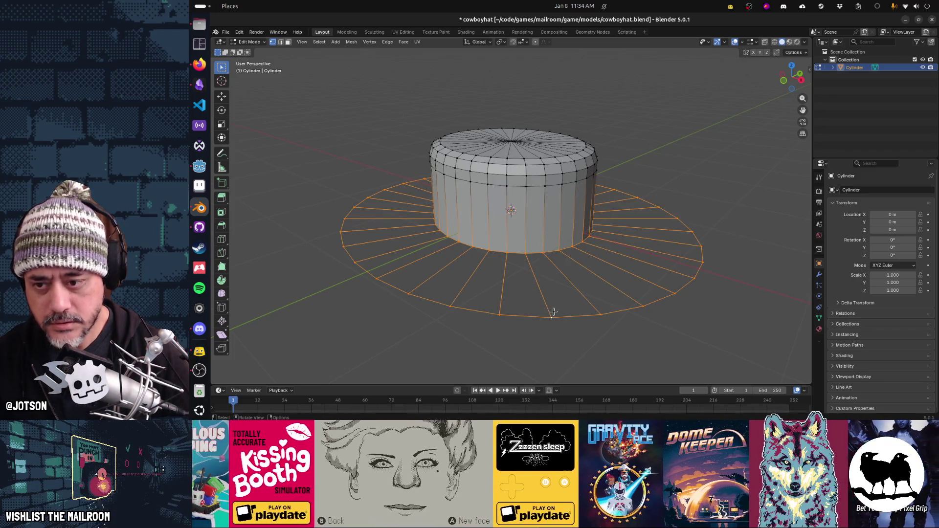
click(553, 312)
key(ctrl+z)
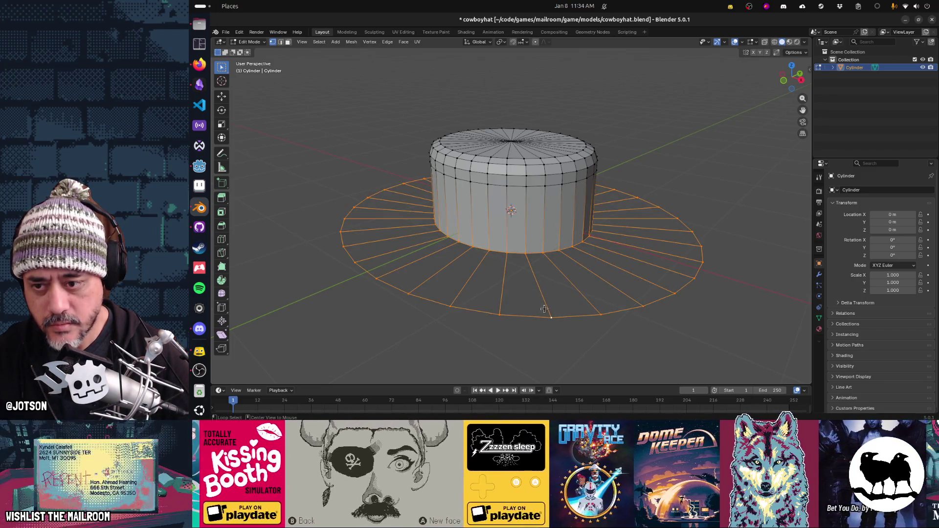
key(x)
click(541, 265)
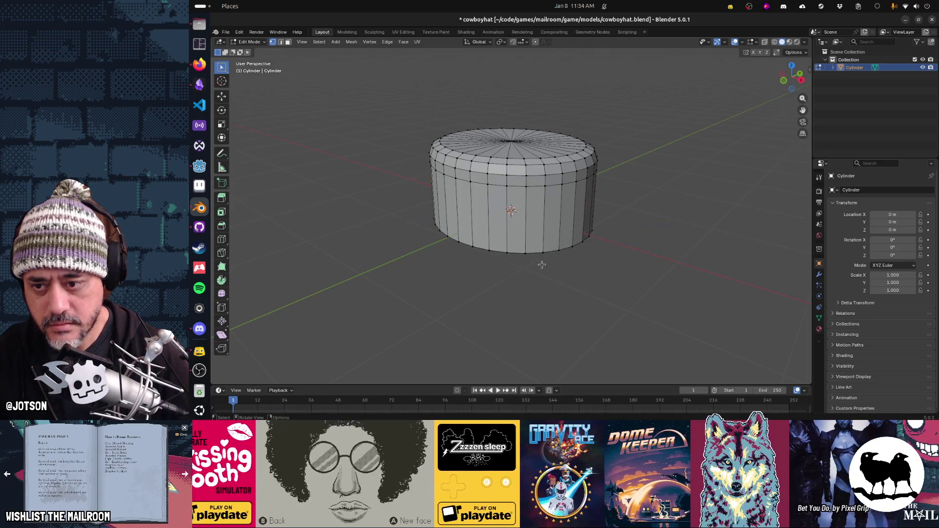
Step: Extrude the crown's bottom edge ring and scale it outward into a new flat brim
mouse_move(531, 254)
mouse_down()
mouse_move(595, 264)
mouse_move(621, 220)
mouse_move(618, 245)
mouse_up()
key(e)
key(s)
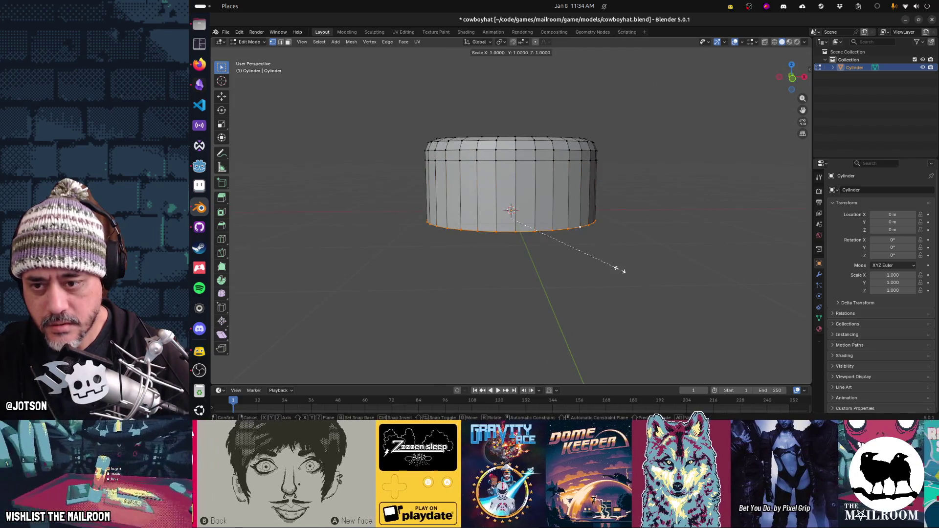
click(746, 320)
mouse_move(719, 297)
mouse_down()
mouse_move(636, 333)
mouse_move(617, 325)
mouse_move(622, 287)
mouse_move(594, 288)
mouse_move(636, 304)
mouse_move(579, 314)
mouse_move(605, 305)
mouse_up()
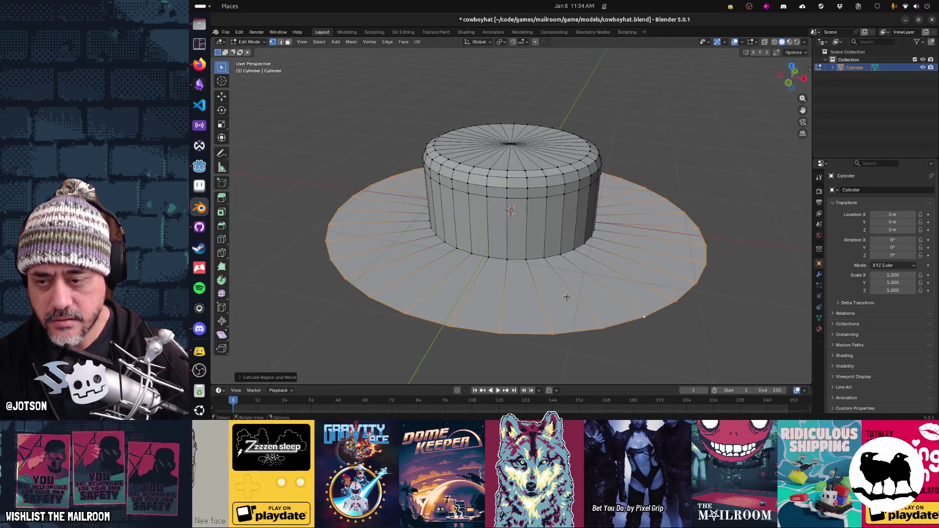
Step: Rotate the brim ring 9° around the Z axis
scroll(567, 298, up, 2)
key(r)
key(z)
key(9)
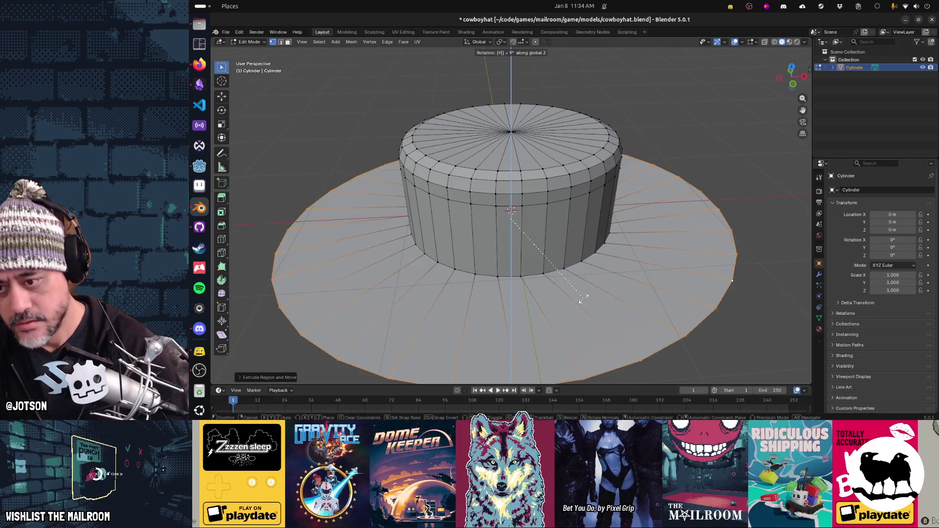
key(Return)
Step: Turn the whole hat object 90° around Z and apply the rotation so it reads 0°
key(Tab)
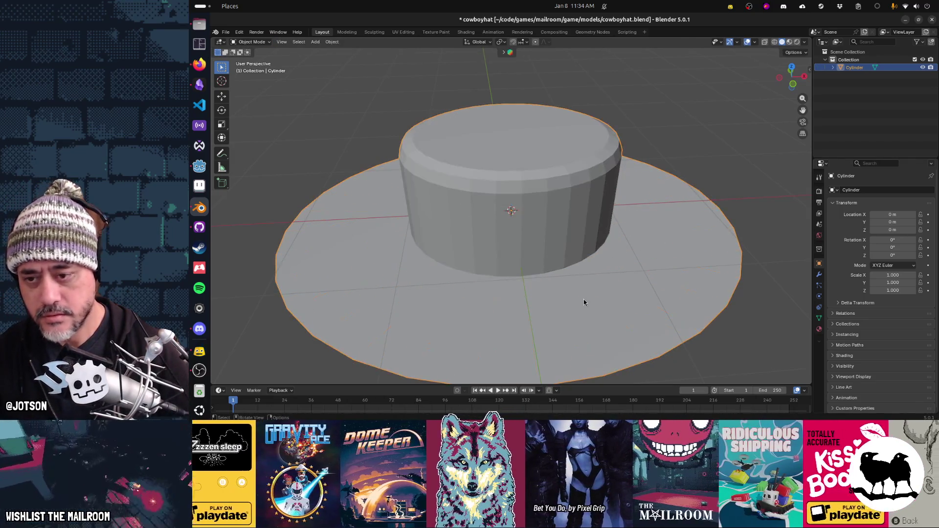
key(r)
key(z)
key(9)
key(0)
key(Return)
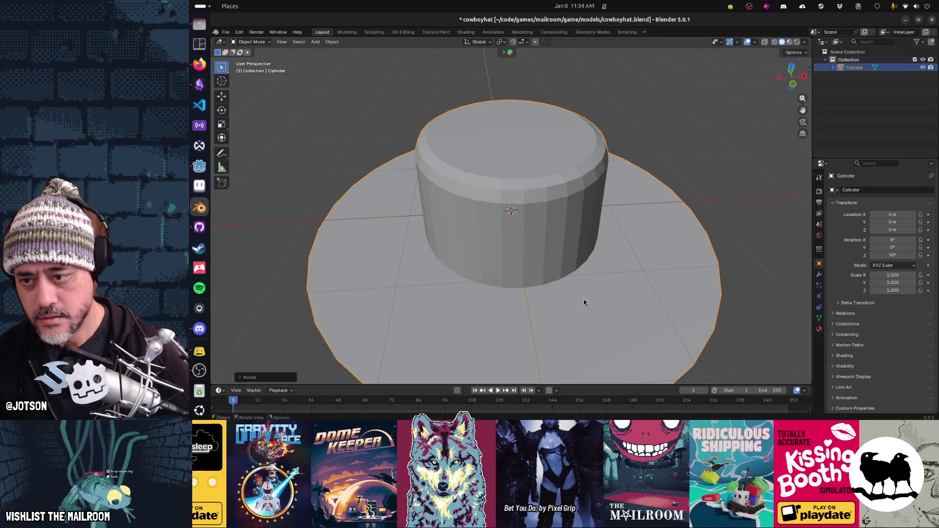
scroll(583, 302, down, 3)
mouse_move(535, 299)
mouse_down()
mouse_move(638, 280)
mouse_move(555, 266)
mouse_move(517, 288)
mouse_move(547, 282)
mouse_up()
key(ctrl+a)
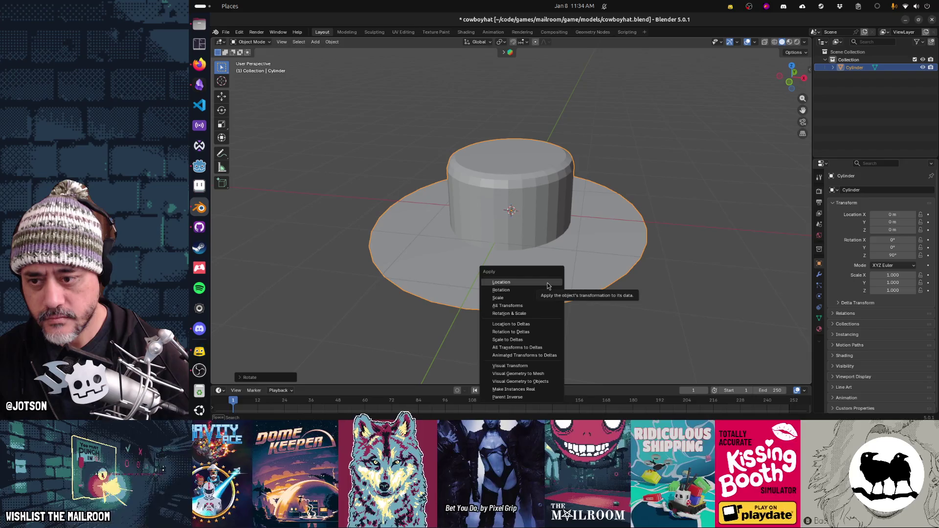
click(545, 315)
mouse_move(480, 302)
mouse_down()
mouse_move(499, 292)
mouse_move(504, 182)
mouse_up()
key(Tab)
Step: Select the upper crown rings and scale them along X to narrow the crown top
key(alt+z)
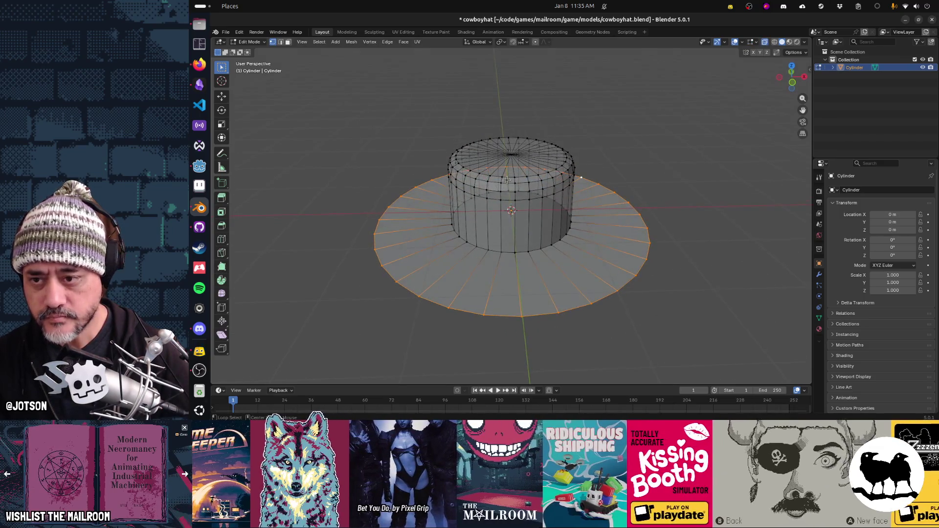
key(alt+z)
alt+click(507, 176)
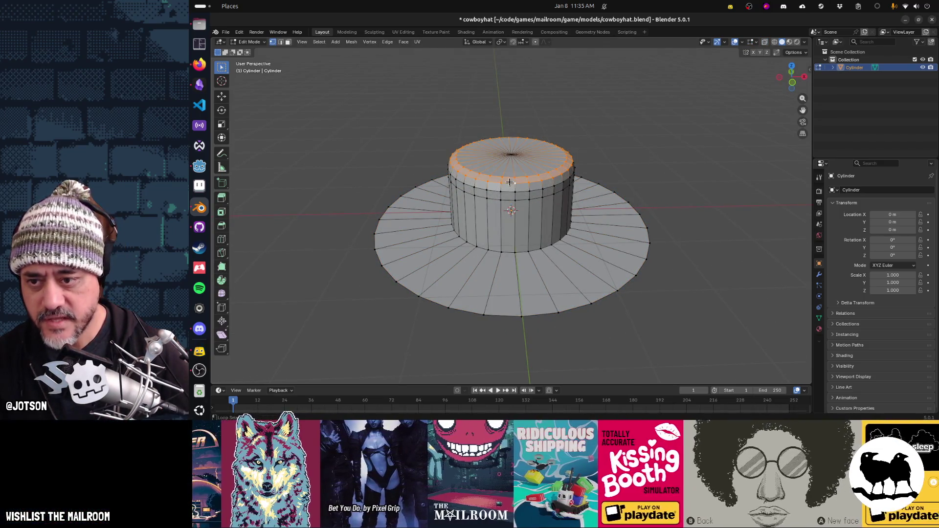
alt+shift+click(510, 190)
drag(509, 190, 561, 198)
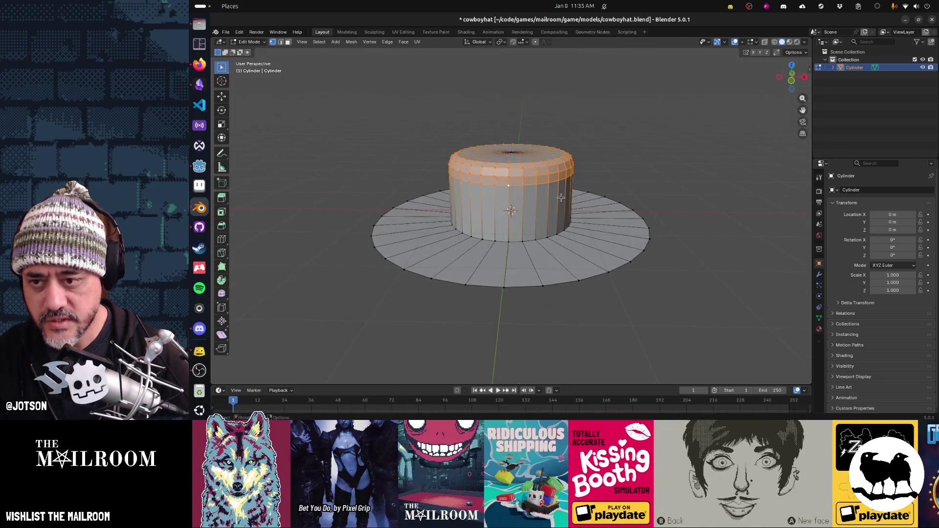
key(s)
key(x)
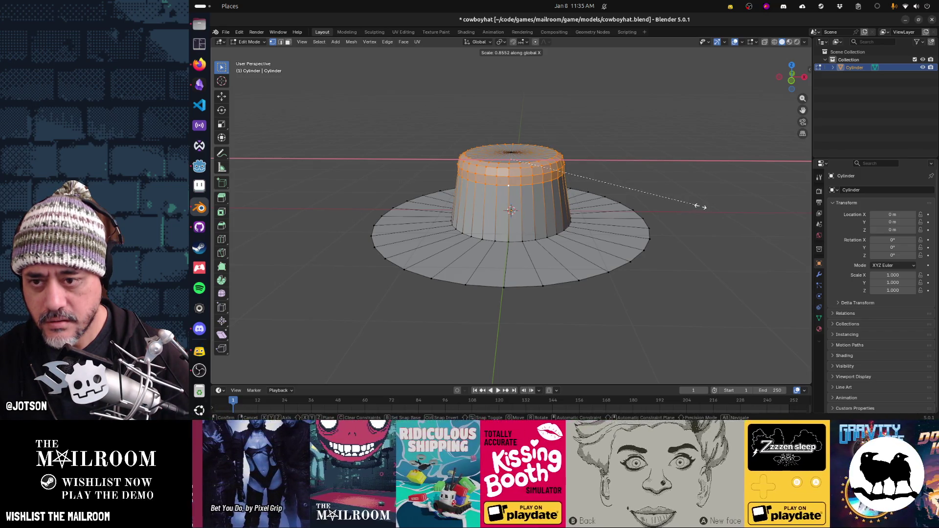
click(700, 207)
Step: Dissolve one crown edge loop and slide another loop to a new position
key(alt+a)
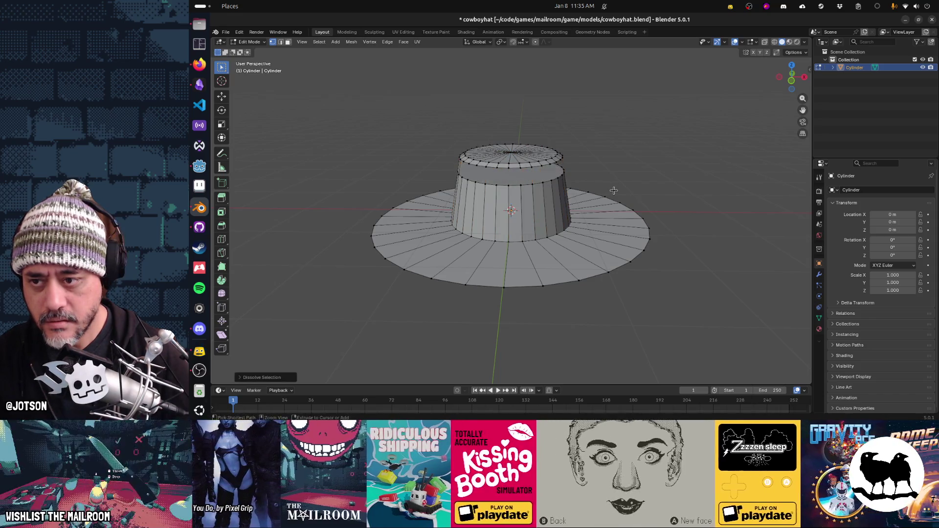
alt+click(536, 174)
key(x)
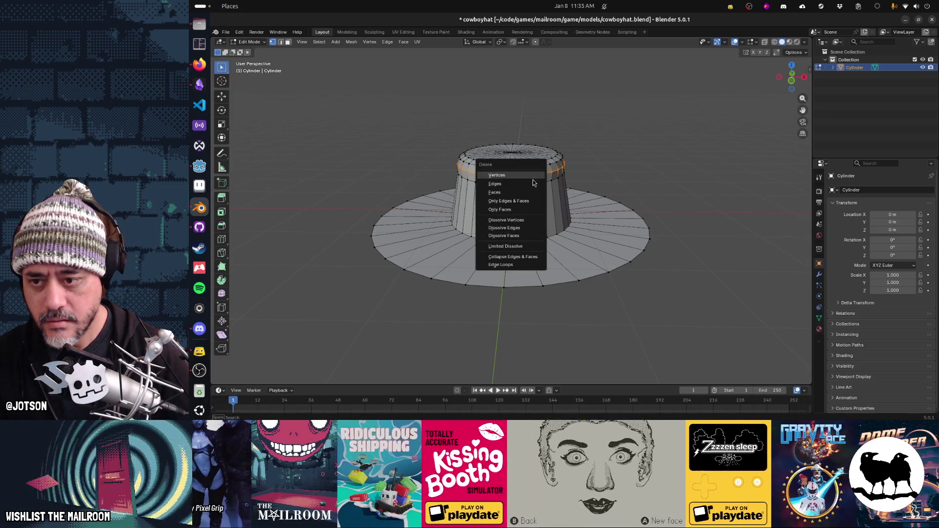
click(531, 223)
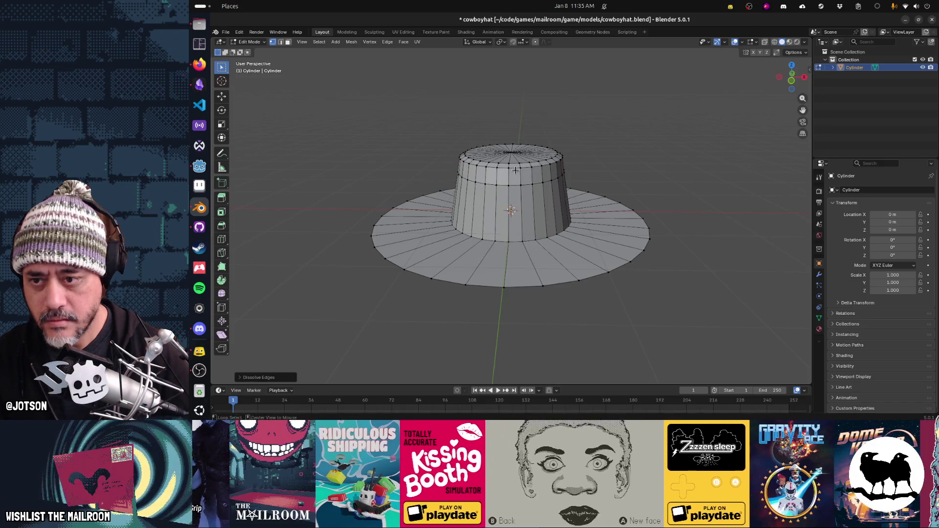
alt+click(516, 170)
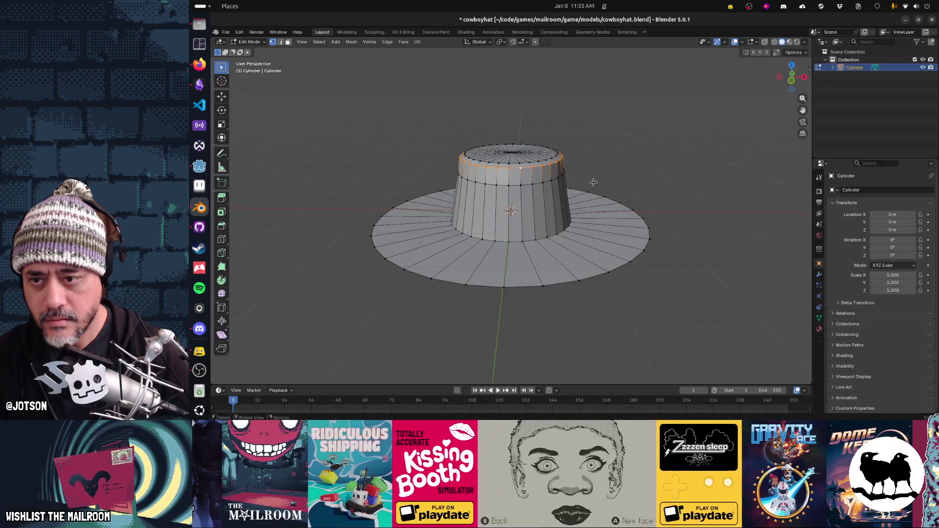
key(g)
key(g)
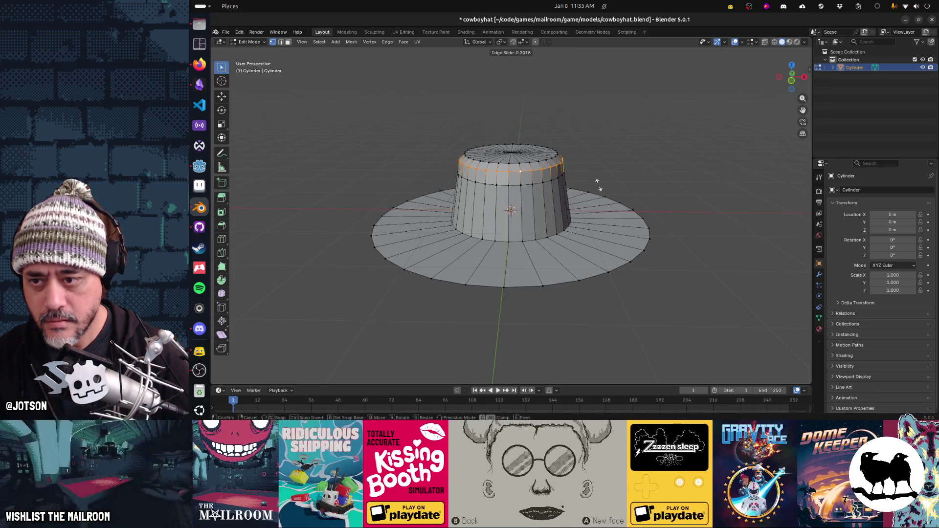
click(599, 186)
key(alt+a)
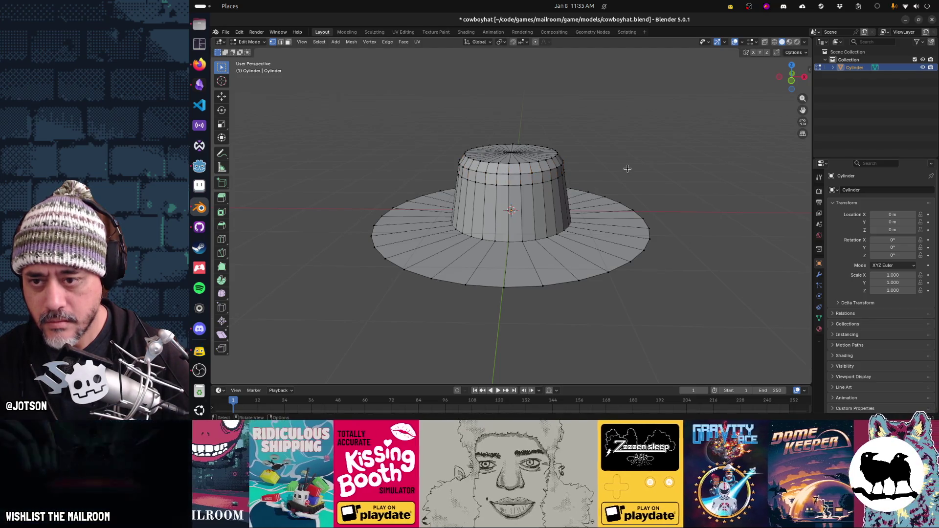
Step: Bevel the crown's top rim loop with two segments of about 0.06 m
alt+click(527, 163)
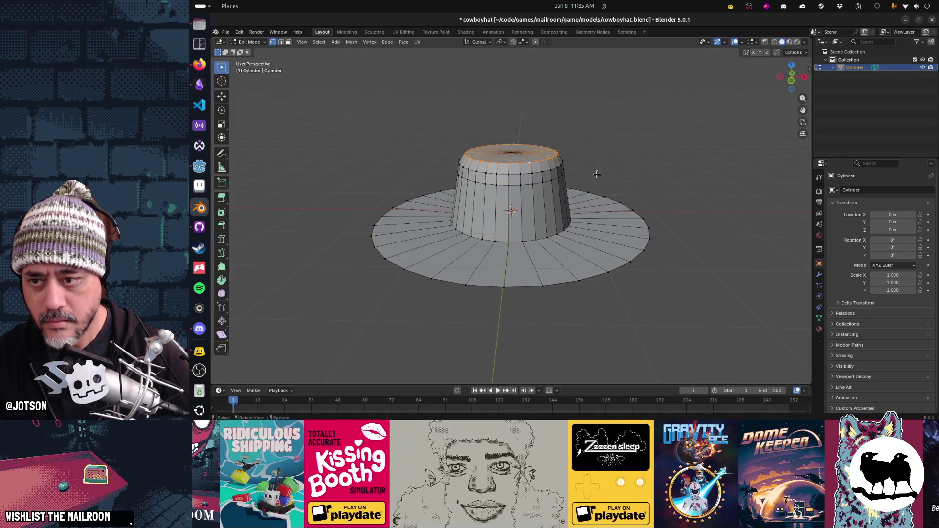
key(ctrl+b)
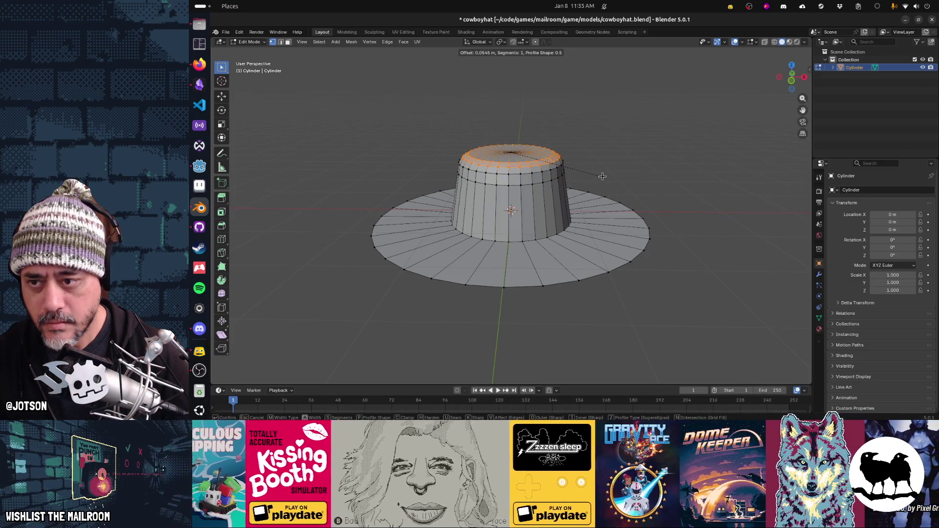
click(603, 176)
key(alt+a)
drag(682, 174, 609, 207)
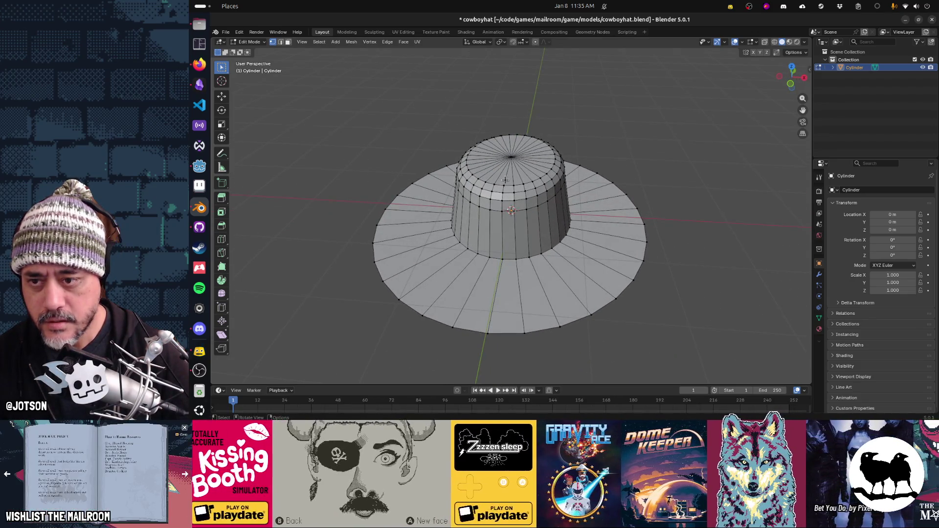
Step: Sink the crown's centre top vertex along Z with proportional editing to dent it
click(510, 157)
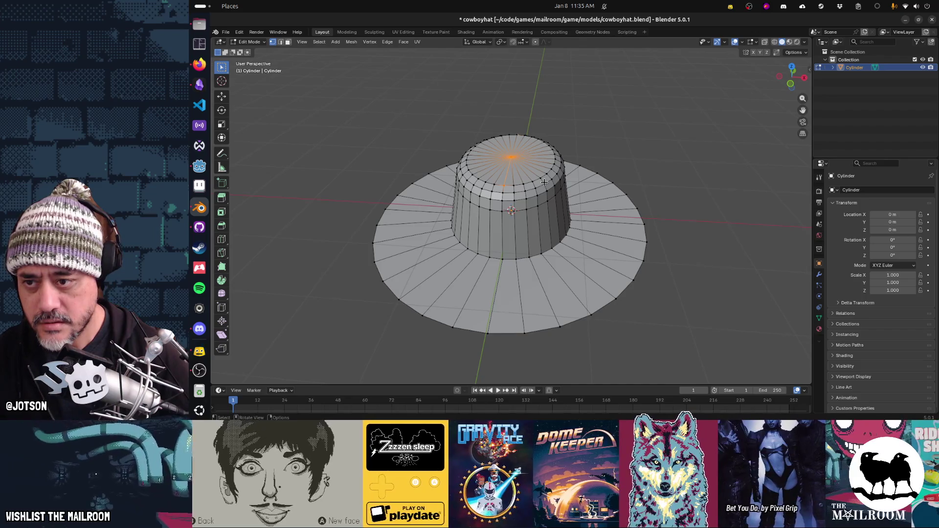
mouse_move(543, 182)
mouse_down()
mouse_move(461, 200)
mouse_move(580, 199)
mouse_up()
key(g)
key(z)
scroll(573, 195, up, 1)
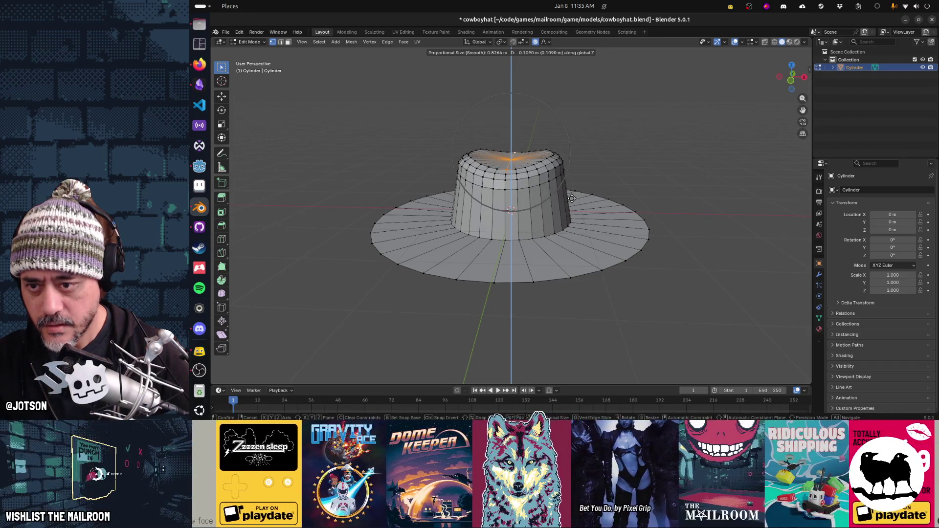
click(572, 198)
mouse_move(571, 198)
mouse_down()
mouse_move(539, 230)
mouse_move(533, 203)
mouse_move(543, 192)
mouse_up()
Step: Slide a crown edge loop lower down the crown
key(alt+a)
alt+click(544, 190)
key(g)
key(g)
click(604, 201)
mouse_move(604, 201)
mouse_down()
mouse_move(453, 265)
mouse_move(417, 235)
mouse_move(368, 221)
mouse_move(600, 243)
mouse_move(704, 238)
mouse_up()
Step: Pinch the crown narrower along X with two proportional scales
key(s)
key(x)
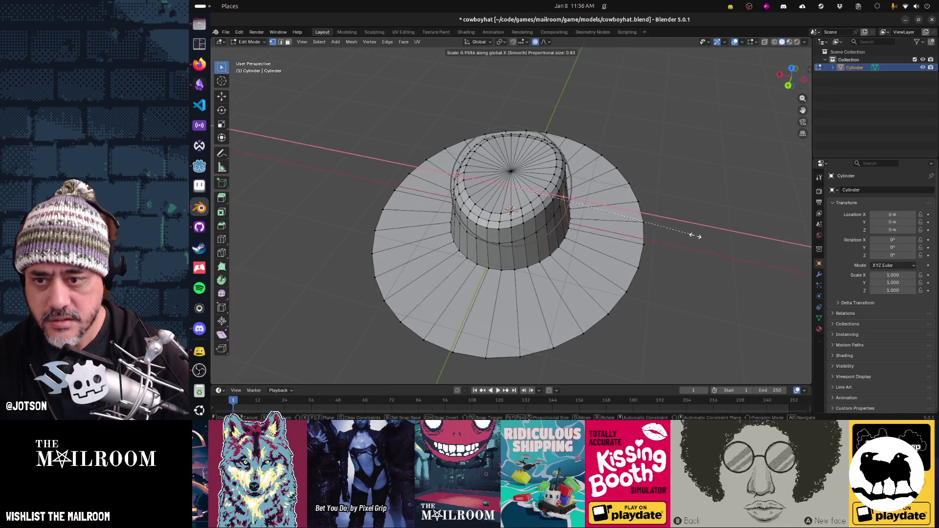
scroll(690, 236, up, 2)
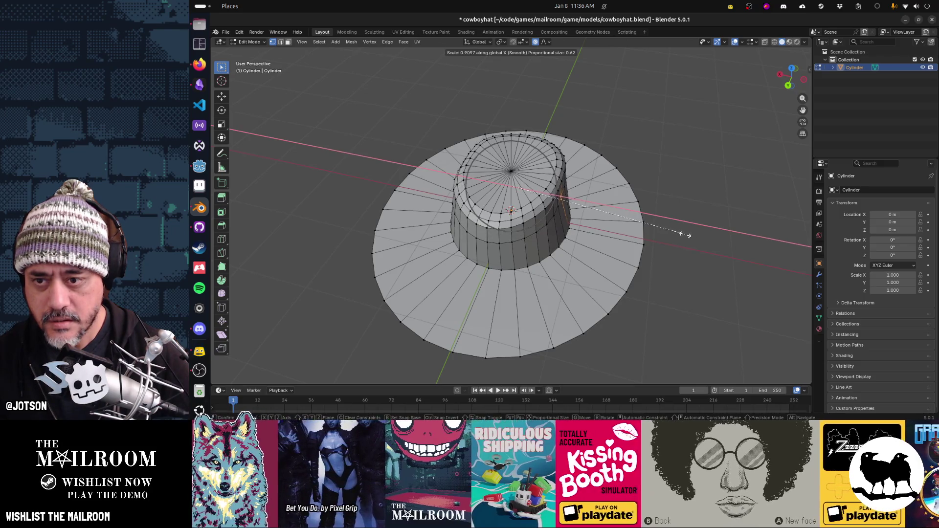
click(685, 235)
mouse_move(704, 242)
mouse_down()
mouse_move(640, 230)
mouse_move(645, 204)
mouse_move(578, 218)
mouse_move(554, 211)
mouse_up()
key(s)
key(x)
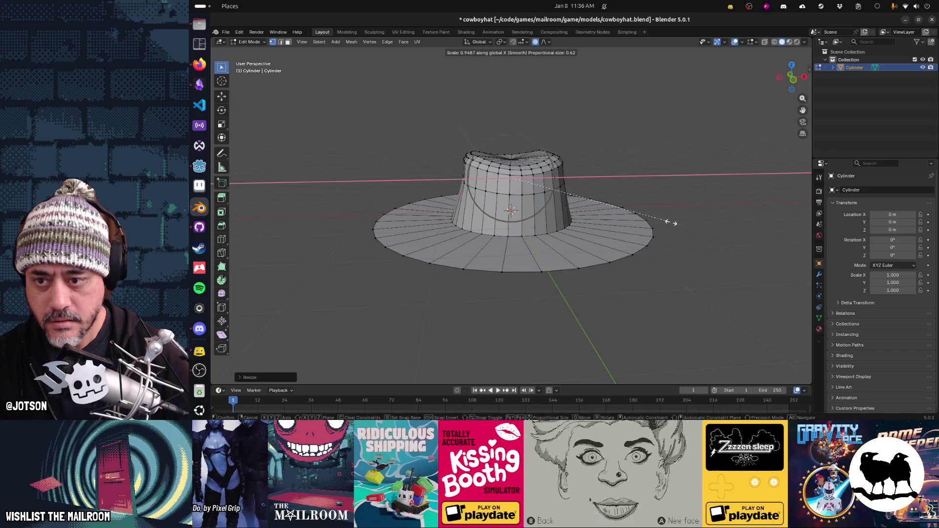
click(670, 223)
mouse_move(670, 223)
mouse_down()
mouse_move(598, 288)
mouse_move(538, 284)
mouse_move(562, 281)
mouse_move(553, 292)
mouse_move(620, 315)
mouse_up()
Step: Try a proportional Z lift of a brim edge vertex, about 0.28 m, then cancel it
shift+click(554, 292)
scroll(476, 308, up, 2)
mouse_move(477, 308)
mouse_down()
mouse_move(487, 309)
mouse_move(470, 298)
mouse_up()
scroll(648, 320, down, 2)
drag(648, 320, 675, 310)
scroll(675, 310, down, 2)
key(g)
key(z)
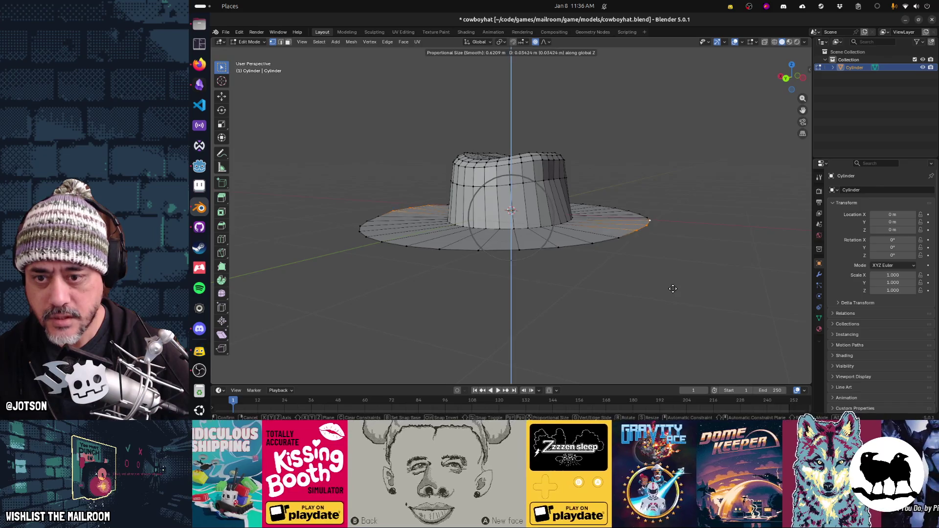
scroll(673, 289, down, 6)
scroll(673, 287, down, 3)
mouse_move(667, 275)
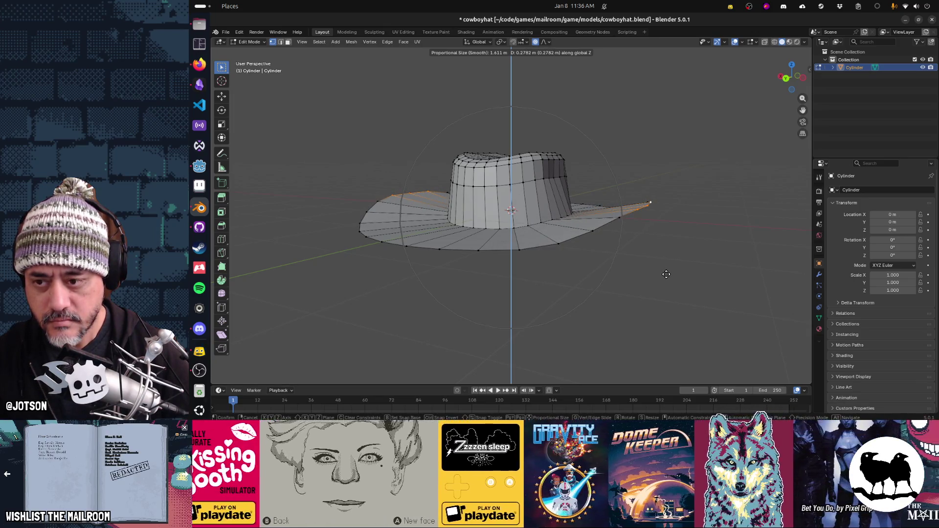
right_click(666, 274)
Step: Insert two evenly centred edge loops around the brim with Ctrl+R
key(ctrl+r)
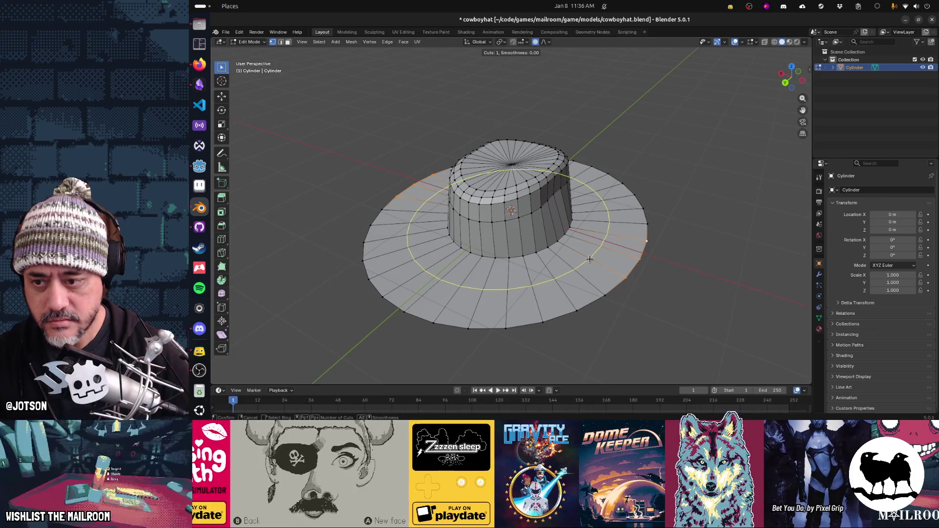
scroll(589, 259, up, 1)
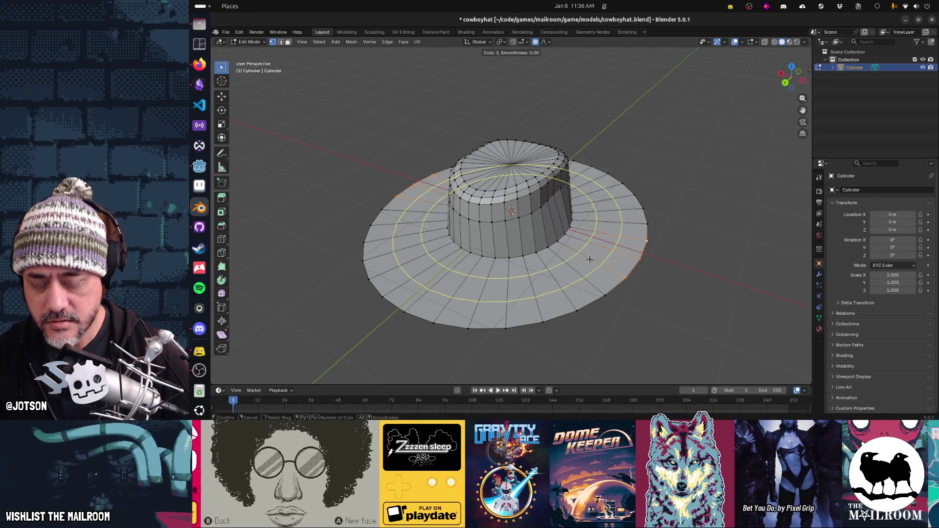
click(589, 259)
right_click(589, 260)
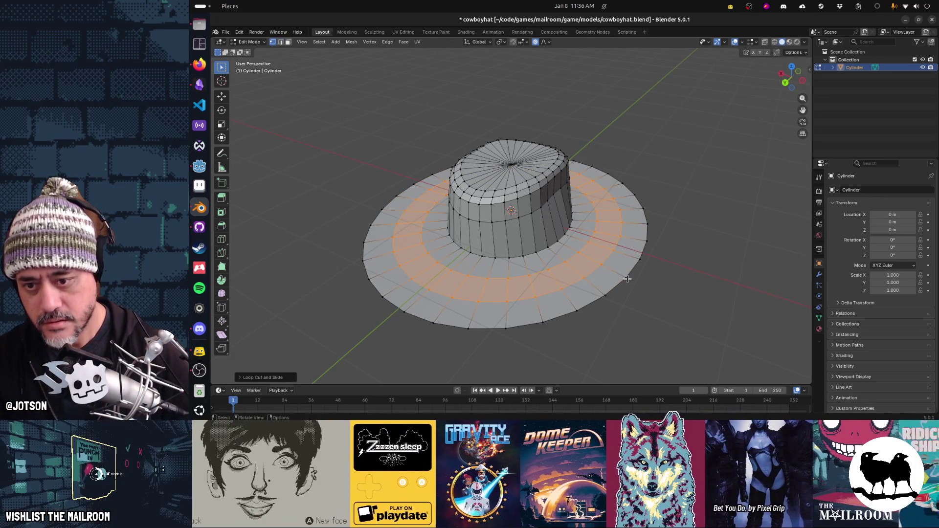
click(644, 260)
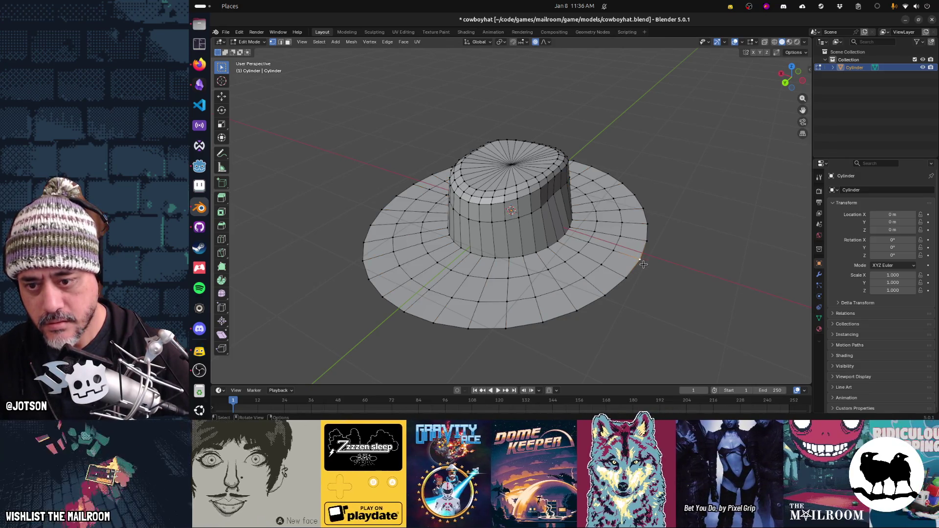
Step: Try a proportional lift of both brim sides, about 0.31 m, then cancel it
drag(408, 197, 485, 233)
drag(579, 314, 728, 279)
key(g)
key(z)
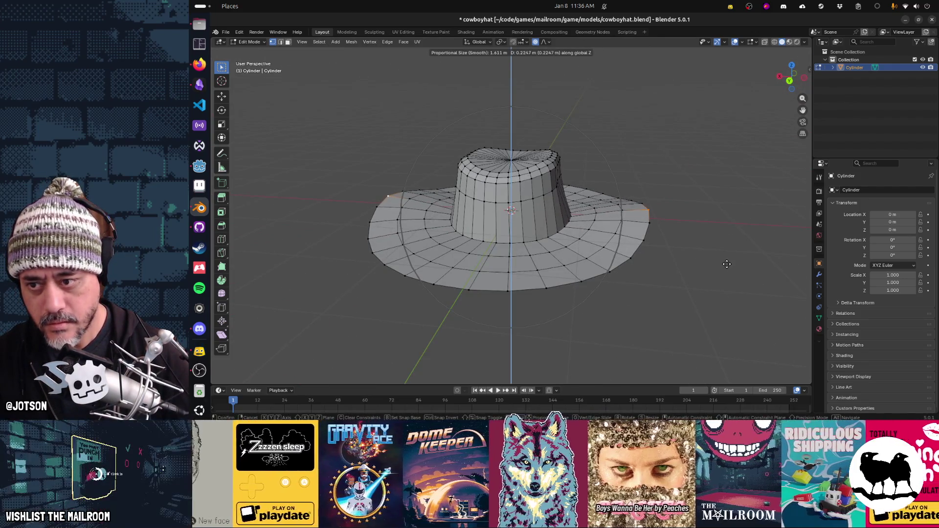
scroll(725, 263, down, 2)
scroll(722, 260, up, 2)
right_click(715, 256)
mouse_move(715, 257)
mouse_down()
mouse_move(593, 276)
mouse_move(580, 299)
mouse_up()
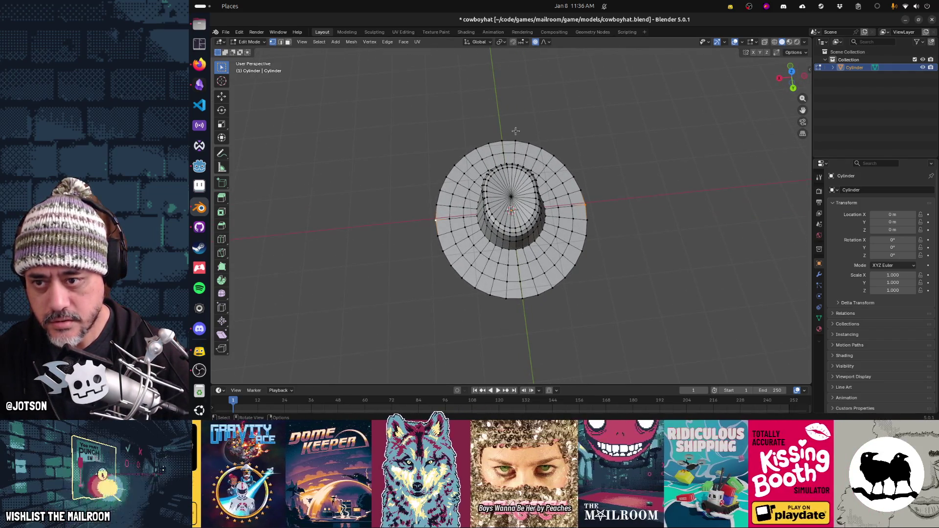
Step: From top view, box-select and delete the hat's left-half vertices
key(KP_7)
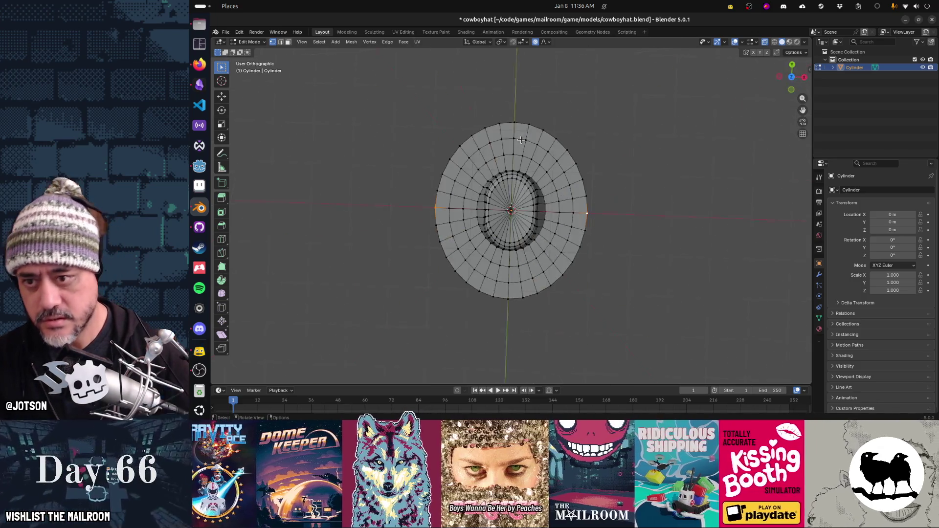
drag(412, 88, 508, 335)
key(x)
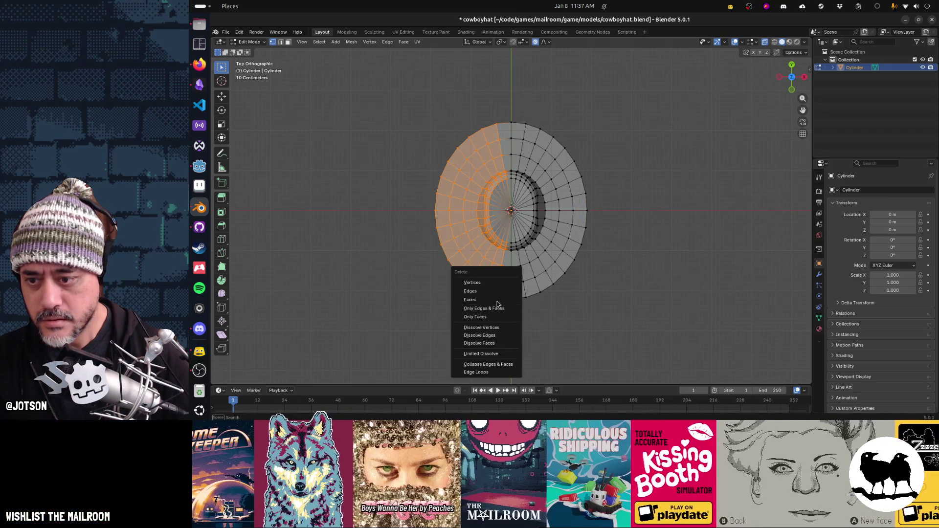
click(496, 288)
Step: Add an X-axis Mirror modifier to the half hat, merging at 0.001 m
key(Tab)
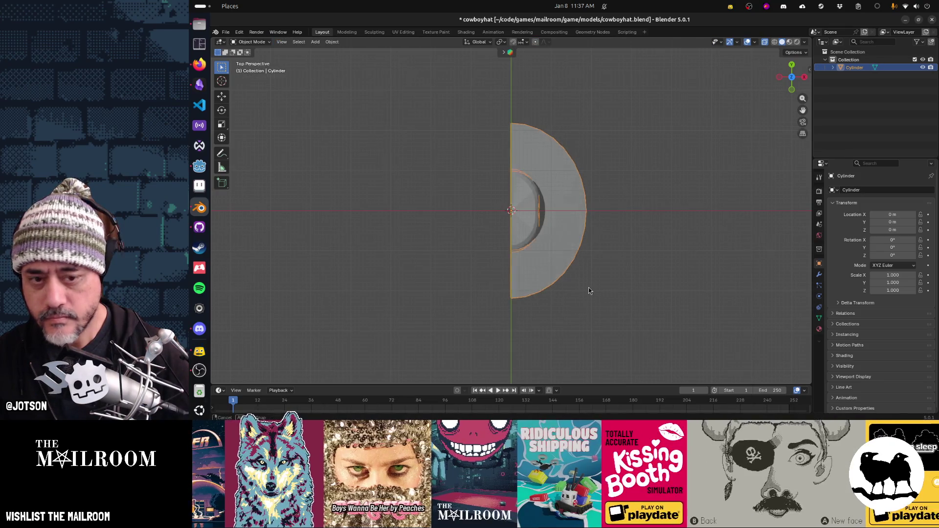
drag(589, 287, 573, 247)
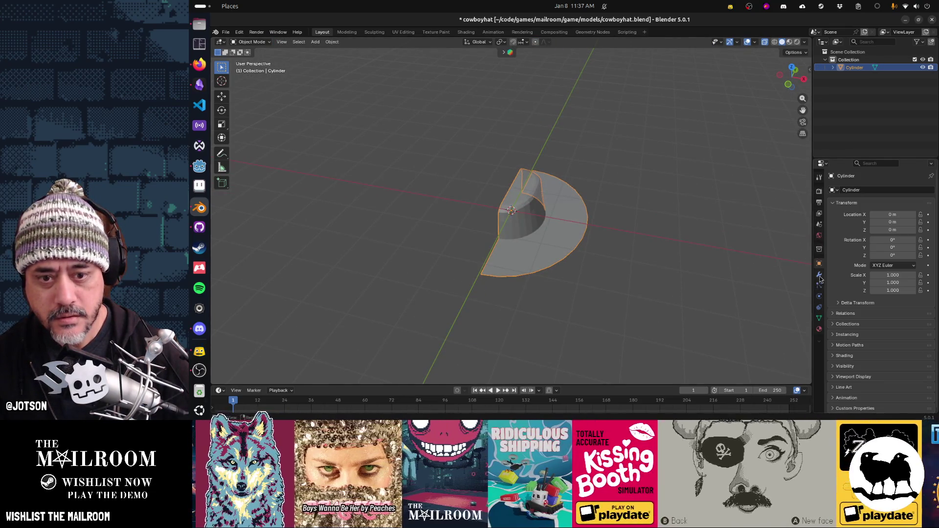
click(820, 276)
click(856, 190)
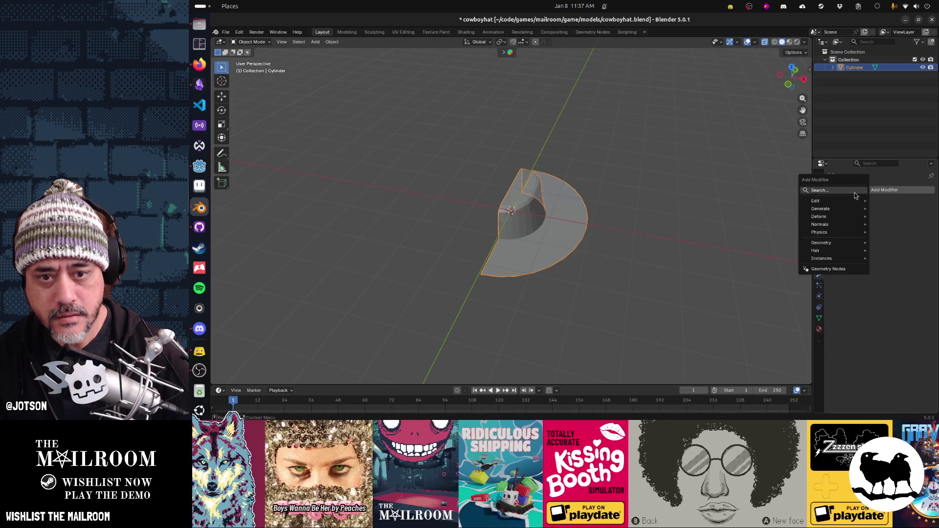
text(mirror)
key(Return)
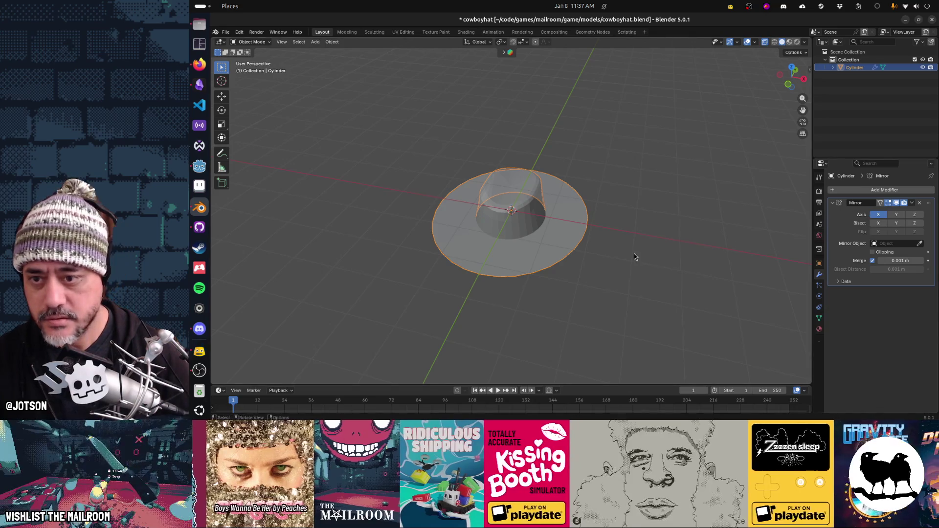
key(Tab)
Step: Raise the selected brim edge along Z and tilt it around Y
mouse_move(593, 229)
mouse_down()
mouse_move(631, 259)
mouse_move(616, 234)
mouse_move(631, 232)
mouse_up()
key(g)
key(z)
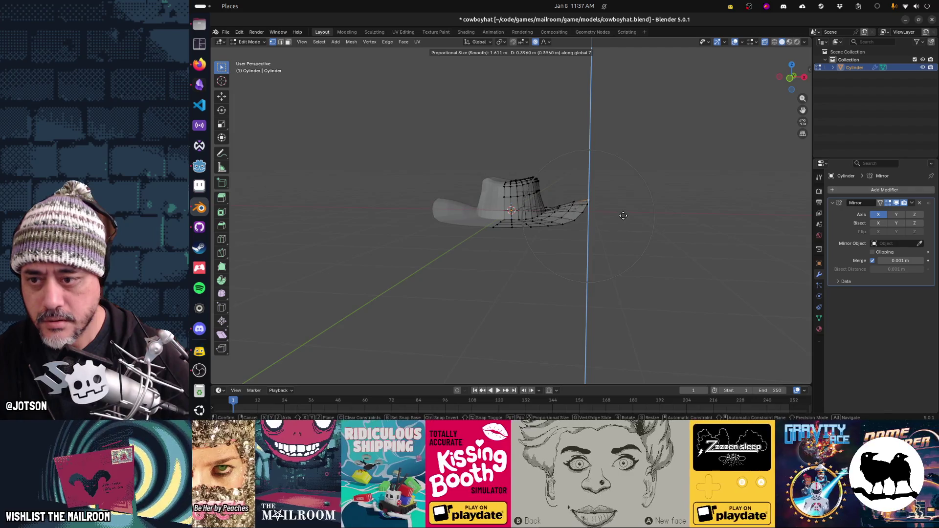
click(623, 216)
key(r)
key(y)
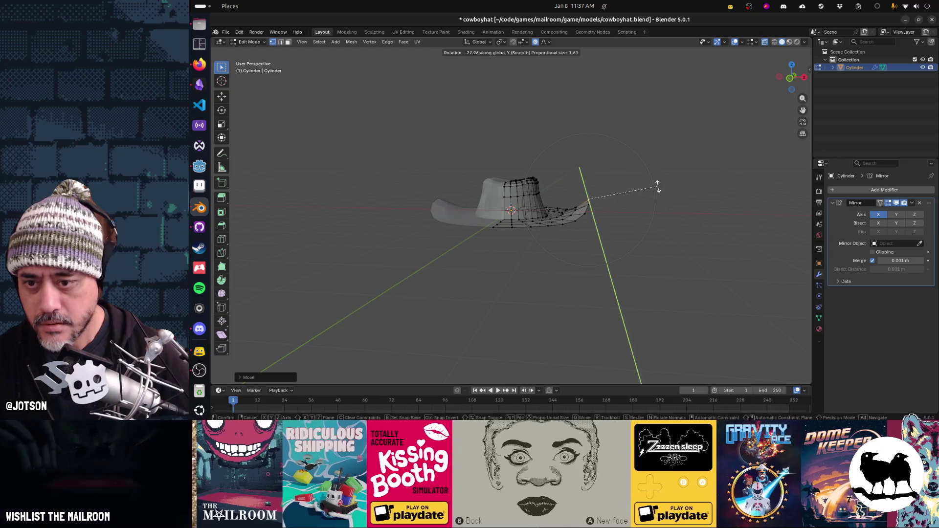
click(652, 182)
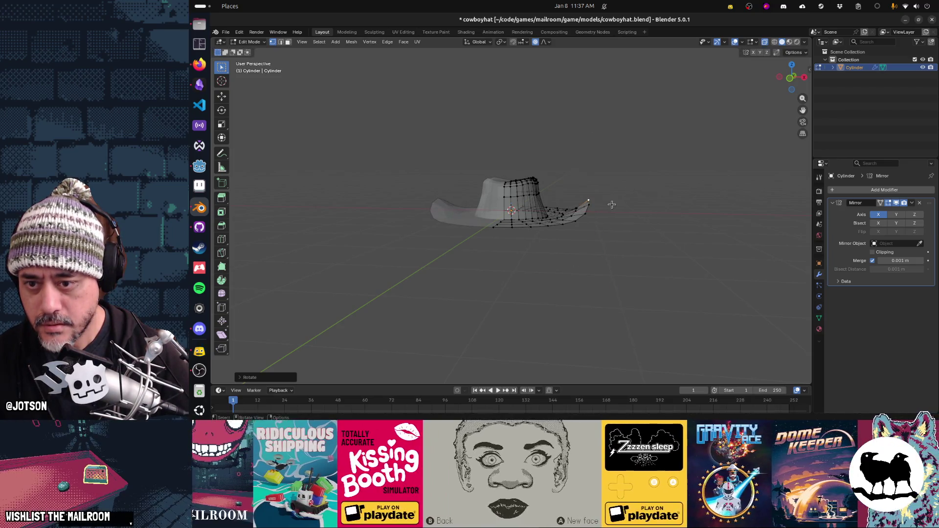
Step: Lift the brim tip higher, then adjust its sideways X position and height
mouse_move(600, 225)
mouse_down()
mouse_move(589, 249)
mouse_move(510, 269)
mouse_up()
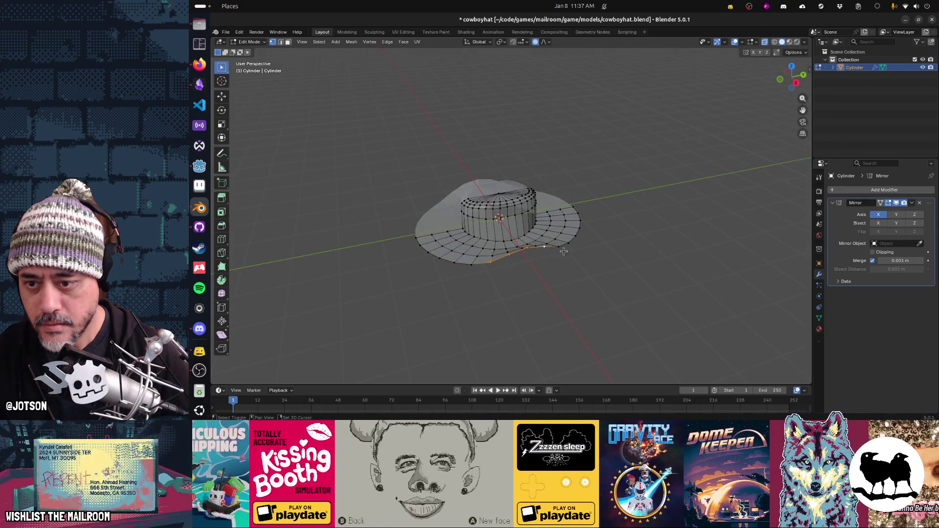
drag(562, 271, 618, 252)
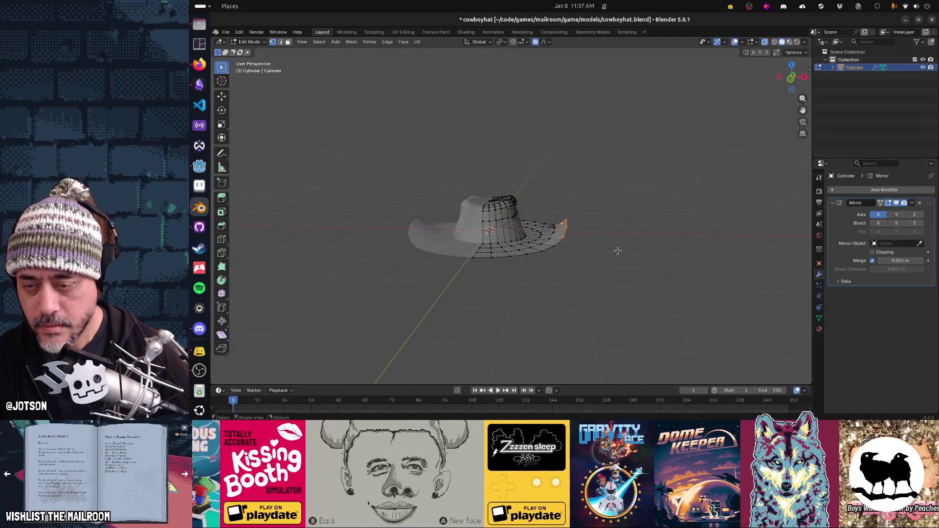
key(g)
key(z)
click(614, 245)
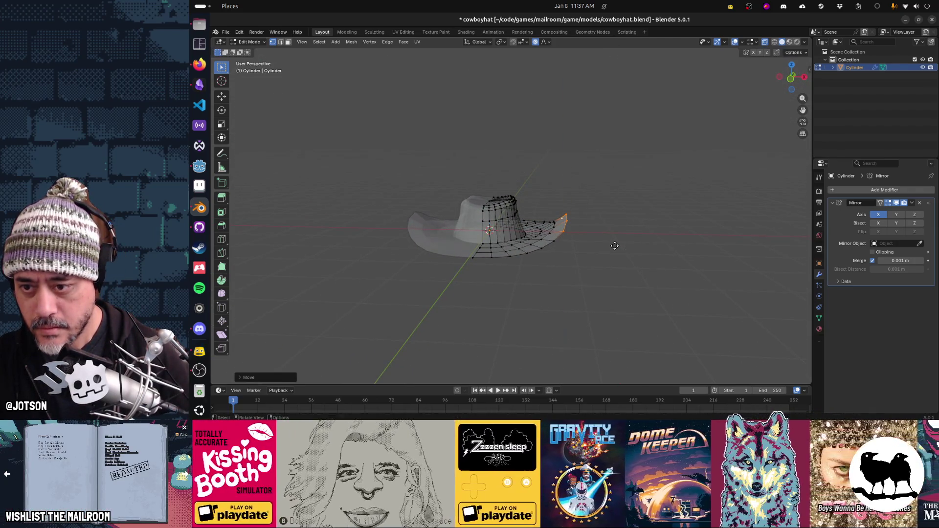
key(g)
key(x)
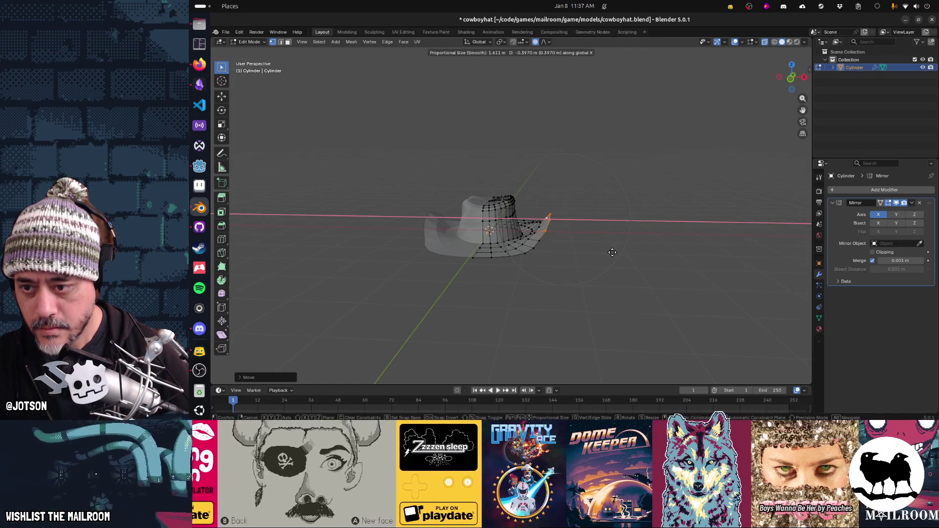
click(615, 253)
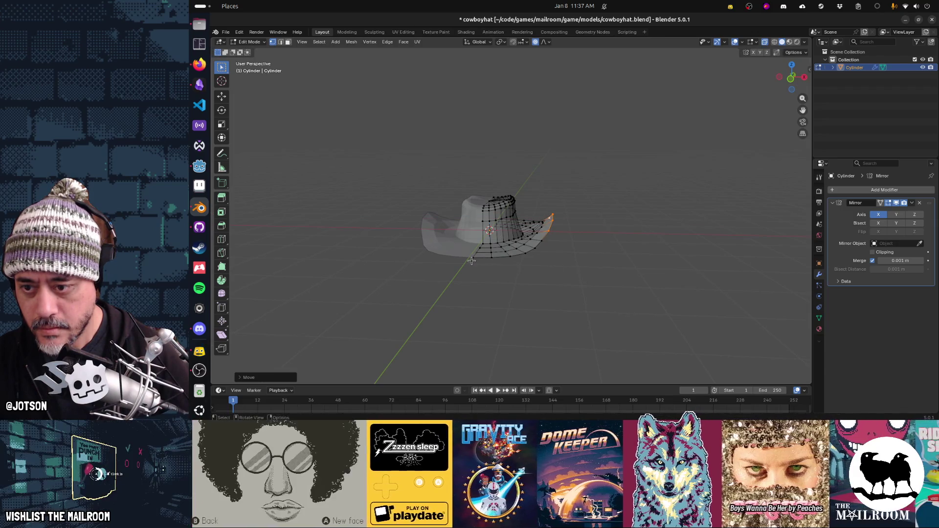
key(g)
key(z)
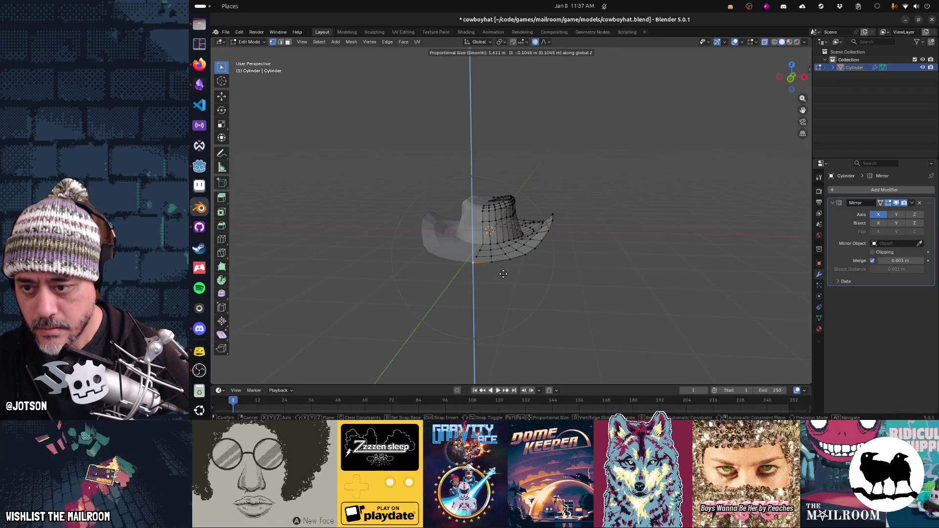
click(506, 276)
Step: Rotate the brim point and lower it along Z
mouse_move(556, 279)
mouse_down()
mouse_move(555, 296)
mouse_move(522, 291)
mouse_up()
key(r)
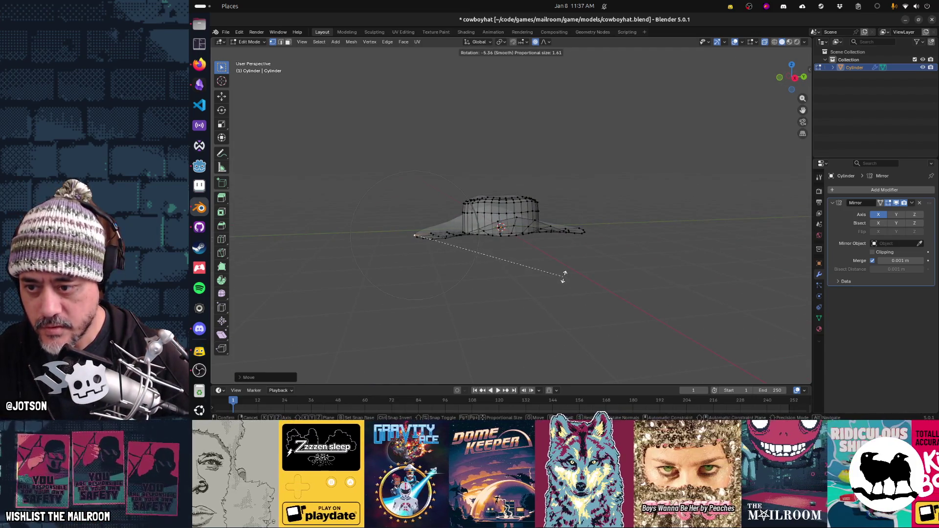
click(558, 266)
key(g)
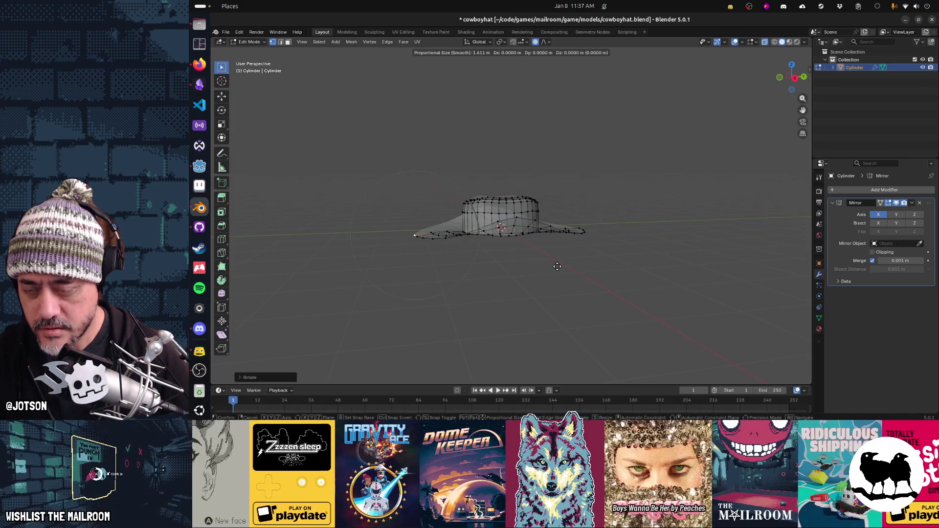
key(y)
key(z)
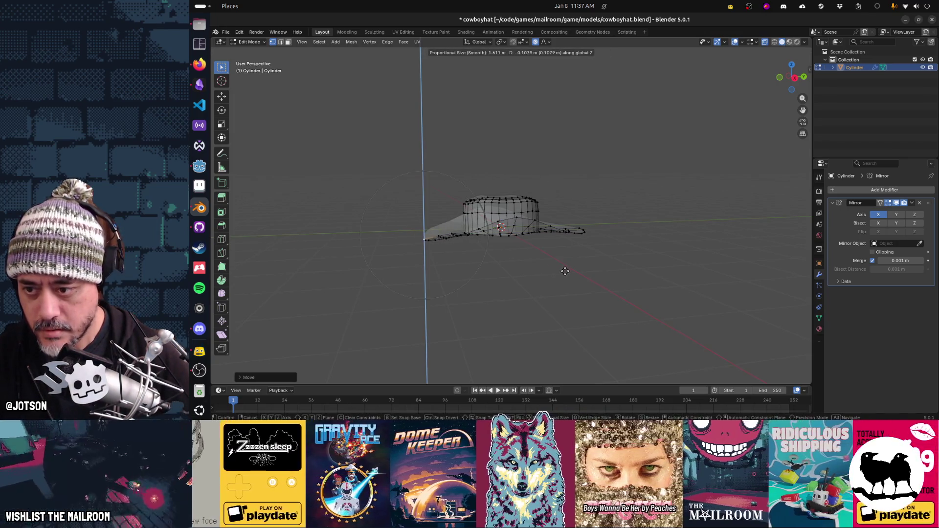
click(567, 264)
Step: Raise another brim rim vertex along Z and return to Object Mode
mouse_move(574, 259)
mouse_down()
mouse_move(598, 266)
mouse_move(578, 272)
mouse_up()
click(601, 236)
key(g)
key(z)
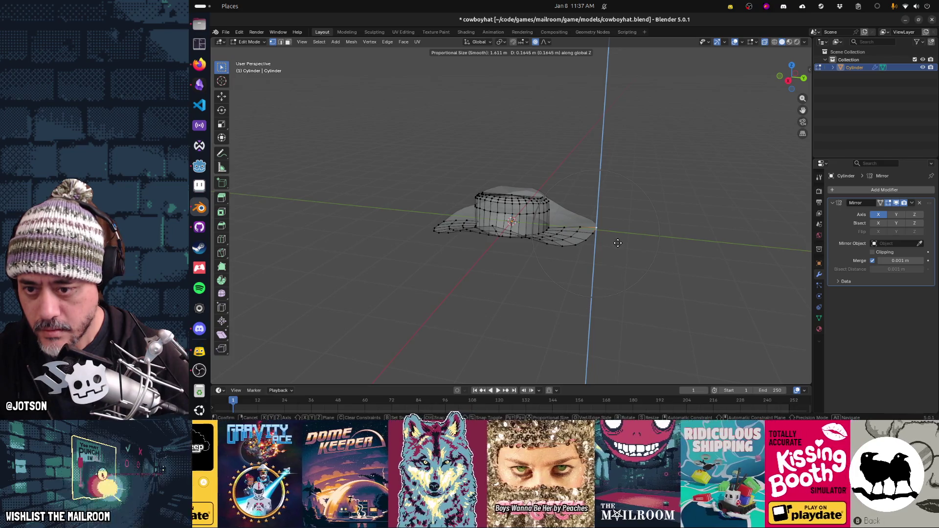
click(618, 245)
key(Tab)
mouse_move(513, 286)
mouse_down()
mouse_move(489, 278)
mouse_move(516, 278)
mouse_move(527, 290)
mouse_up()
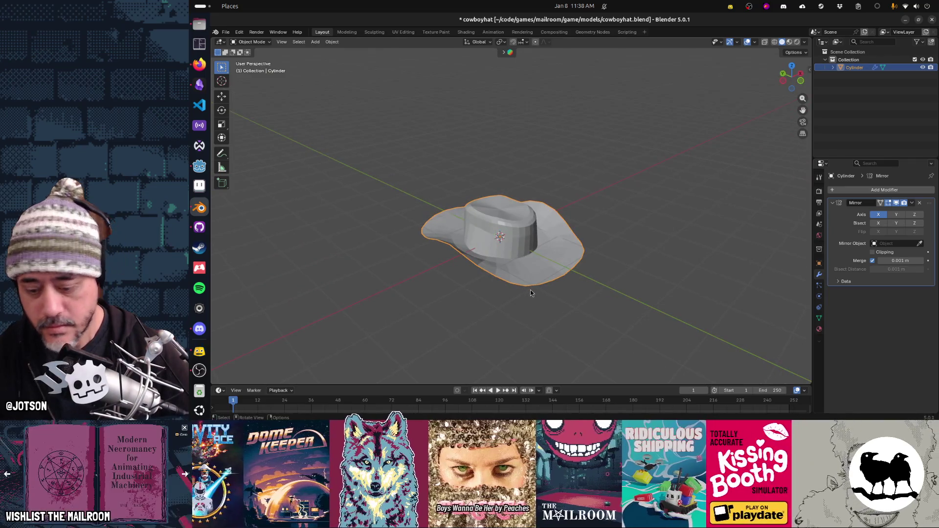
Step: Apply smooth shading to the hat via the F3 command search
key(F3)
key(Return)
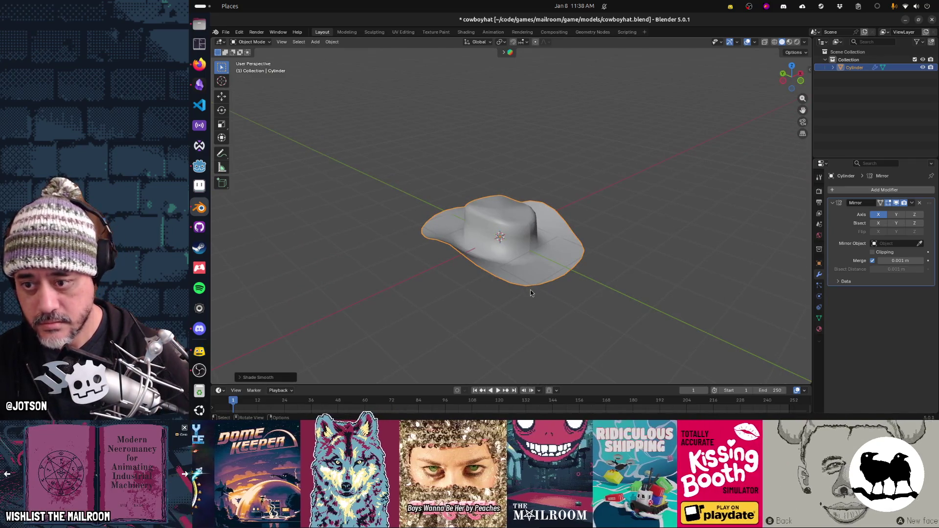
mouse_move(608, 332)
mouse_down()
mouse_move(556, 315)
mouse_move(594, 301)
mouse_move(577, 312)
mouse_up()
Step: Shift the whole hat mesh sideways along X in two proportional moves
key(Tab)
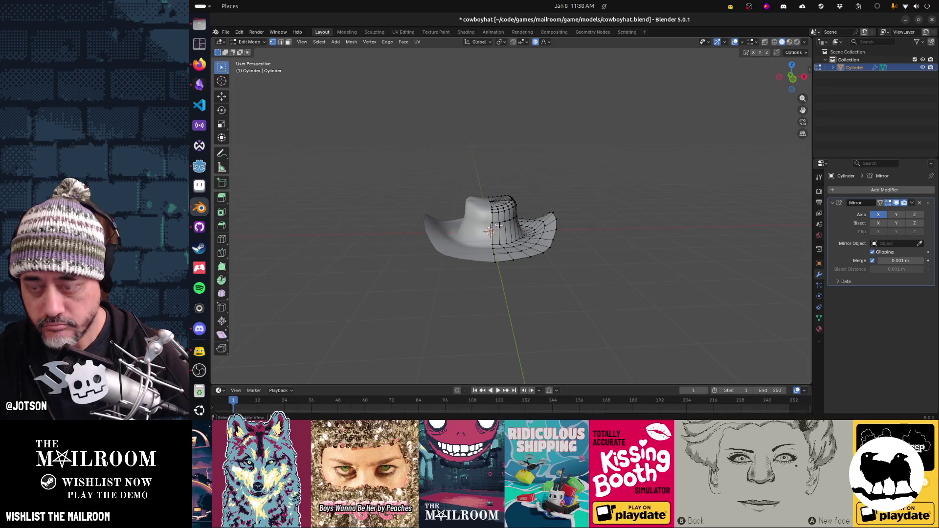
key(a)
key(g)
key(x)
click(644, 256)
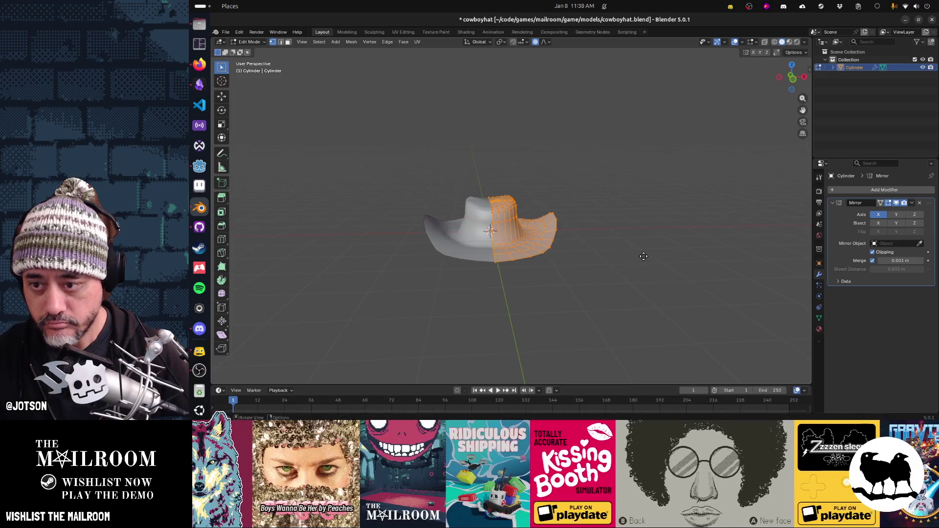
key(g)
key(x)
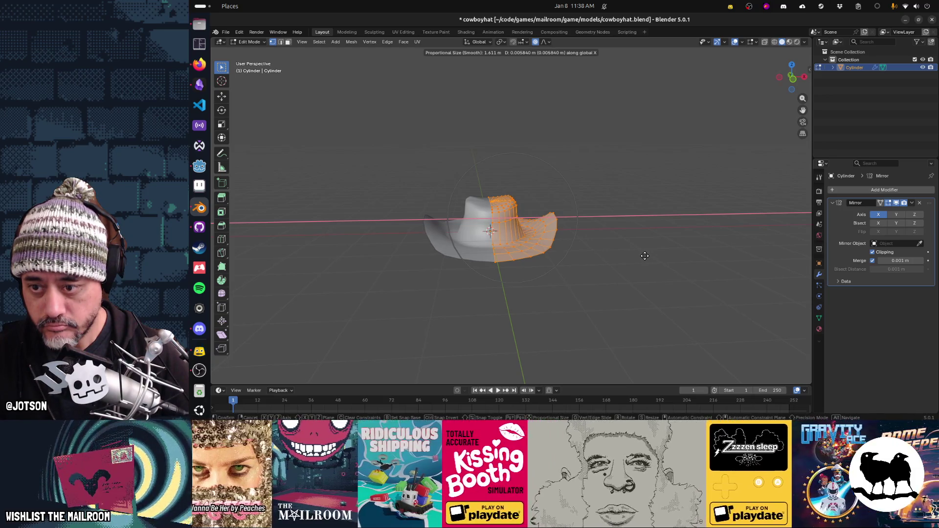
click(643, 256)
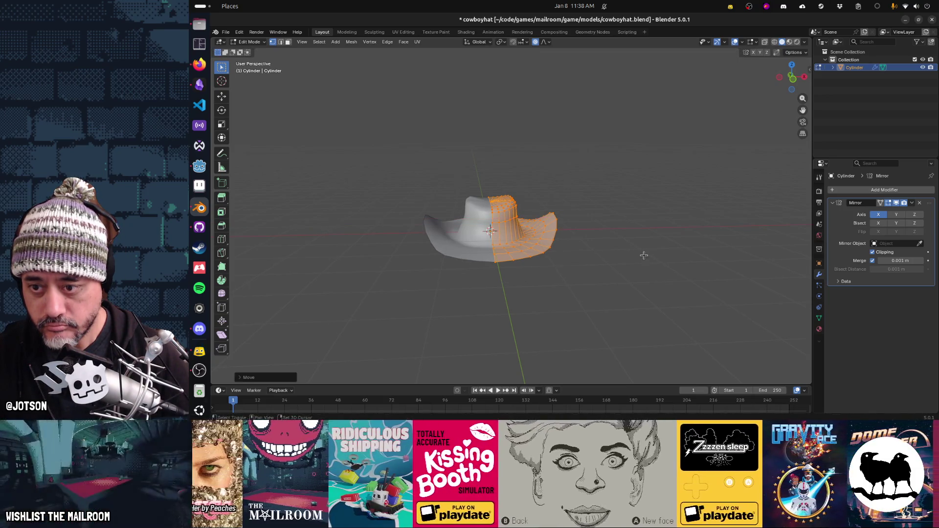
Step: Curl the brim upward by rotating it around X and lifting its edge along Z
click(596, 271)
mouse_move(596, 272)
mouse_down()
mouse_move(570, 269)
mouse_move(612, 272)
mouse_move(598, 265)
mouse_move(634, 251)
mouse_up()
key(r)
key(z)
key(x)
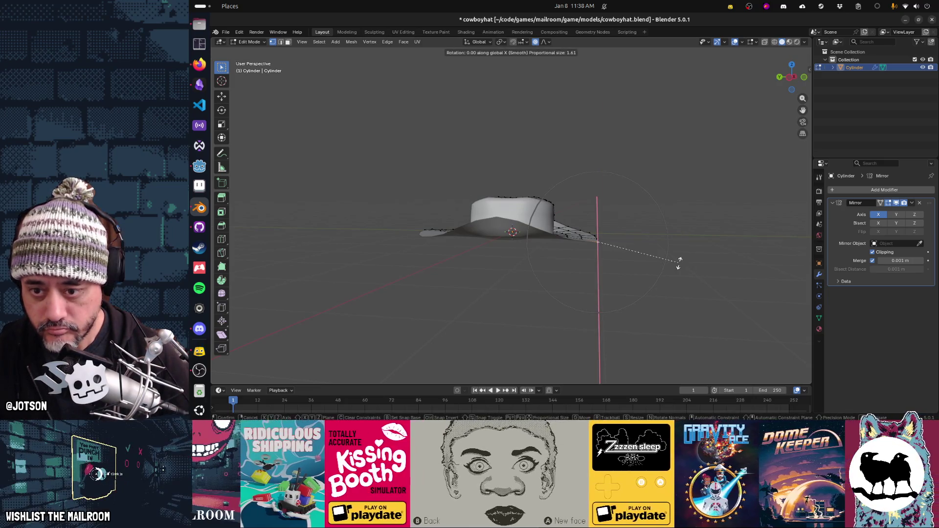
click(673, 280)
key(g)
key(z)
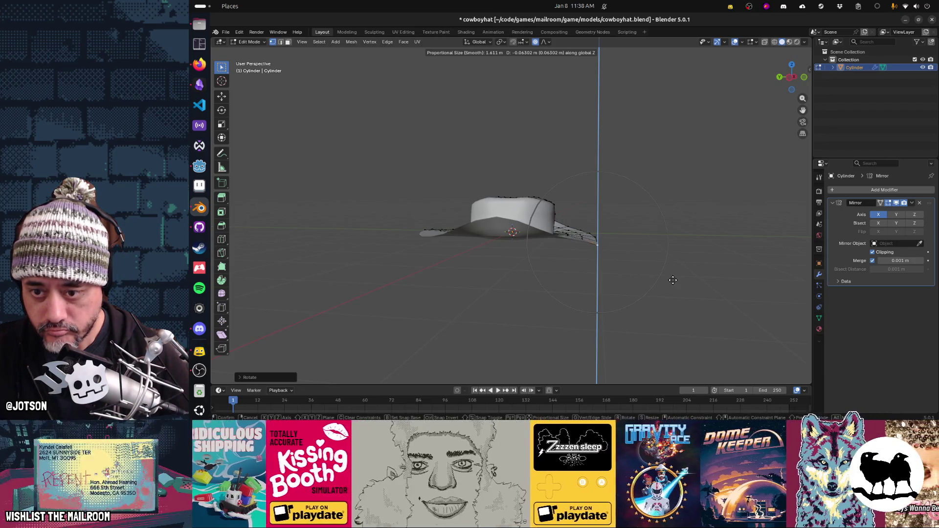
click(673, 280)
mouse_move(679, 273)
mouse_down()
mouse_move(599, 287)
mouse_move(559, 281)
mouse_move(589, 253)
mouse_move(592, 287)
mouse_move(635, 264)
mouse_move(656, 241)
mouse_move(656, 223)
mouse_move(572, 237)
mouse_move(562, 268)
mouse_move(587, 268)
mouse_move(490, 266)
mouse_move(557, 274)
mouse_move(527, 288)
mouse_move(556, 269)
mouse_move(541, 262)
mouse_move(606, 278)
mouse_move(552, 284)
mouse_up()
key(Tab)
key(Tab)
key(Tab)
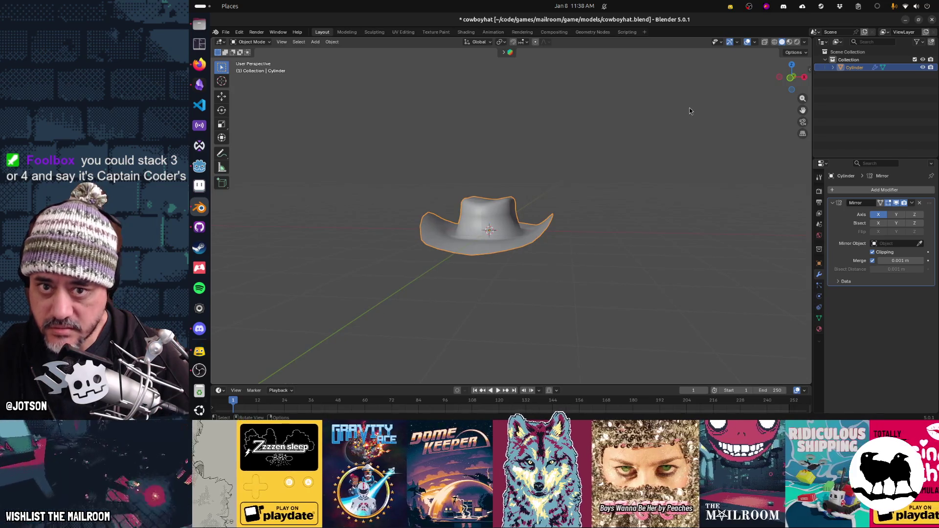
Step: Add a 0.01 m Solidify modifier to thicken the hat
click(756, 43)
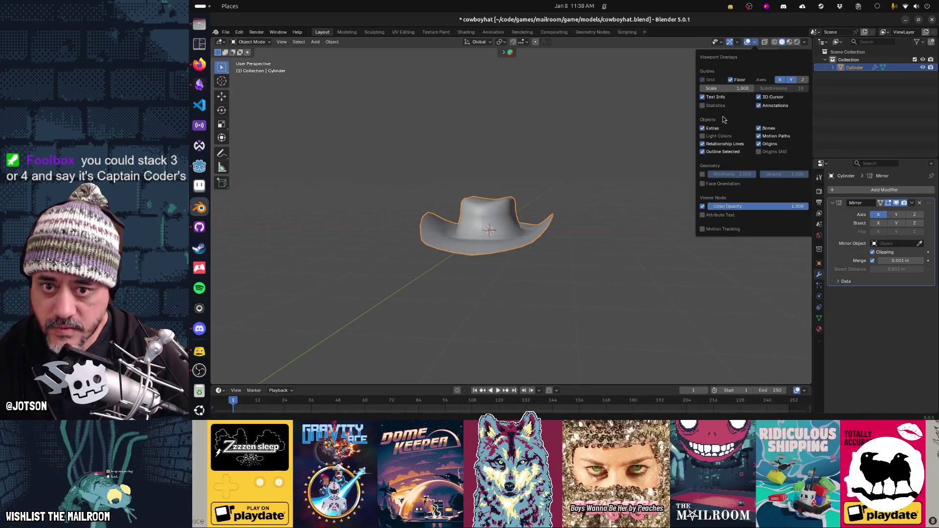
drag(627, 192, 620, 212)
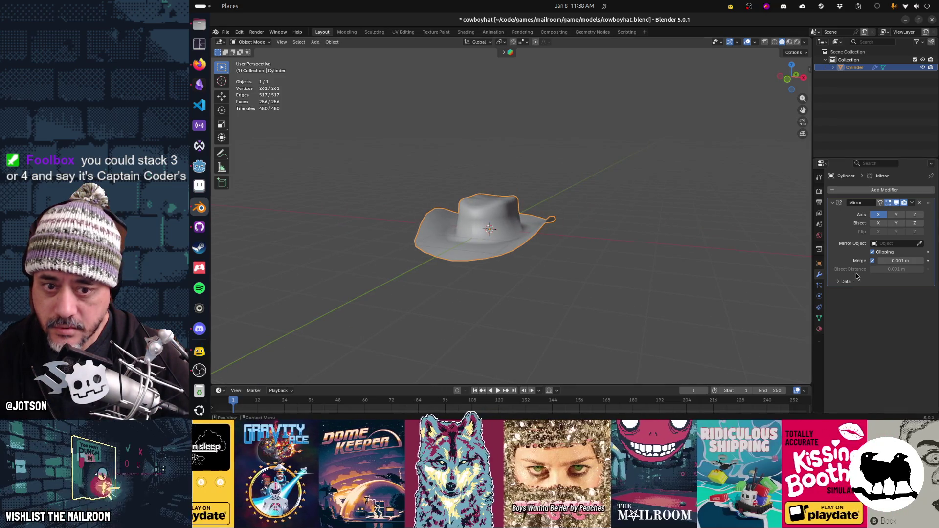
click(868, 191)
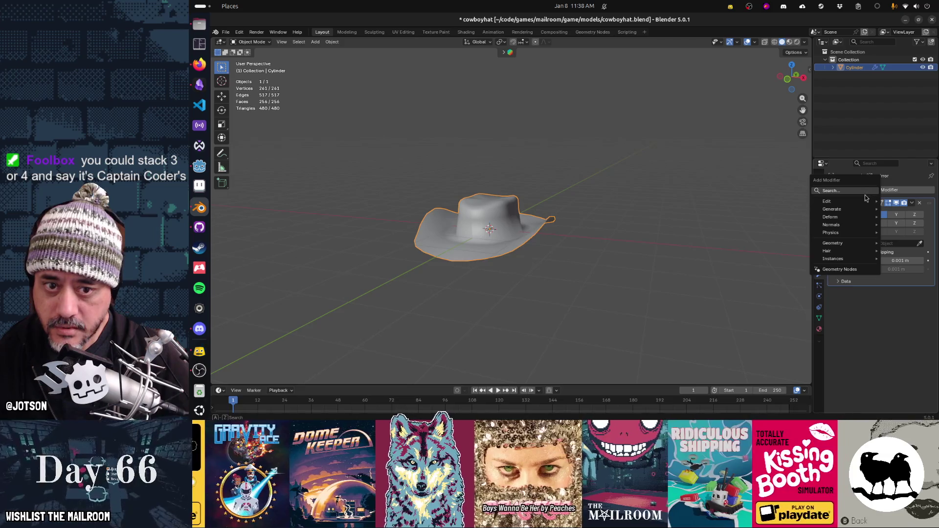
text(solid)
key(Return)
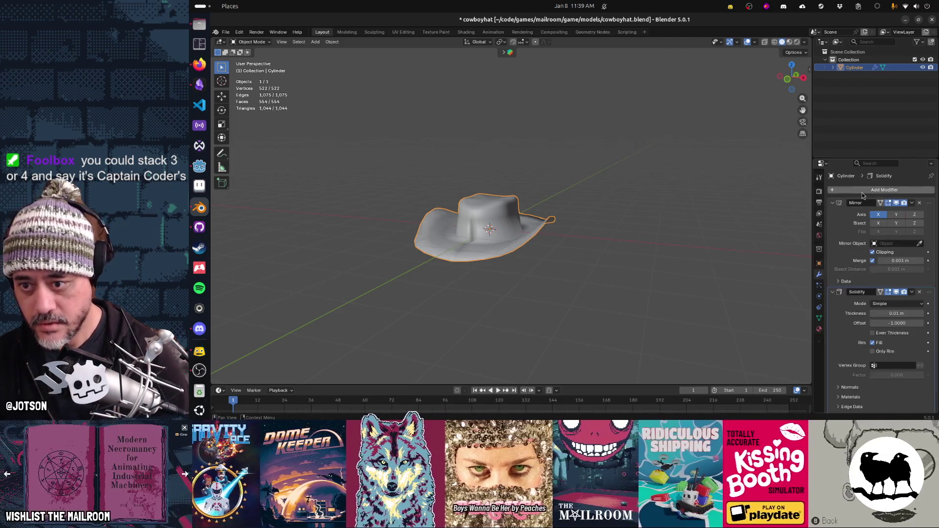
mouse_move(668, 256)
mouse_down()
mouse_move(509, 276)
mouse_move(533, 279)
mouse_move(548, 262)
mouse_move(414, 262)
mouse_move(504, 257)
mouse_move(542, 292)
mouse_move(530, 294)
mouse_up()
scroll(510, 276, up, 3)
Step: Nudge two centre-seam vertices along X to close the middle of the hat
key(Tab)
click(551, 273)
shift+click(554, 290)
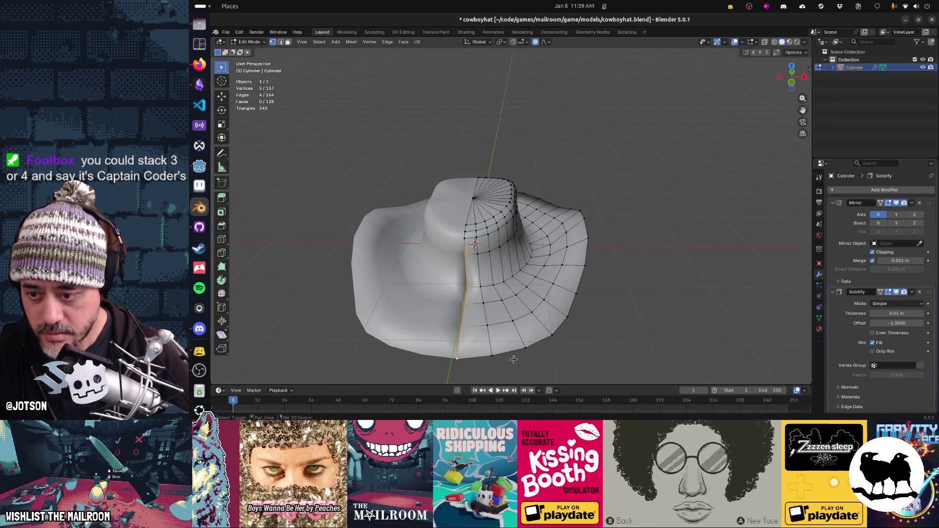
key(g)
key(x)
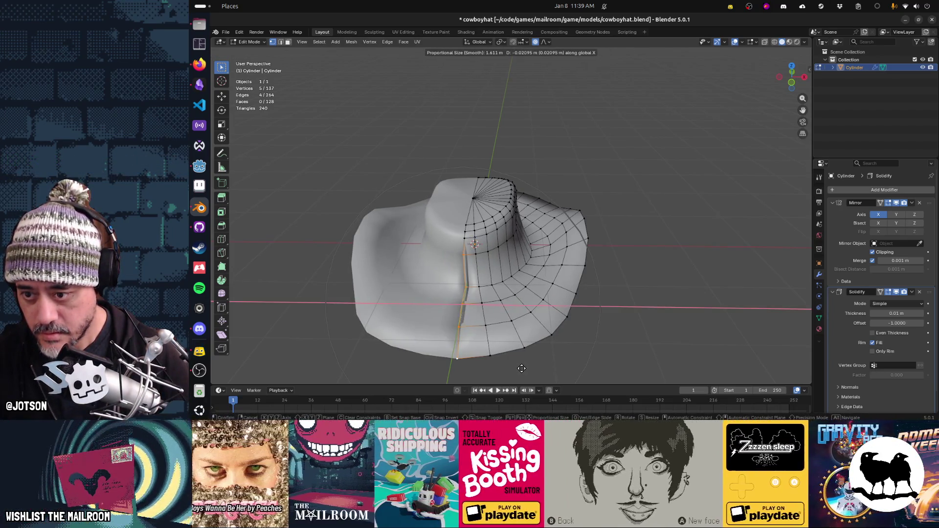
click(524, 368)
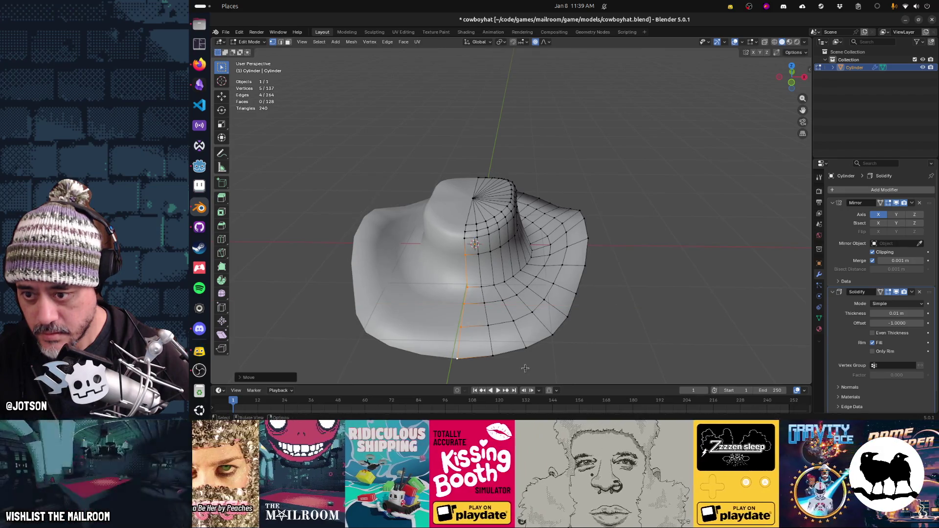
Step: Lift the selected crown vertices along Z with proportional falloff
key(Tab)
mouse_move(578, 354)
mouse_down()
mouse_move(462, 310)
mouse_move(526, 281)
mouse_up()
drag(454, 282, 565, 304)
mouse_move(429, 300)
mouse_down()
mouse_move(497, 312)
mouse_move(418, 304)
mouse_move(538, 306)
mouse_move(505, 304)
mouse_move(447, 213)
mouse_up()
key(Tab)
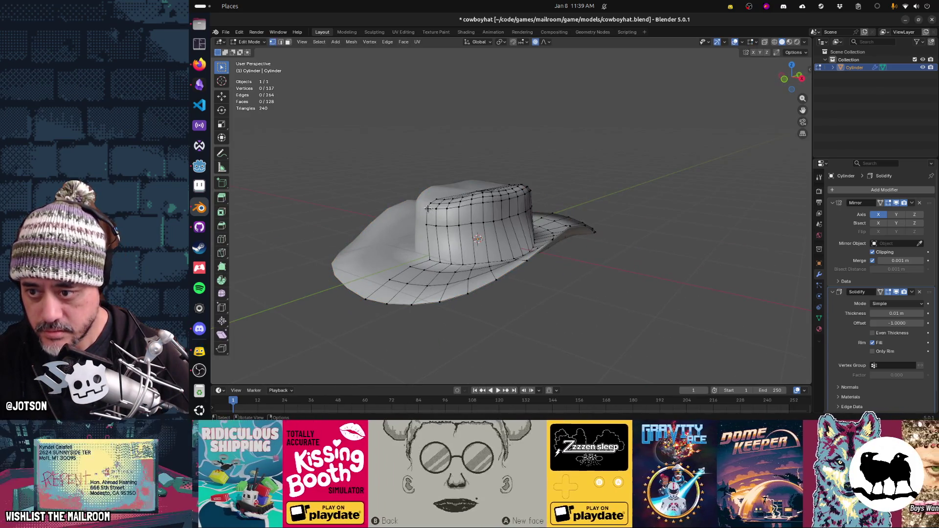
key(g)
key(z)
scroll(426, 230, up, 6)
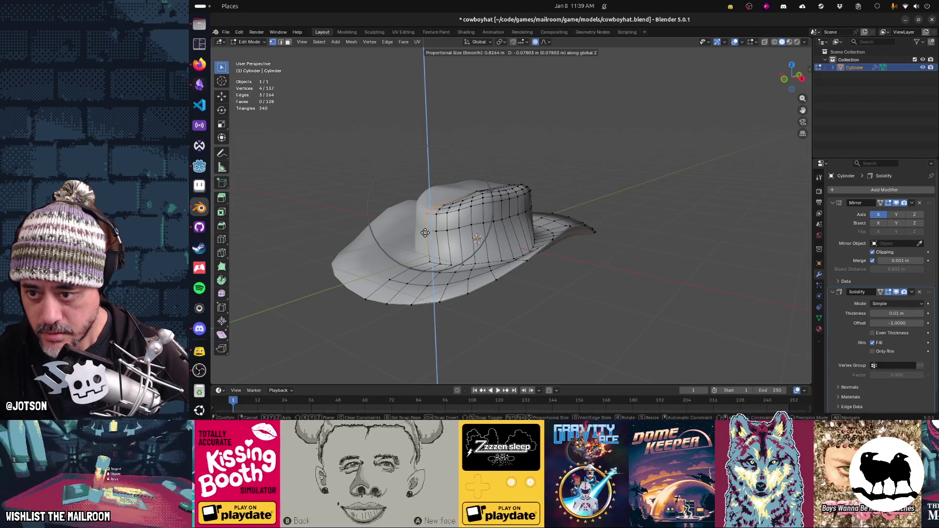
click(425, 233)
Step: Raise a single crown-top vertex along Z with falloff
drag(425, 232, 460, 204)
click(471, 195)
key(g)
key(z)
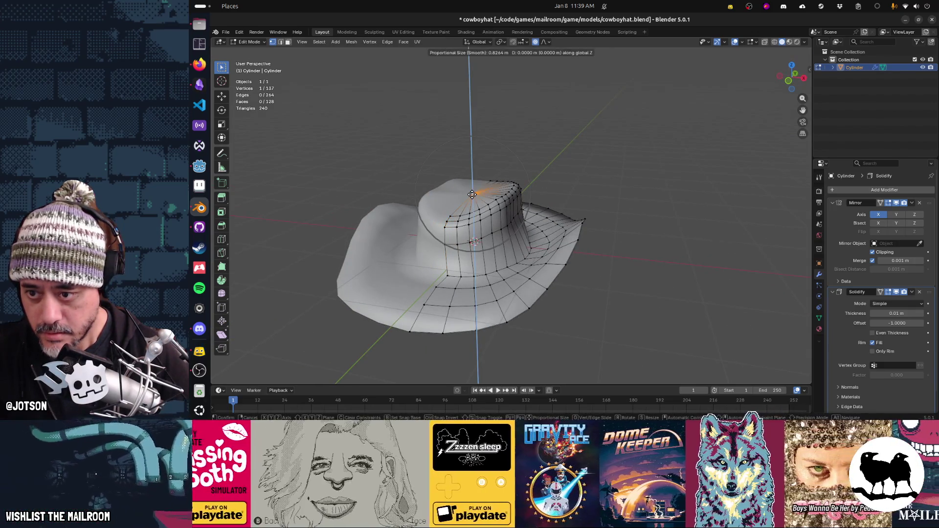
click(472, 198)
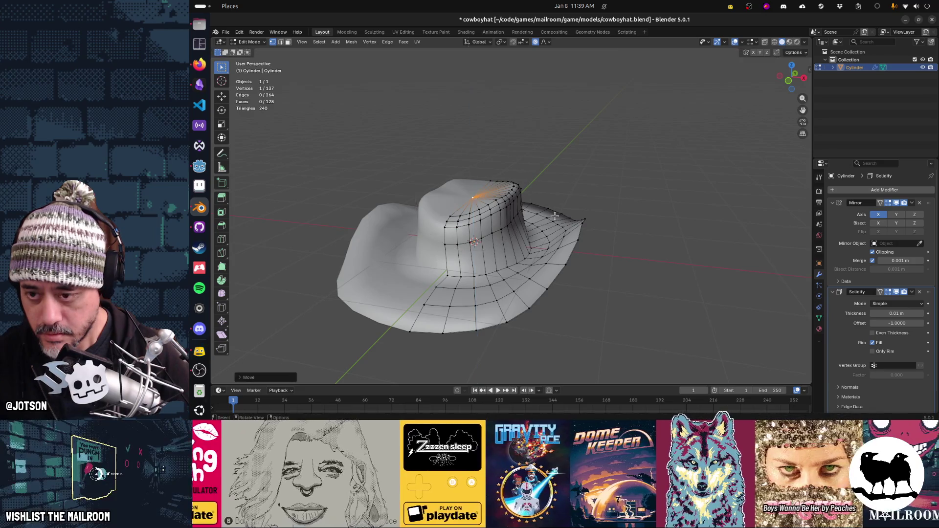
Step: Pinch in the crown's edge loop with a proportional scale of about 0.93
key(Tab)
mouse_move(665, 254)
mouse_down()
mouse_move(641, 266)
mouse_move(564, 262)
mouse_move(504, 237)
mouse_move(465, 245)
mouse_move(497, 255)
mouse_move(649, 247)
mouse_move(501, 268)
mouse_move(577, 272)
mouse_move(494, 254)
mouse_up()
key(Tab)
alt+click(474, 238)
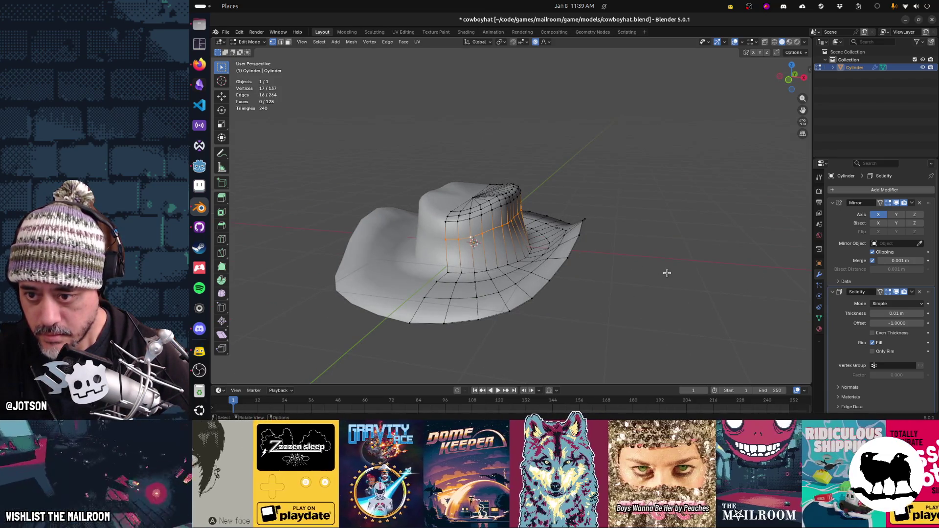
key(s)
scroll(664, 272, up, 6)
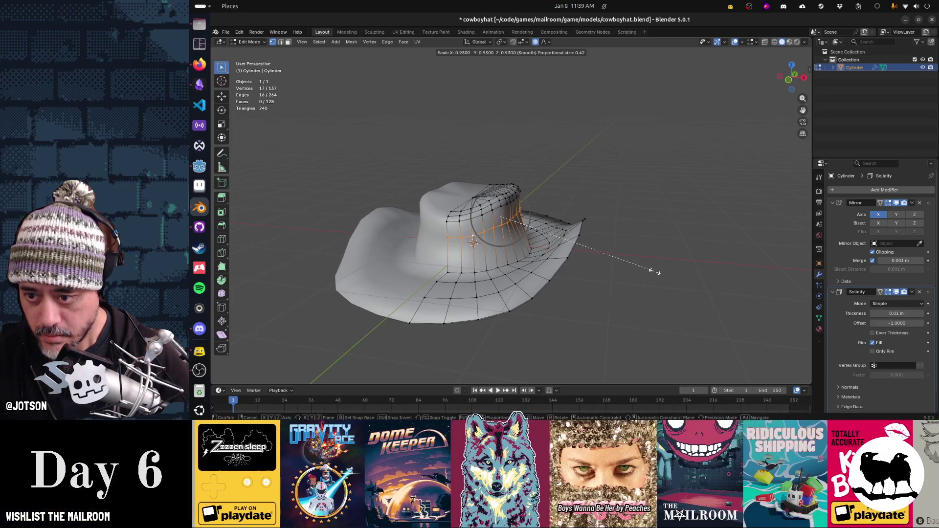
click(651, 272)
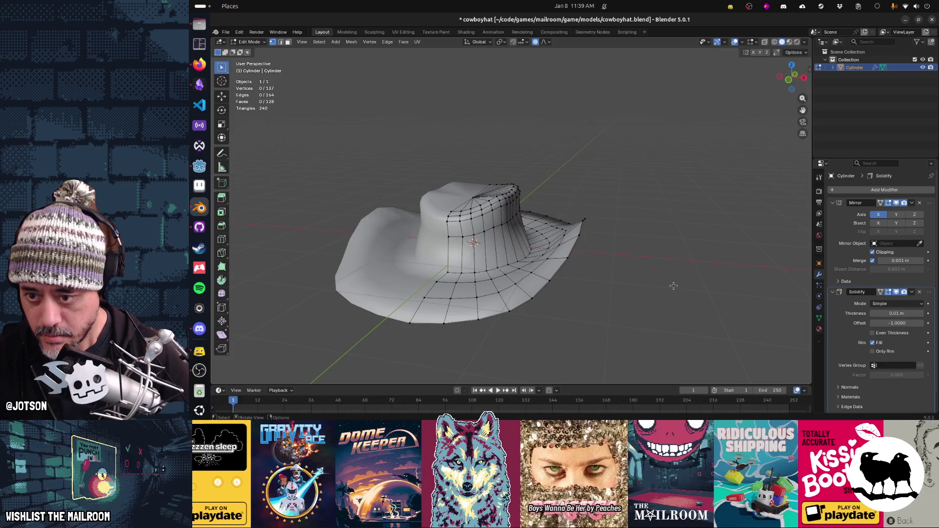
key(Tab)
mouse_move(628, 310)
mouse_down()
mouse_move(445, 302)
mouse_move(517, 296)
mouse_move(626, 300)
mouse_move(565, 313)
mouse_move(431, 313)
mouse_move(489, 306)
mouse_move(433, 297)
mouse_move(442, 292)
mouse_move(406, 306)
mouse_up()
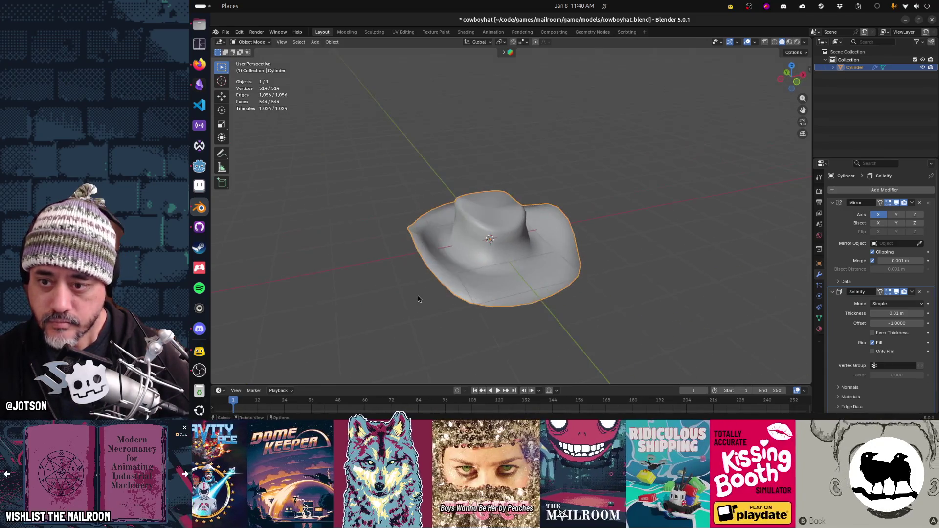
Step: Shrink the hat to roughly 0.32 × 0.41 × 0.12 m
key(n)
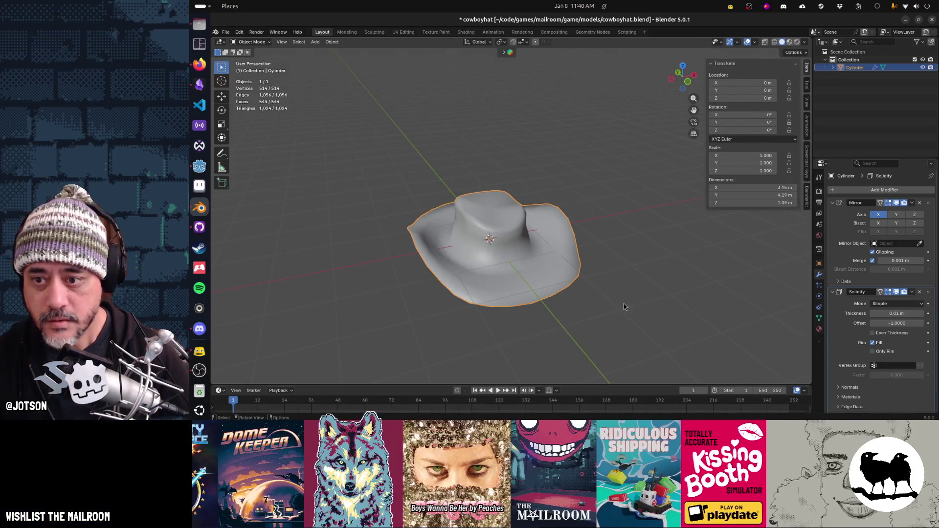
key(s)
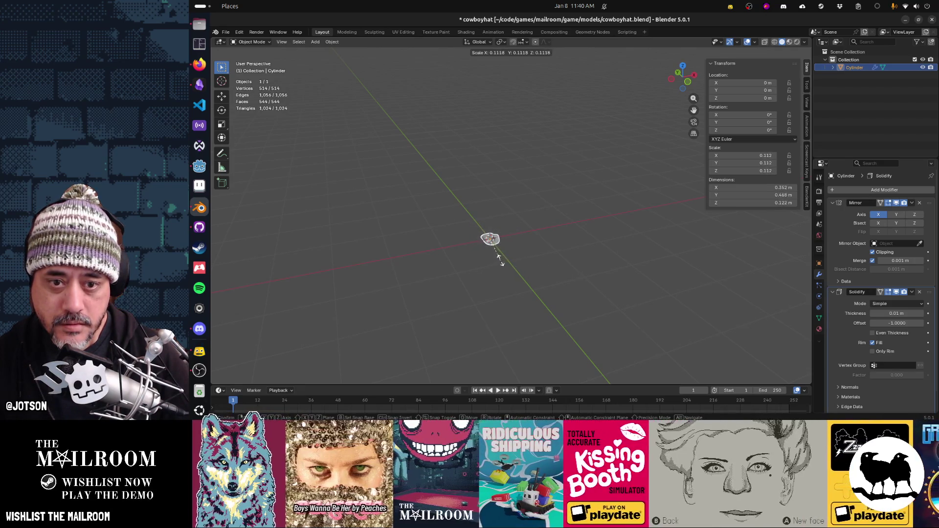
click(489, 264)
scroll(477, 264, up, 5)
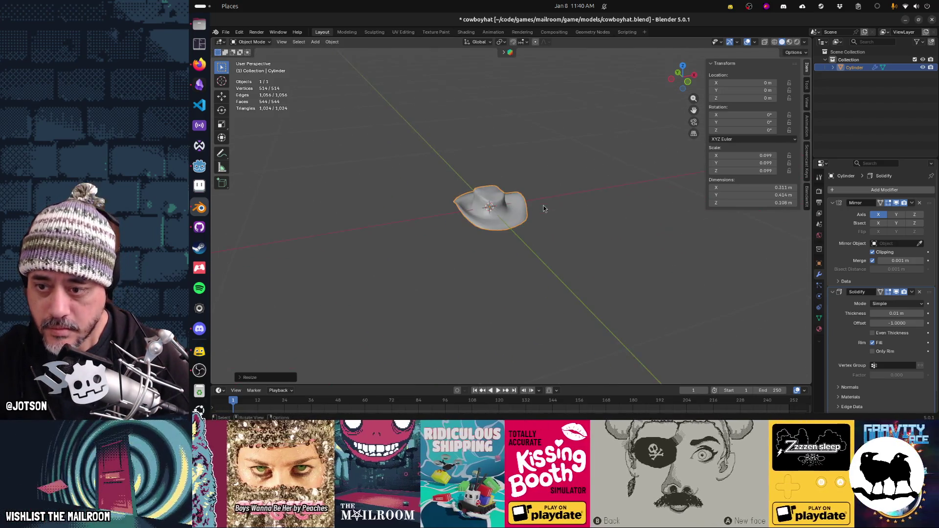
Step: Frame the hat in view and apply its scale so it reads 1.000
key(q)
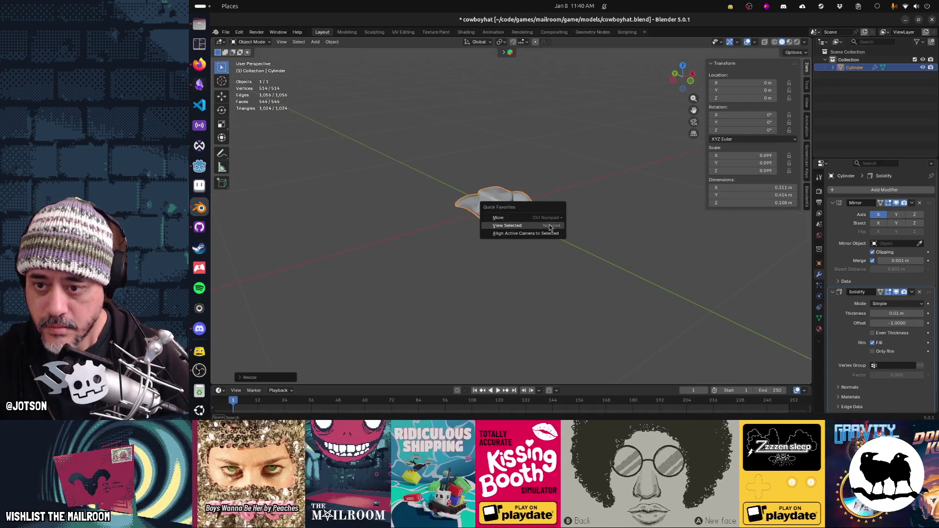
click(549, 226)
key(ctrl+a)
click(592, 254)
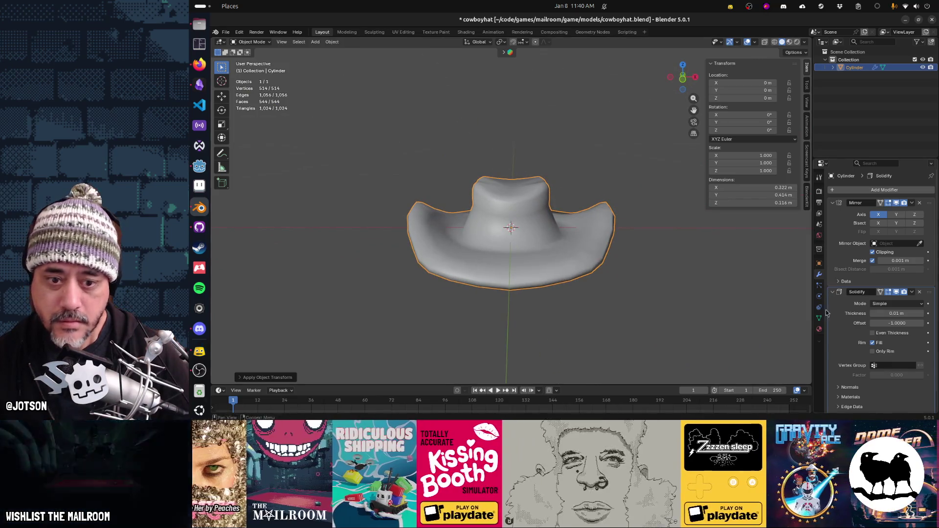
Step: Give the hat a material named cowboy with a tan-brown base colour (#A46B15)
click(820, 328)
click(832, 223)
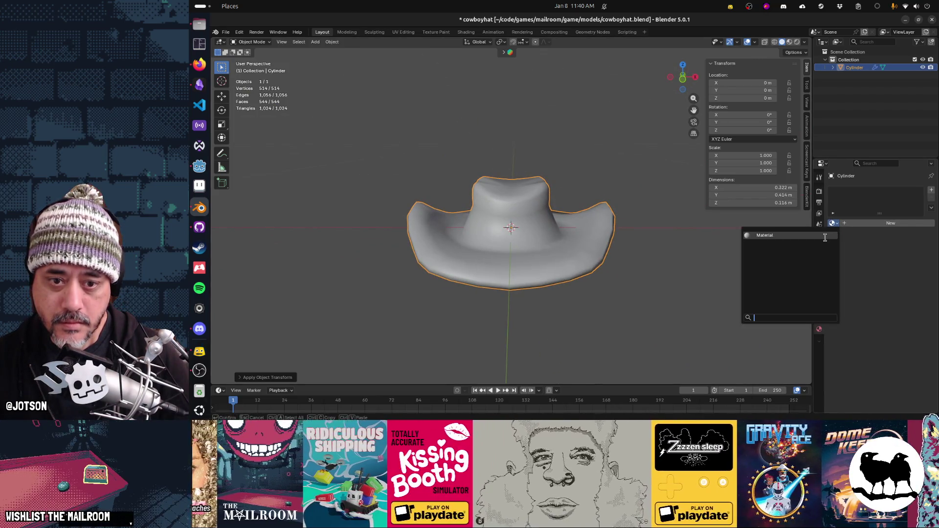
click(825, 236)
click(864, 222)
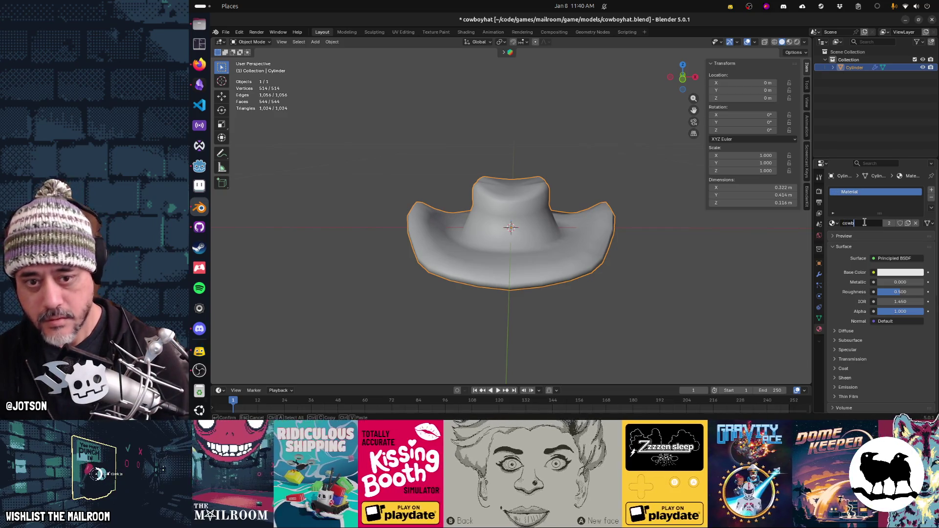
click(901, 273)
drag(865, 183, 867, 179)
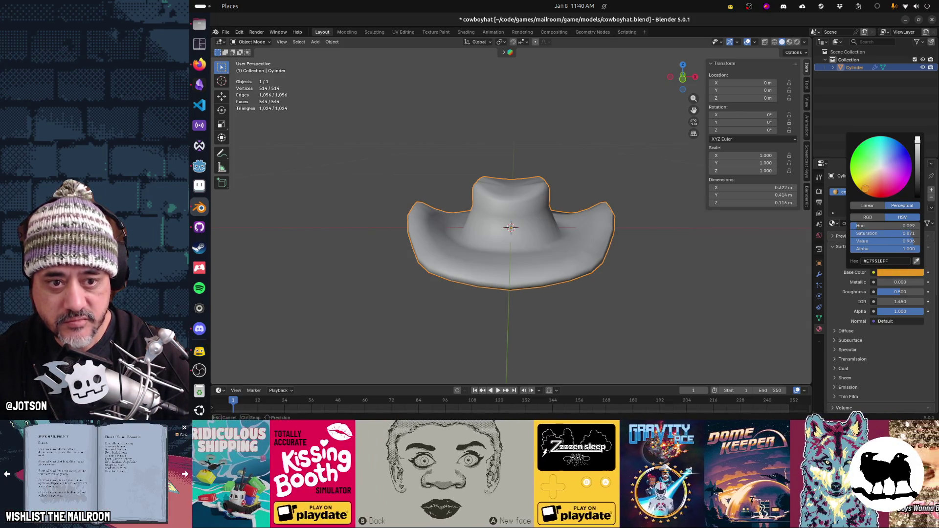
click(917, 161)
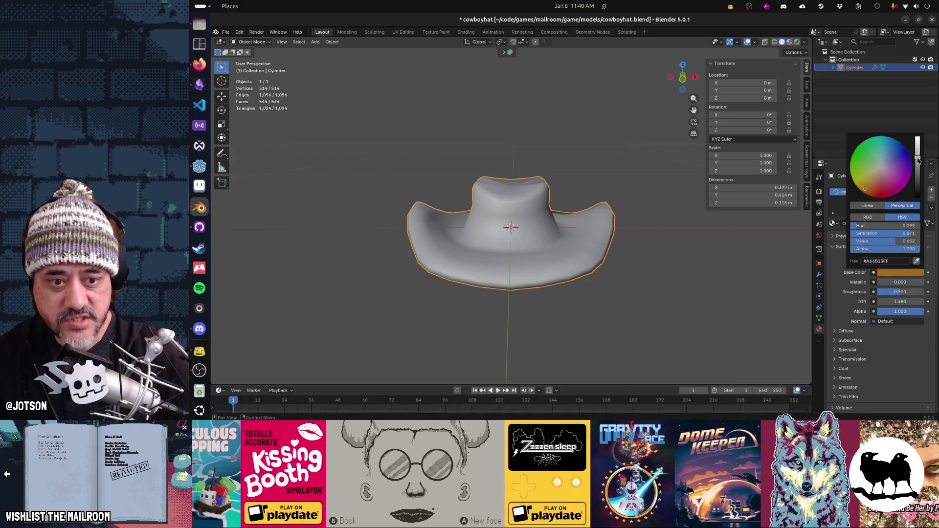
Step: Preview the hat's colour in Material Preview shading and save cowboyhat.blend
click(789, 41)
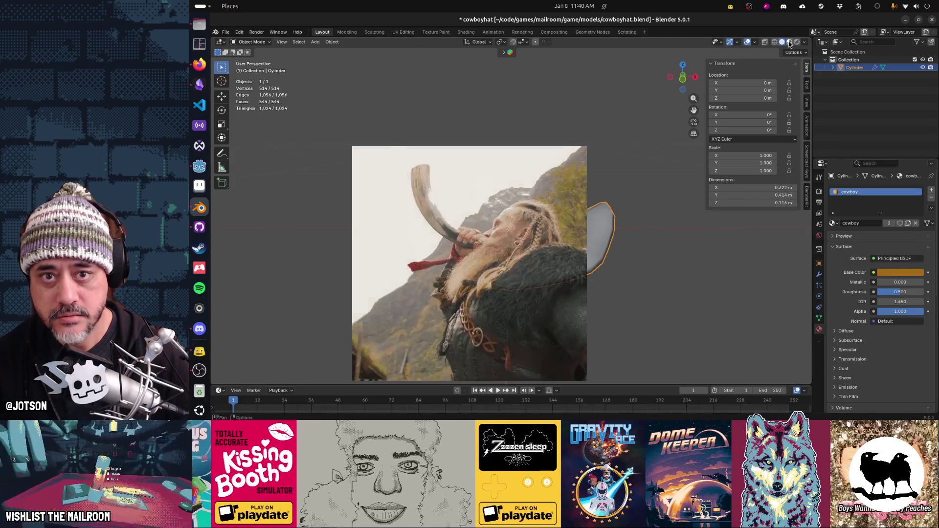
click(563, 342)
mouse_move(636, 245)
mouse_down()
mouse_move(690, 264)
mouse_move(596, 297)
mouse_up()
key(ctrl+s)
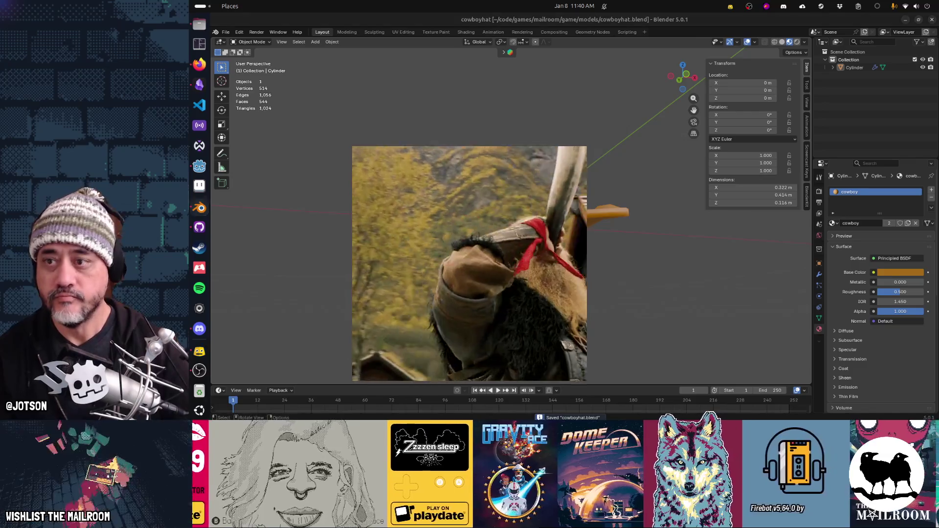
Step: Switch to Godot and scroll frog.gd back to its first line
key(alt+Tab)
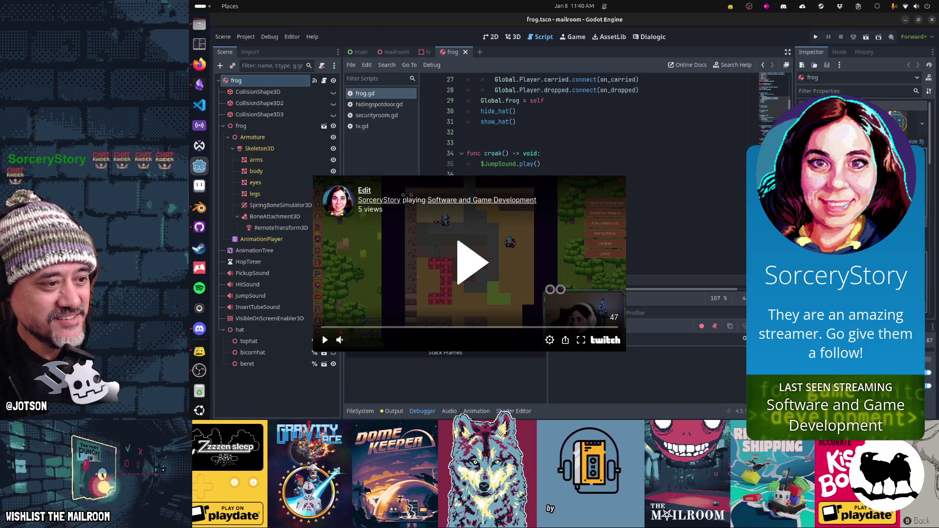
key(alt+Tab)
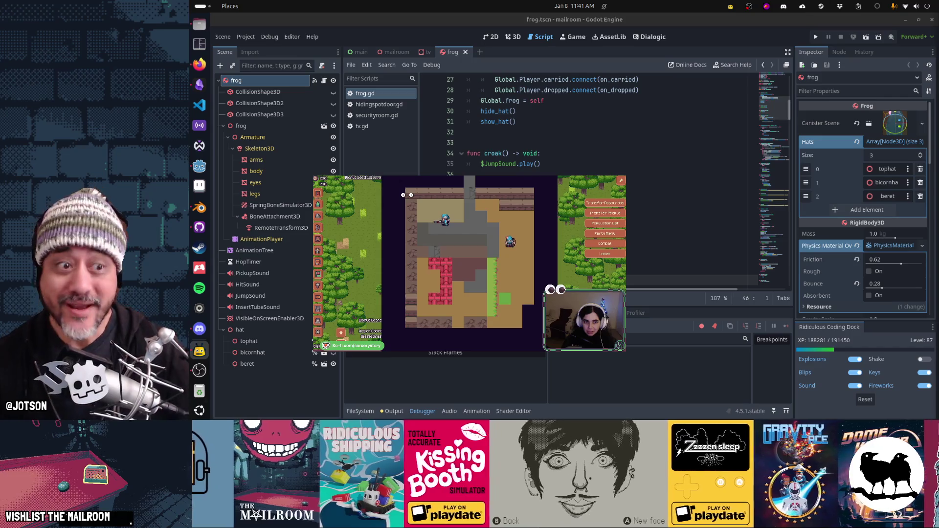
click(538, 259)
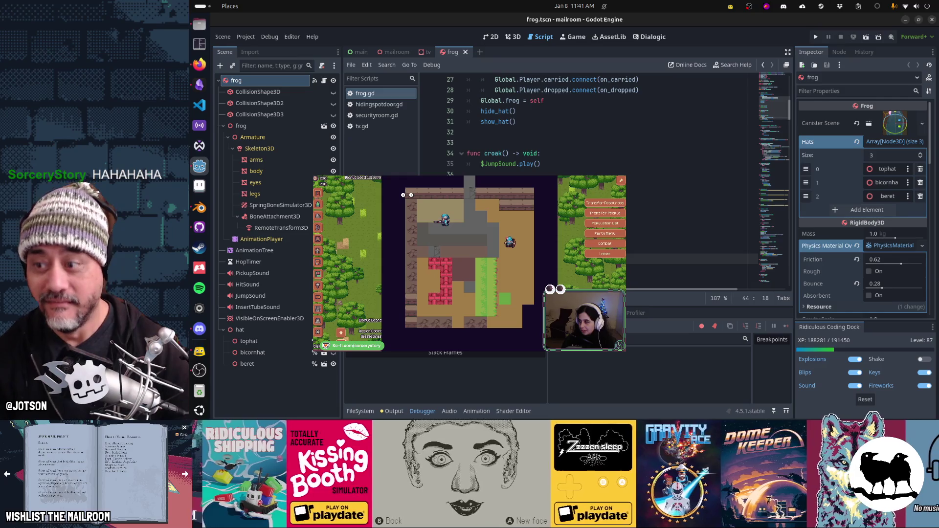
scroll(587, 146, up, 9)
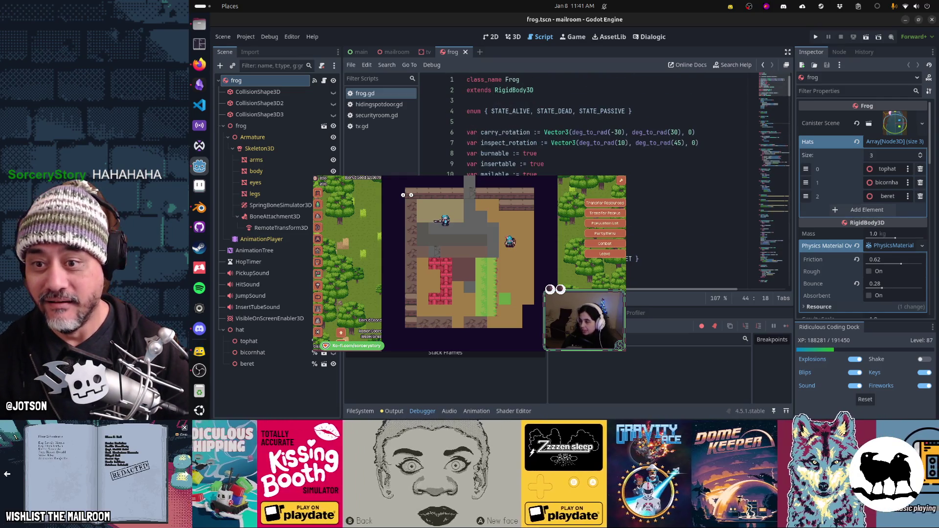
Step: Add HAT_COWBOY to the hat enum and export the hat variable defaulting to HAT_NONE
click(684, 258)
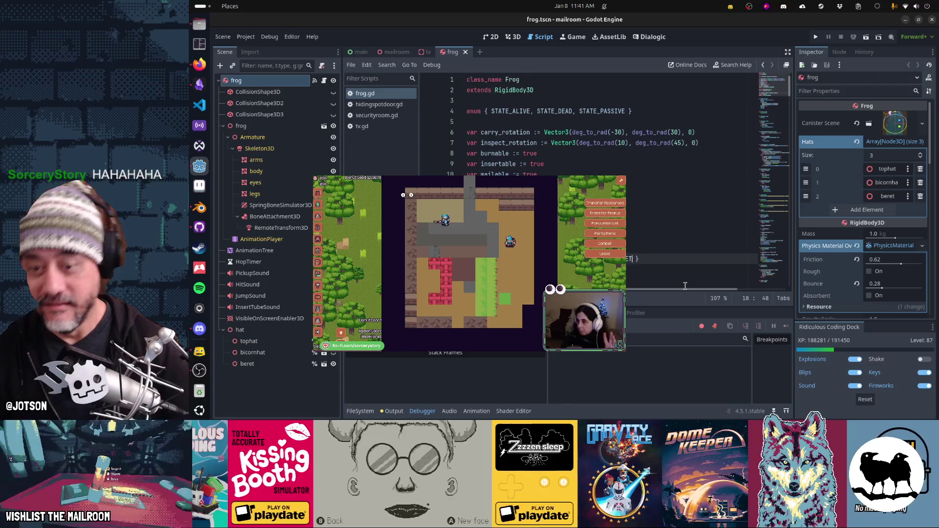
text(, HAT_COWBOY)
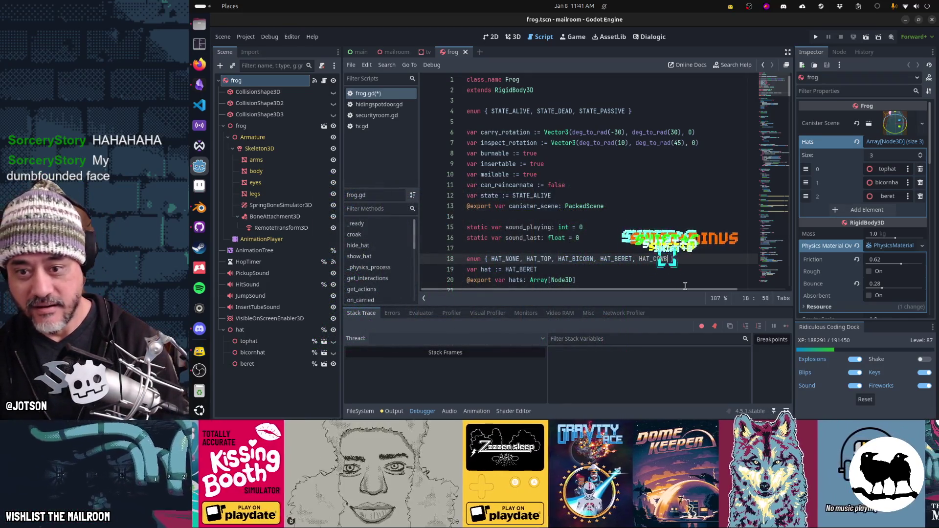
click(601, 276)
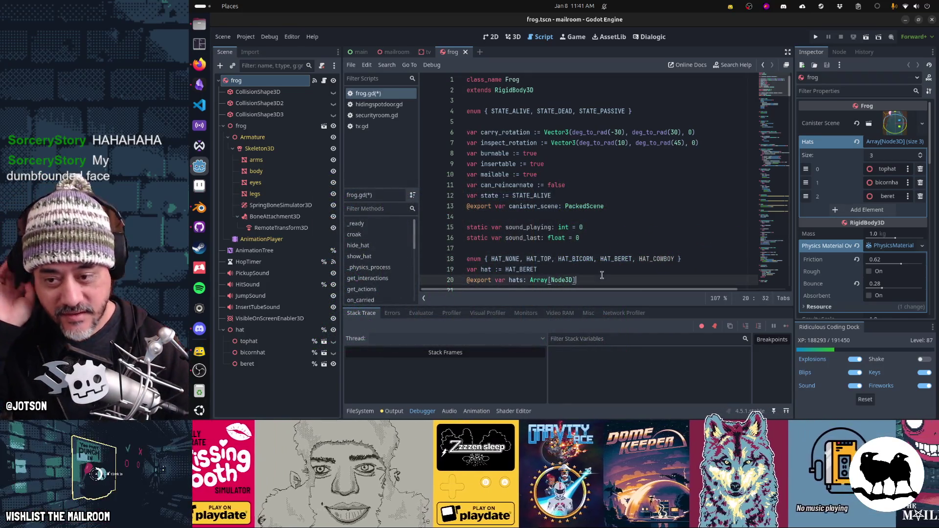
key(Up)
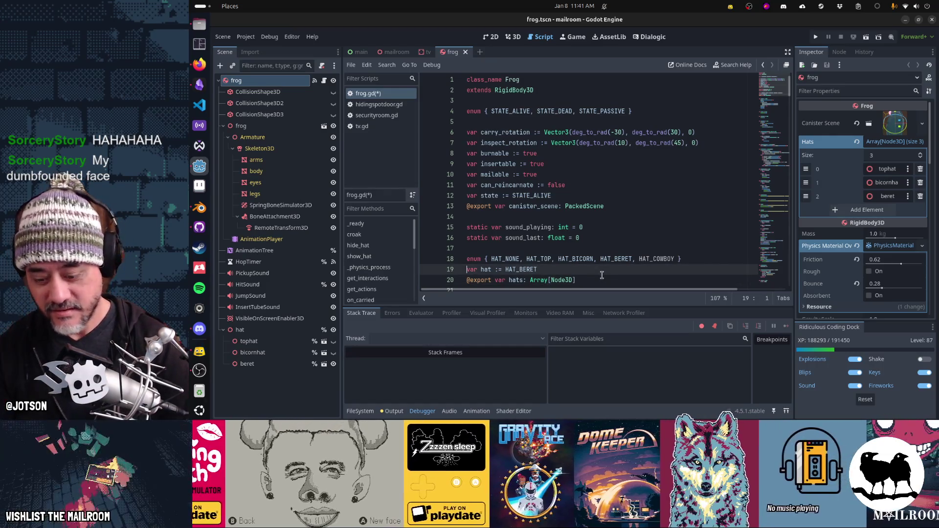
text(@expo)
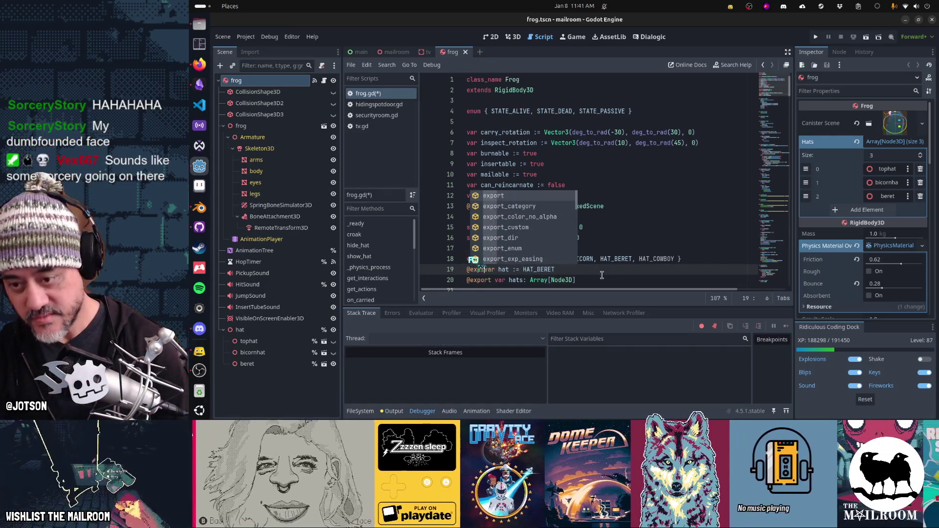
text(rt)
key(ctrl+shift+Left)
text(HAT_NONE)
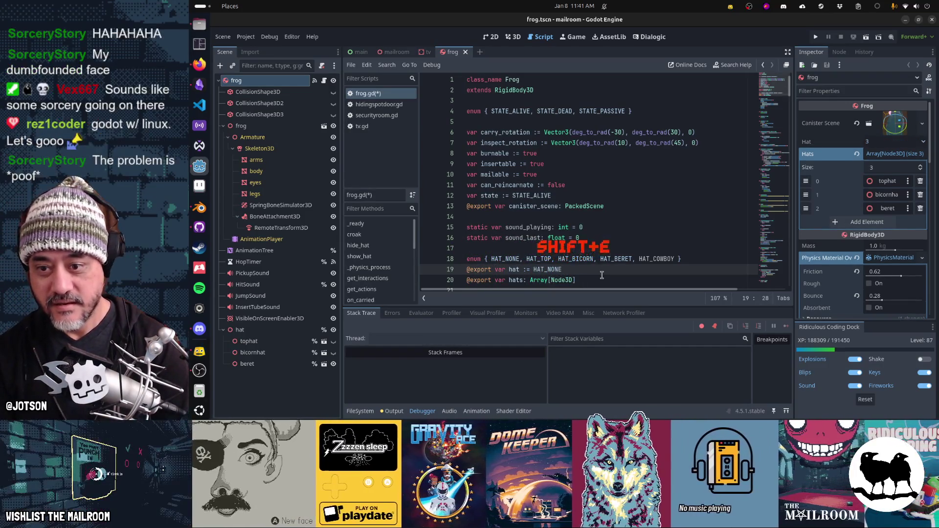
text(:)
Step: Write a hat setter that assigns 'hat = value' and calls show_hat()
key(Return)
text(set(value)
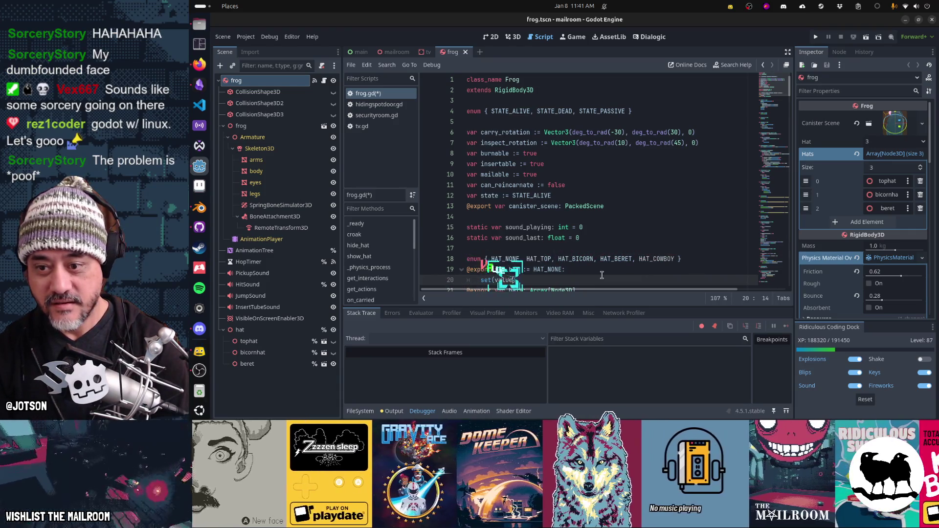
key(Return)
text(;)
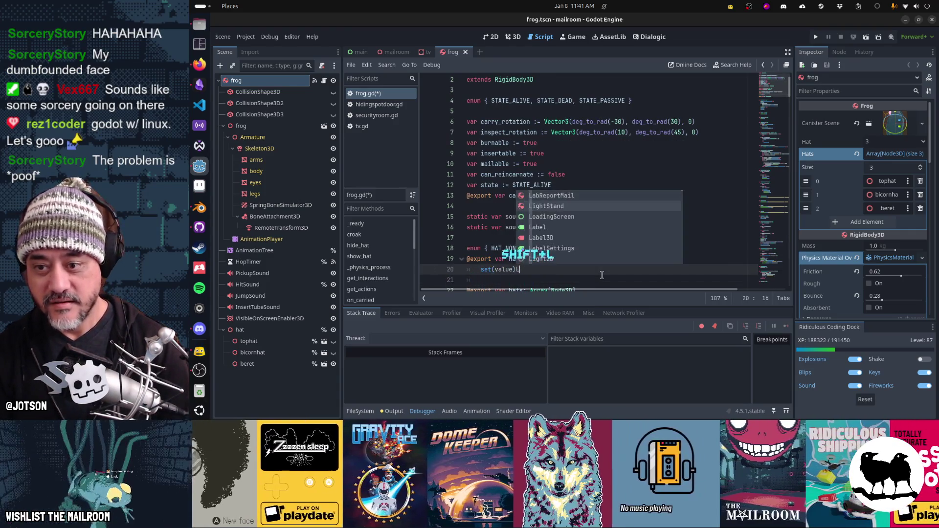
key(BackSpace)
text(:)
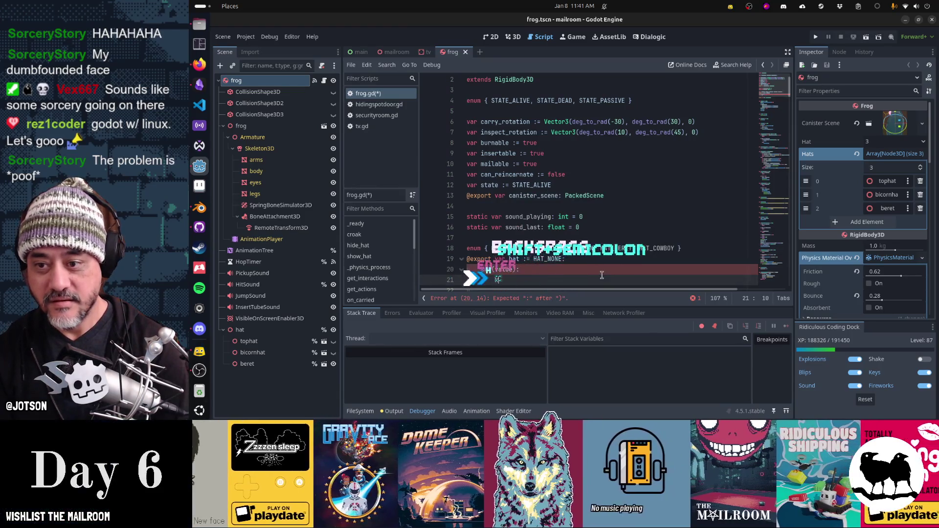
key(Return)
text(hat = )
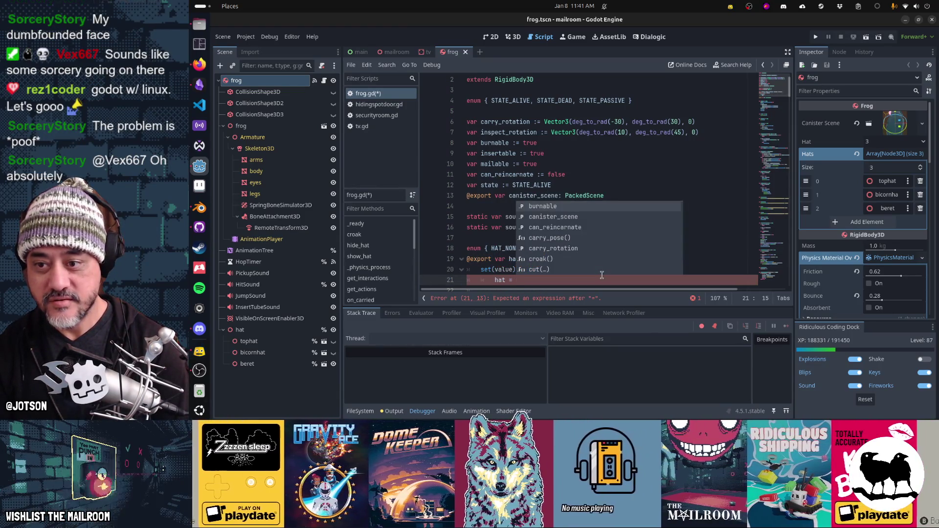
text(value)
key(Return)
text(show_)
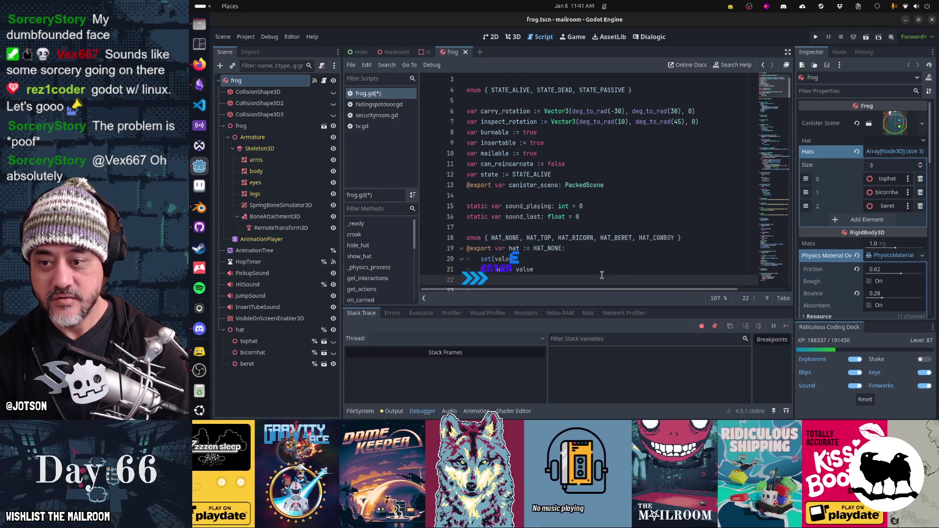
text(hat())
Step: Cut the show_hat() call from _ready and save frog.gd
scroll(602, 275, down, 5)
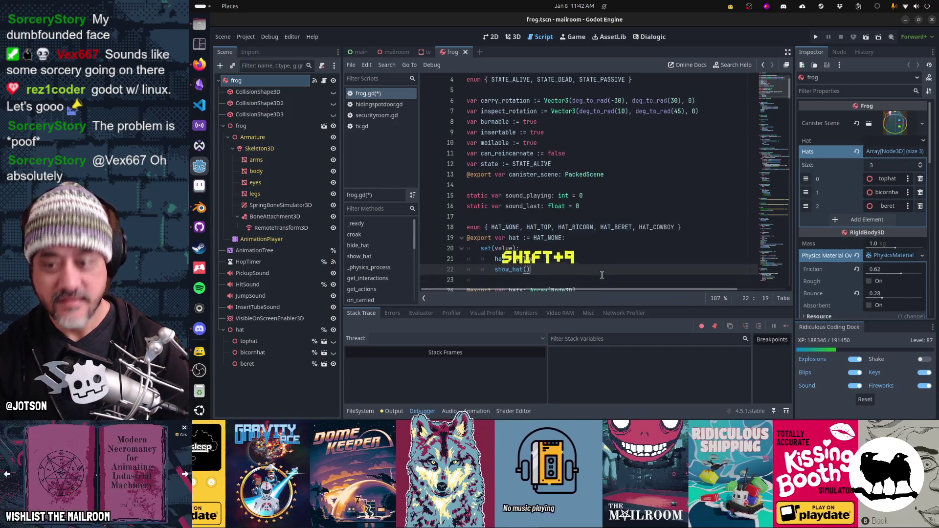
key(Down)
key(Down)
key(Down)
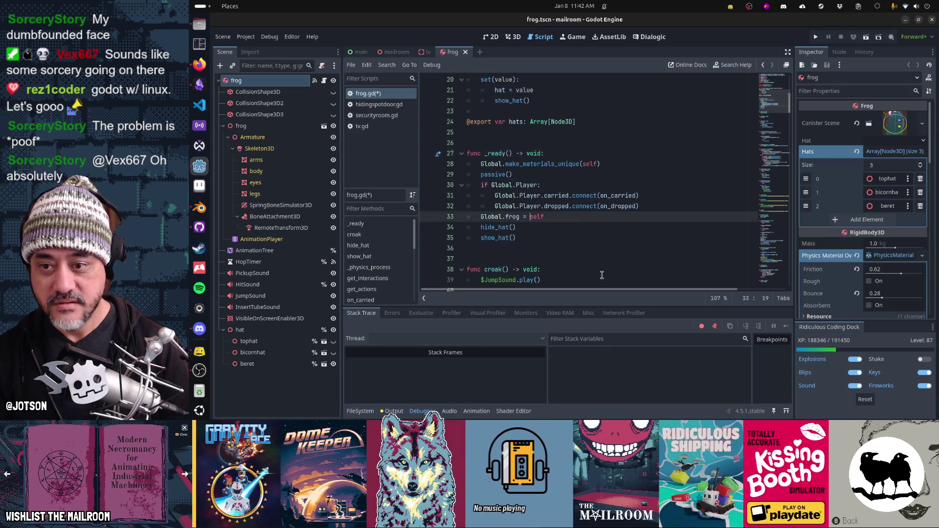
key(ctrl+x)
key(ctrl+s)
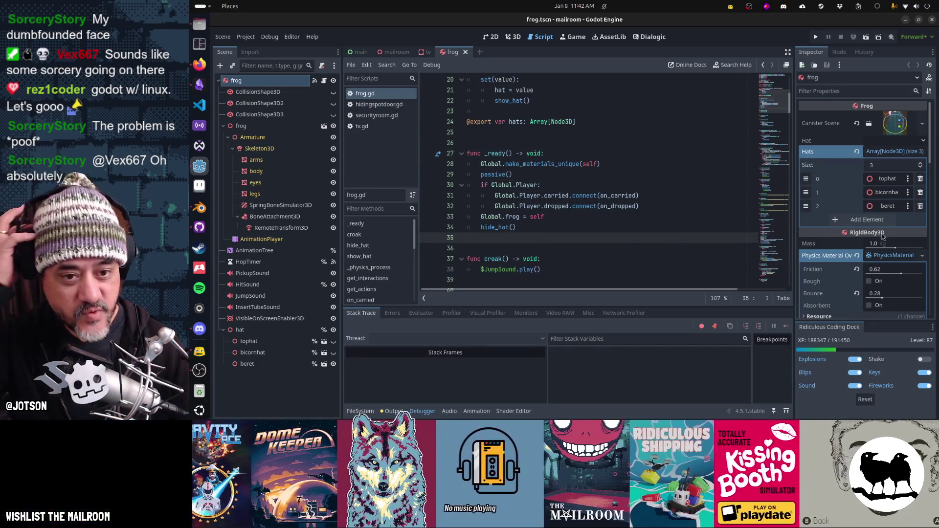
Step: Add a fourth element to the frog's Hats list
click(866, 220)
click(880, 220)
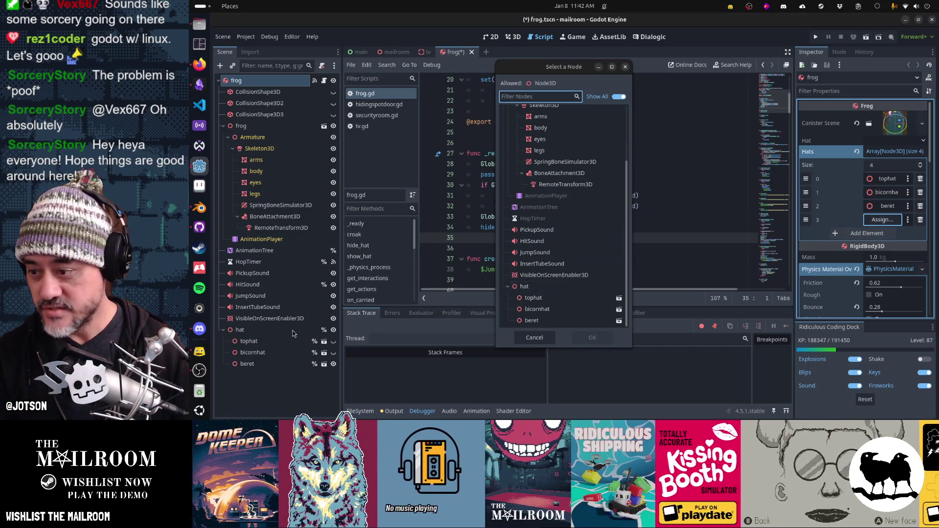
click(534, 337)
Step: Duplicate the beret node as a placeholder named cowboy, then delete it
click(264, 363)
key(ctrl+d)
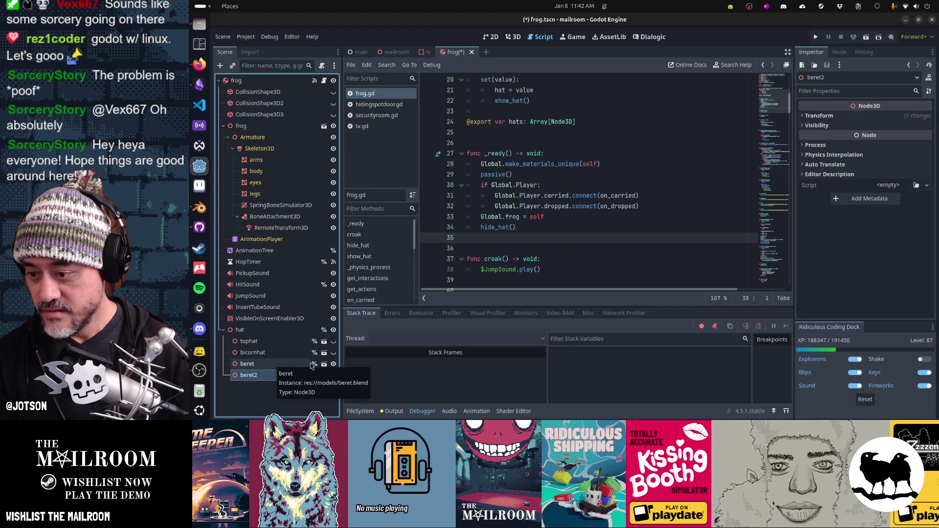
double_click(264, 378)
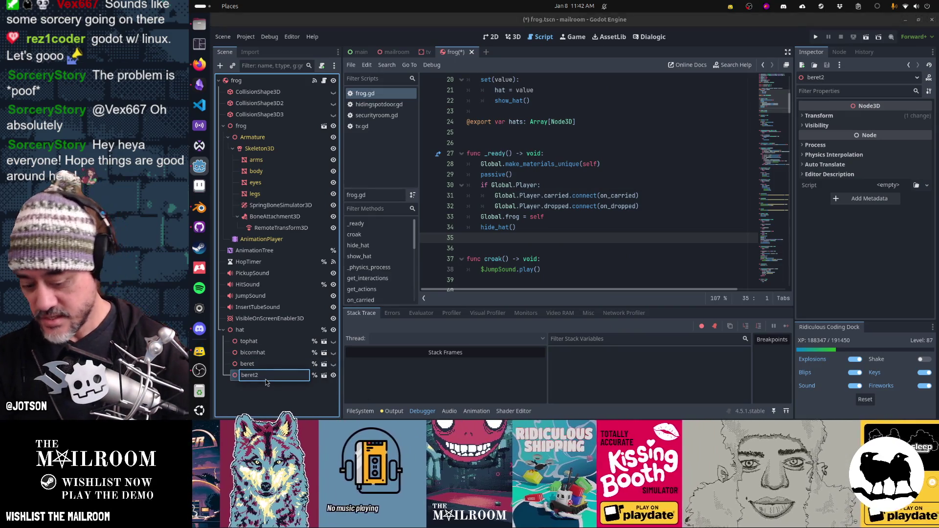
text(cowboy)
key(Return)
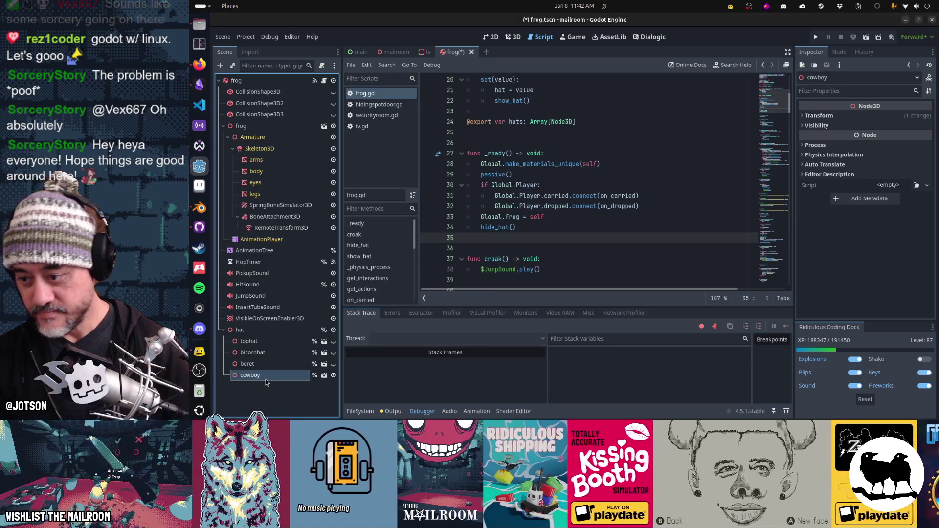
shift+click(264, 343)
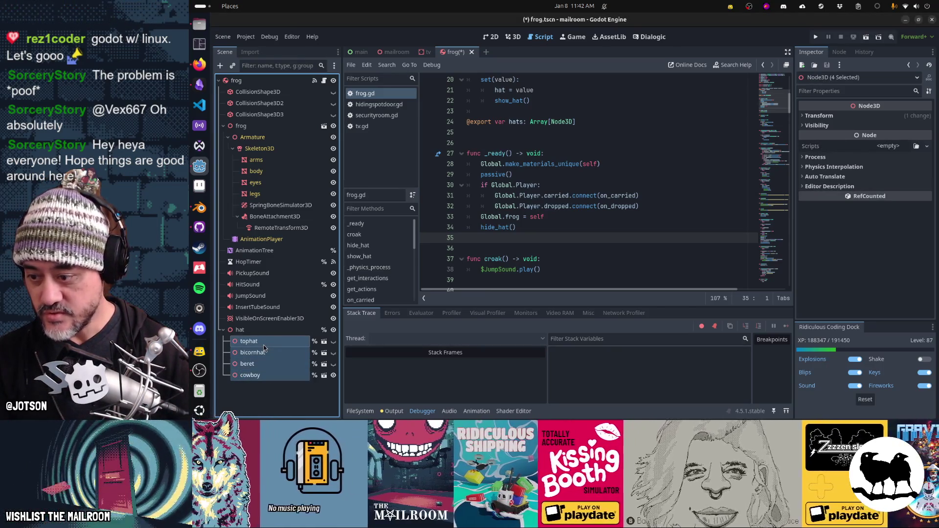
double_click(269, 374)
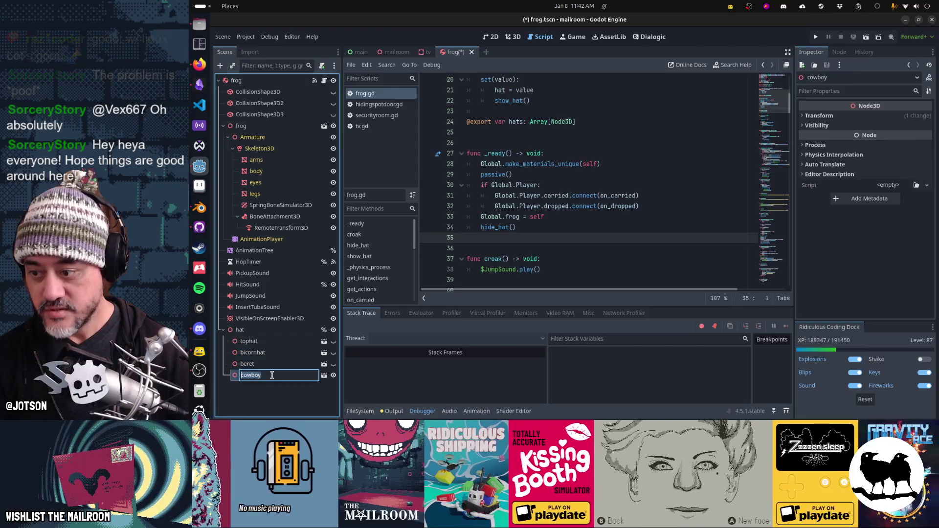
key(Escape)
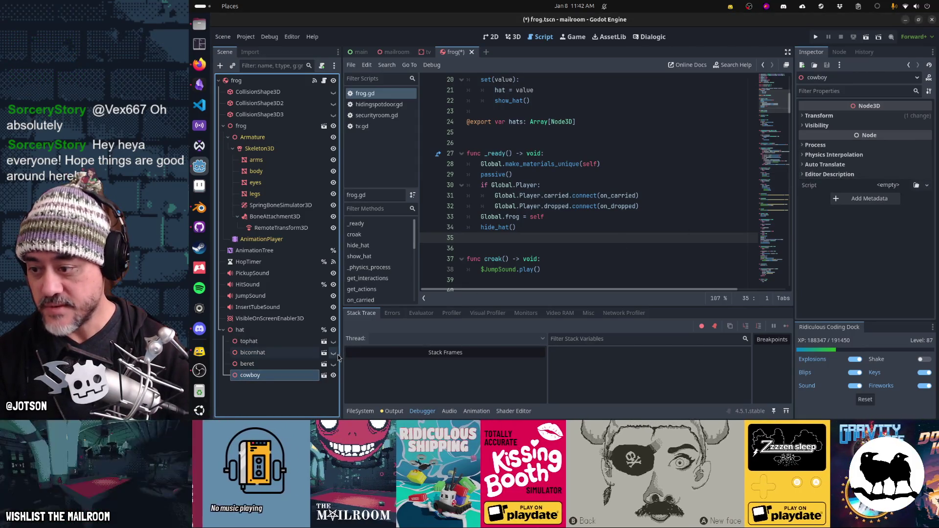
key(Delete)
Step: Drag cowboyhat.blend from the FileSystem under the hat node
click(360, 411)
click(495, 331)
text(cowboy)
mouse_move(461, 362)
mouse_down()
mouse_move(264, 349)
mouse_move(264, 370)
mouse_up()
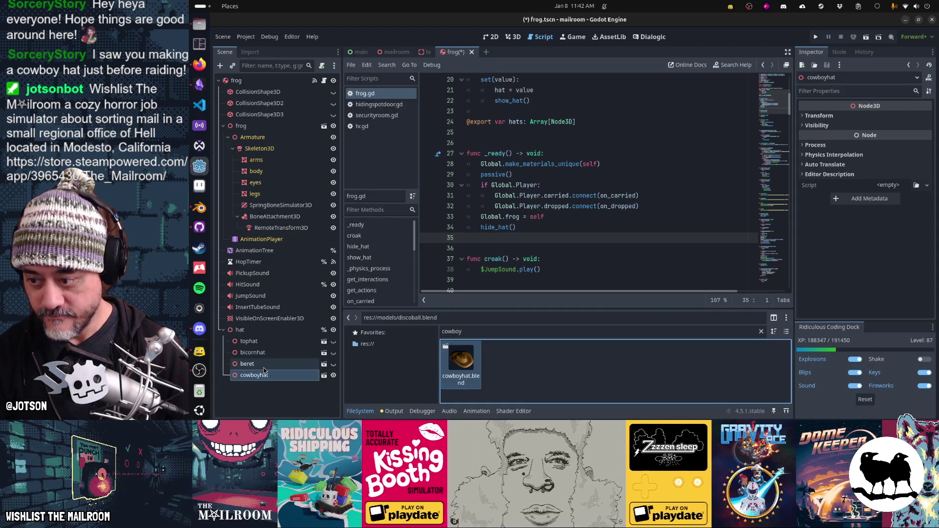
Step: Lower the cowboy hat onto the frog's head in the 3D view and save the scene
key(ctrl+F2)
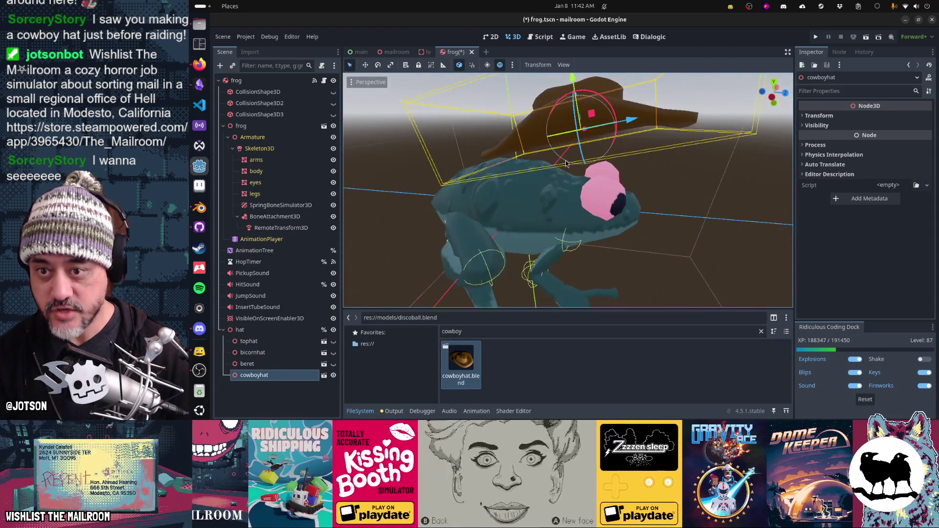
scroll(567, 147, down, 3)
mouse_move(565, 94)
mouse_down()
mouse_move(572, 136)
mouse_move(536, 200)
mouse_up()
mouse_move(567, 147)
mouse_down()
mouse_move(604, 198)
mouse_move(577, 206)
mouse_up()
key(ctrl+s)
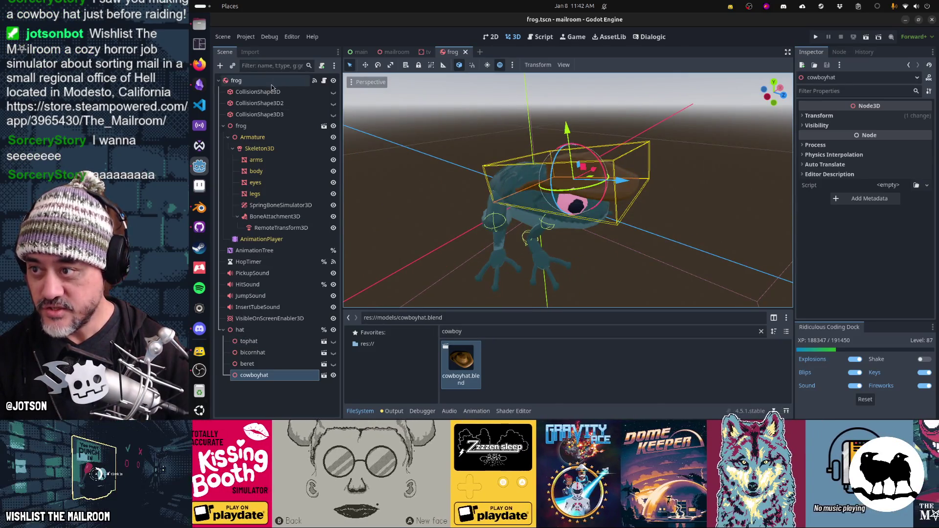
click(271, 80)
Step: Assign the cowboyhat node to Hats slot 3
click(877, 220)
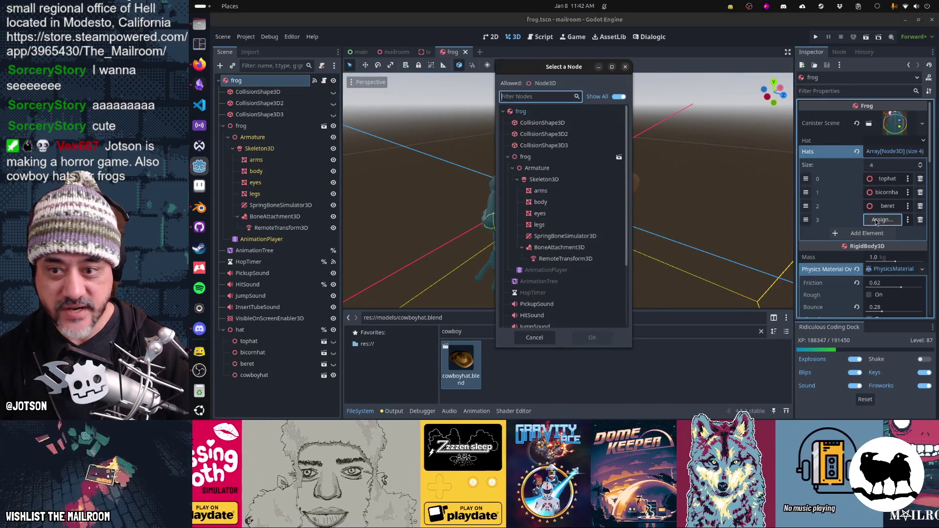
scroll(569, 289, down, 5)
click(539, 320)
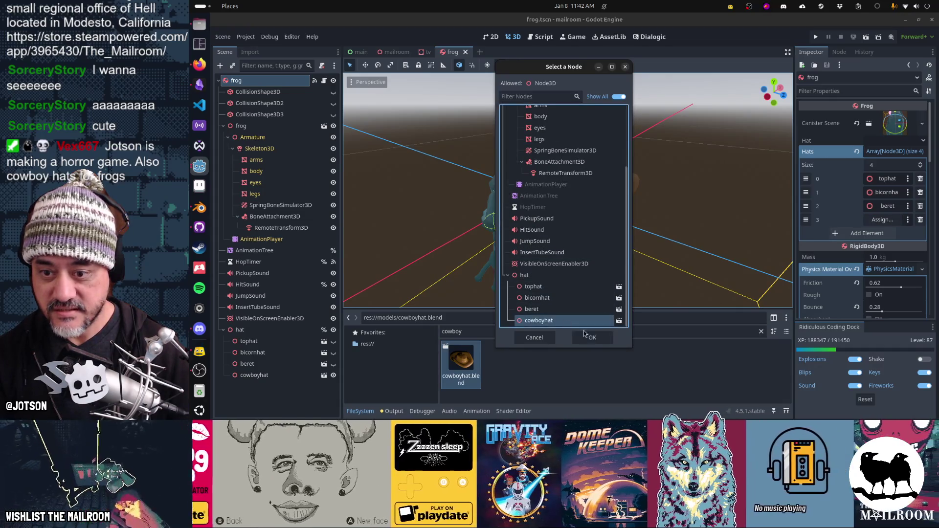
click(592, 338)
Step: Save the scene, hide the cowboy hat and bring up frog.gd
key(ctrl+s)
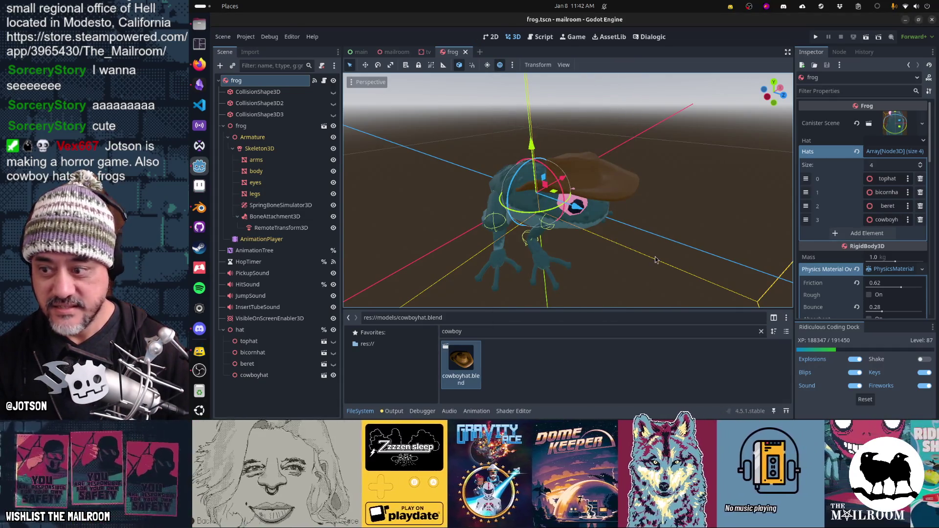
click(333, 375)
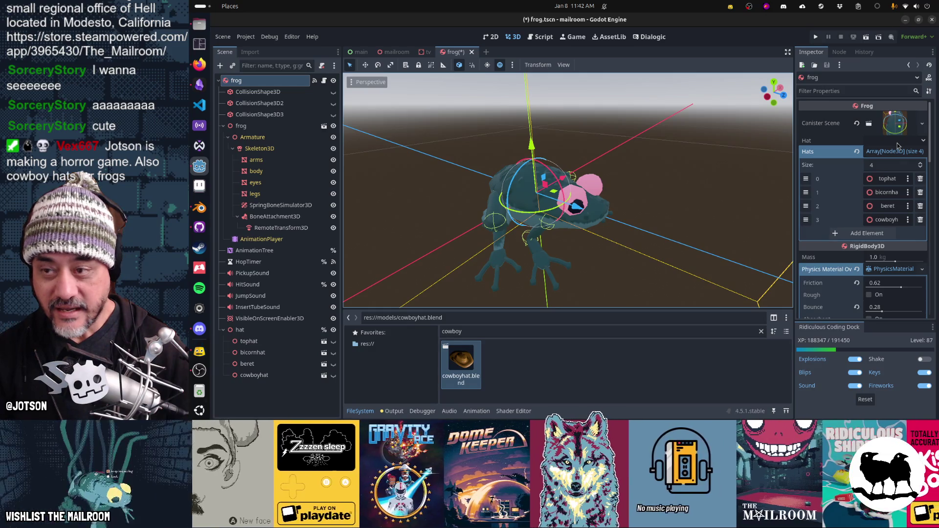
click(324, 80)
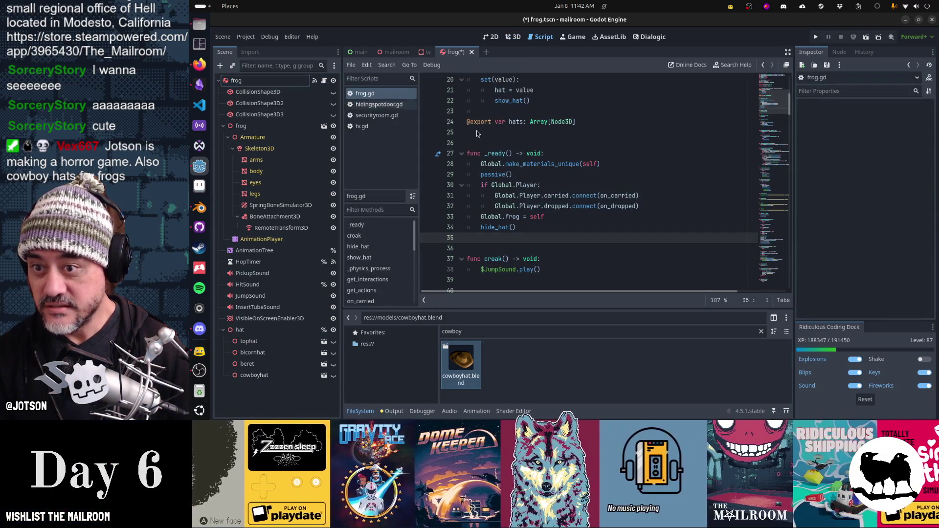
Step: Change line 19 of frog.gd to 'var hat: int = HAT_NONE'
scroll(586, 225, up, 6)
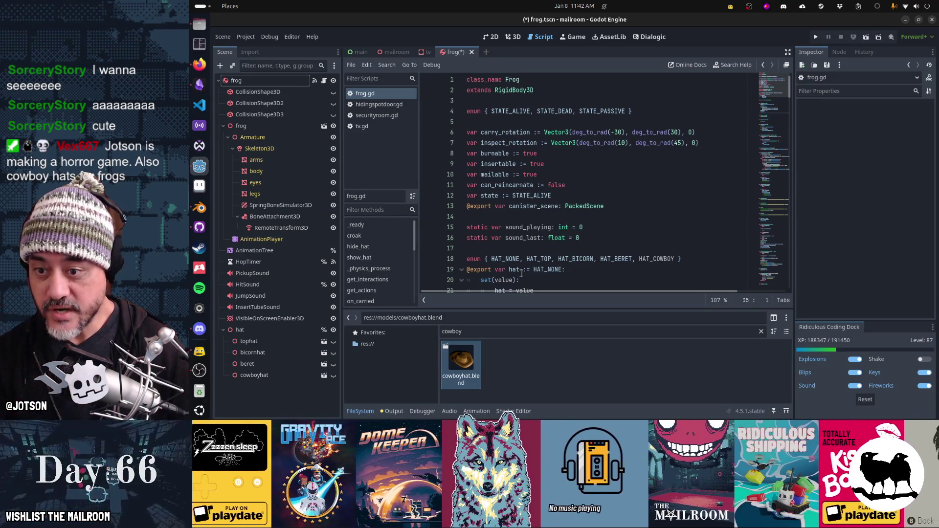
click(492, 270)
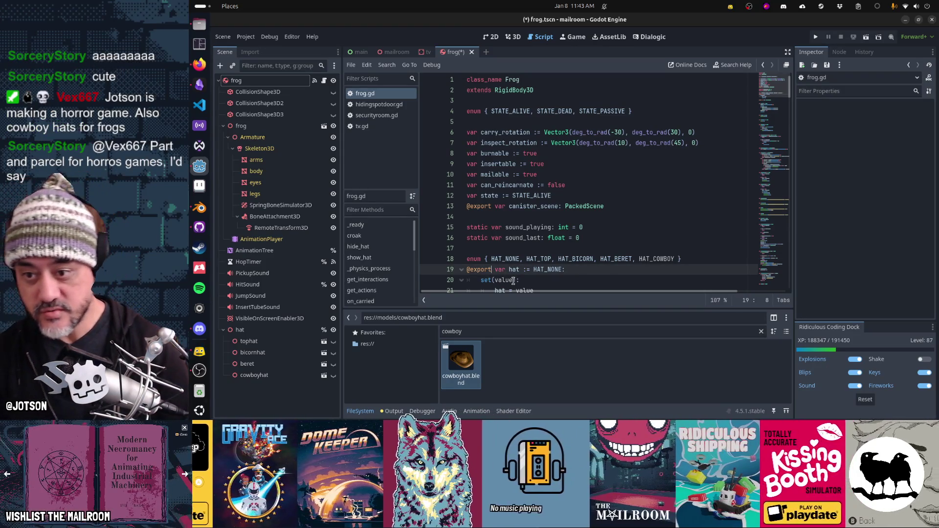
text(_)
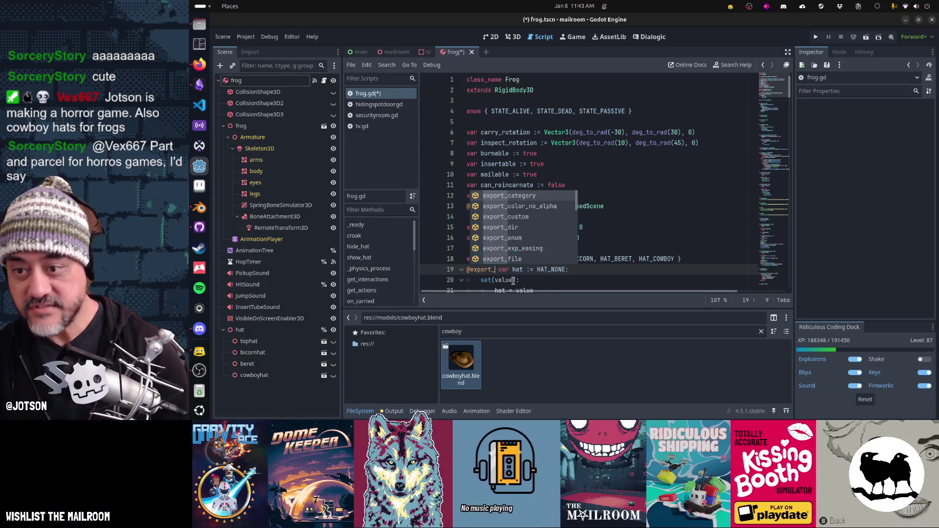
key(BackSpace)
key(Up)
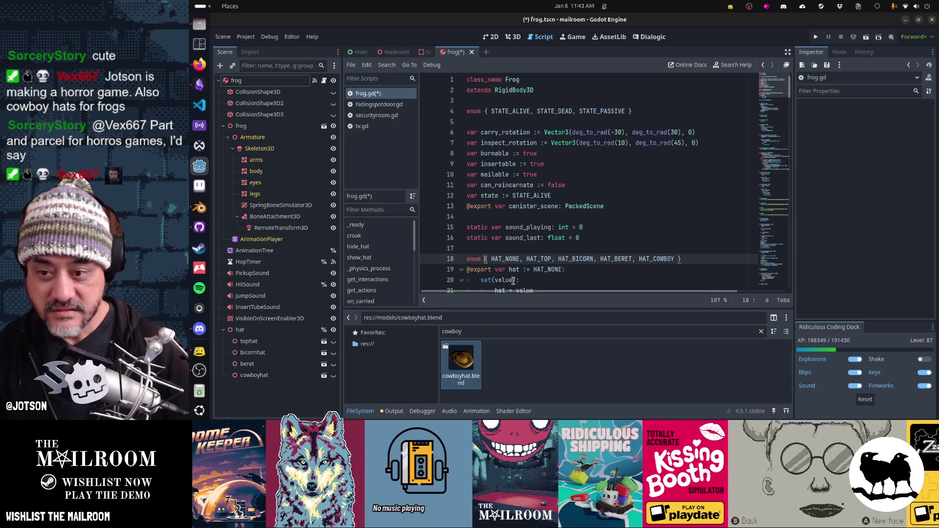
key(Down)
key(Right)
key(Right)
key(Right)
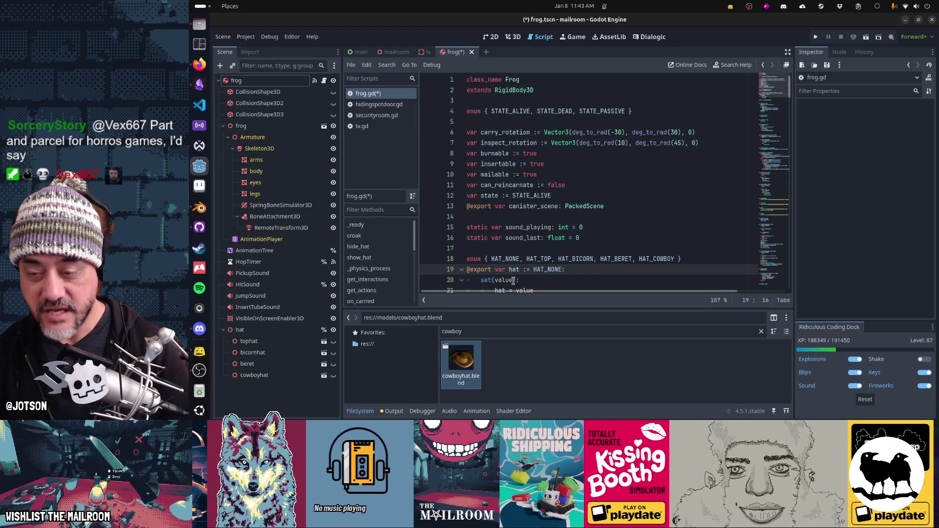
text(: int)
key(Right)
key(Delete)
key(End)
Step: Save the script, select the frog root node to show Hat and Hats, and run the game
key(ctrl+s)
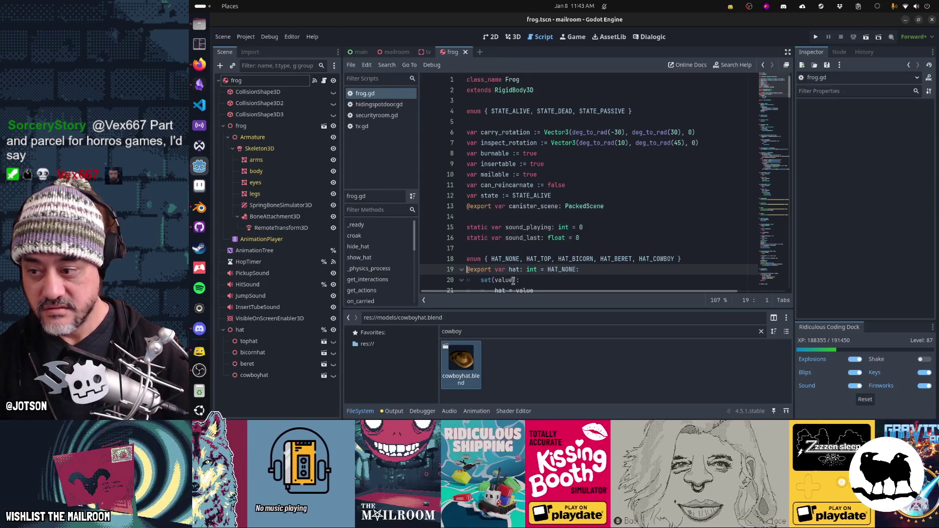
click(237, 80)
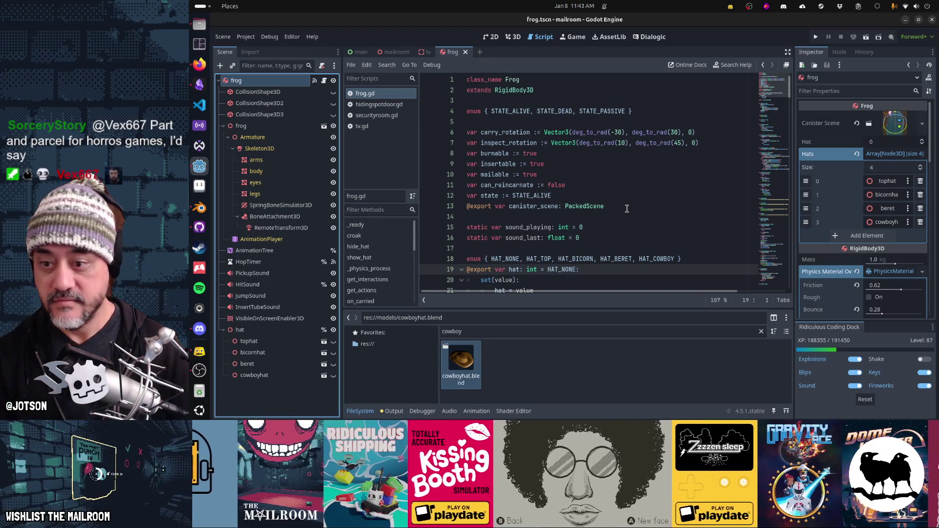
key(F5)
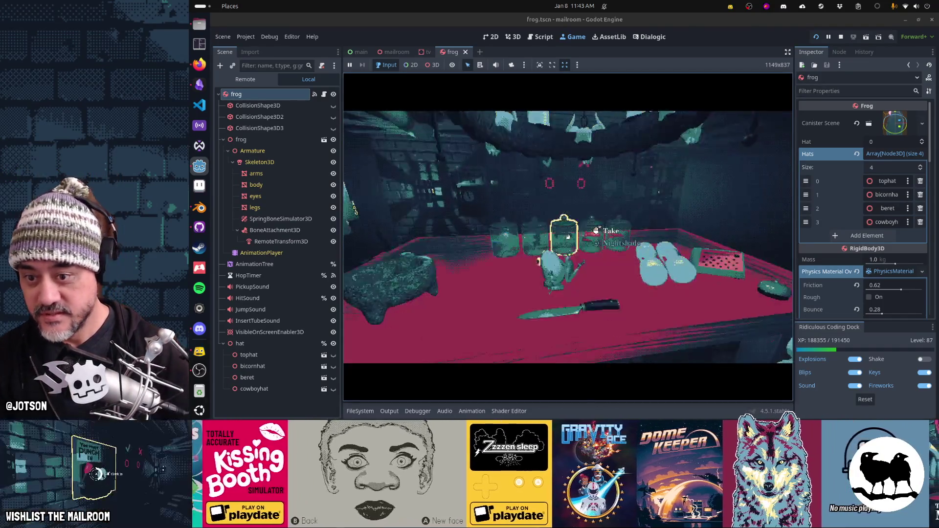
Step: Set the frog on the table, pause, raise Hat to 1 for the tophat, and resume
click(511, 267)
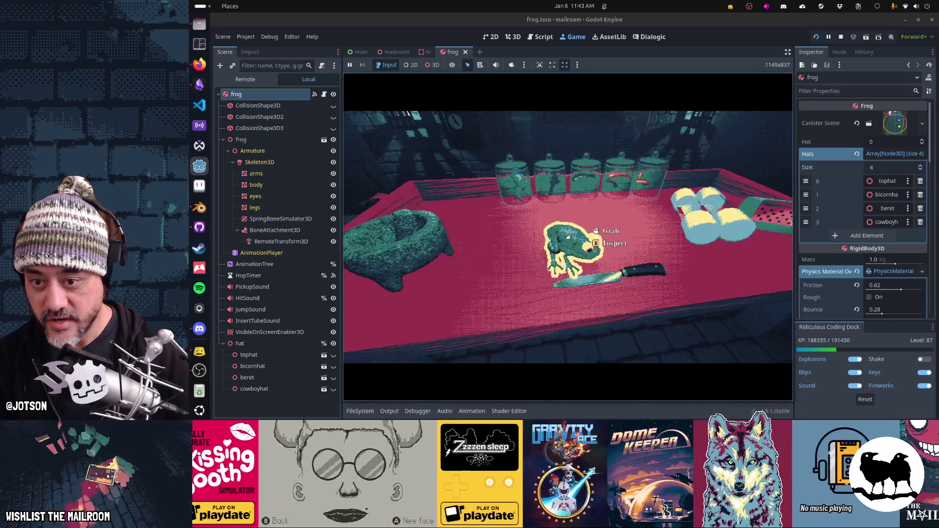
click(568, 237)
key(Escape)
key(Escape)
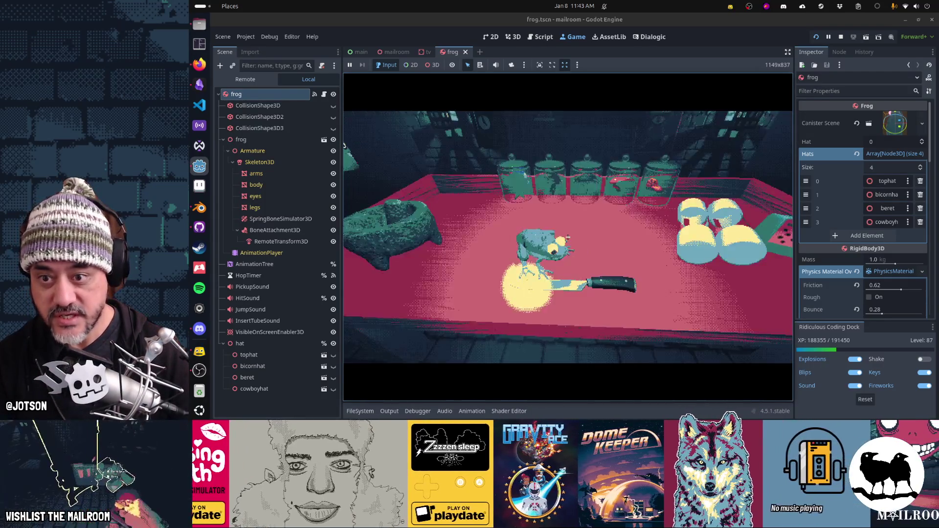
key(Escape)
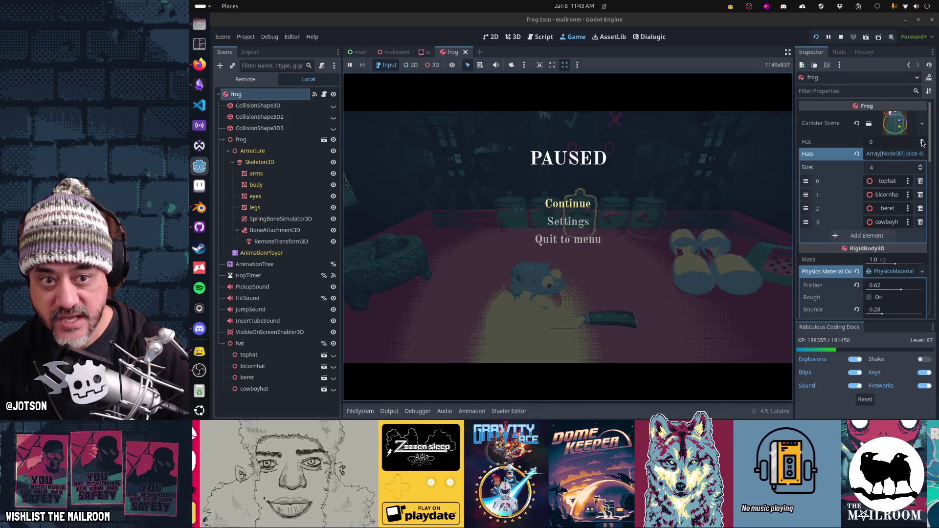
click(922, 140)
click(568, 204)
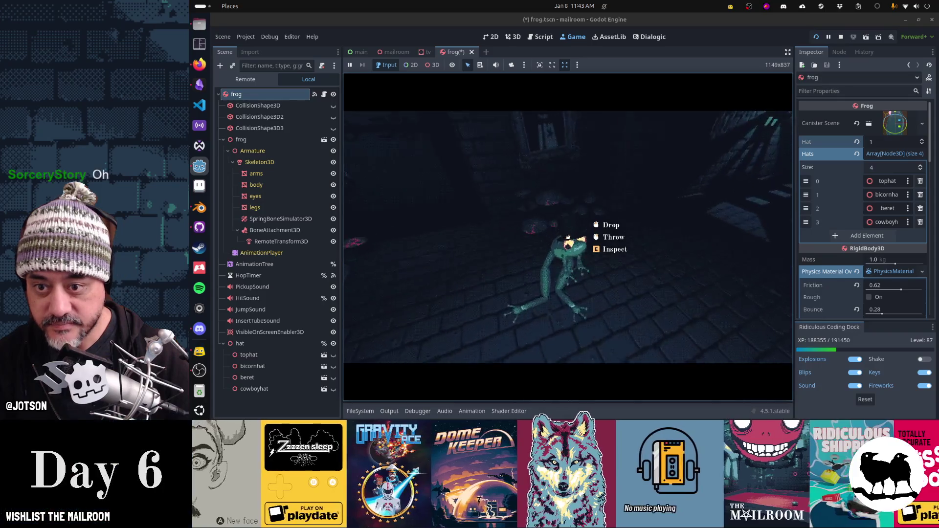
Step: Carry the tophat frog to the window by the portrait and inspect it up close
click(568, 237)
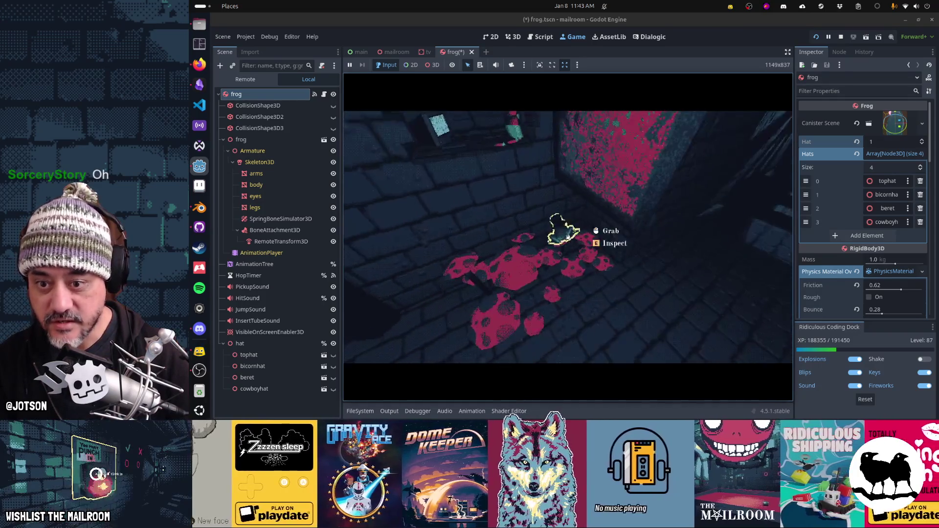
click(568, 237)
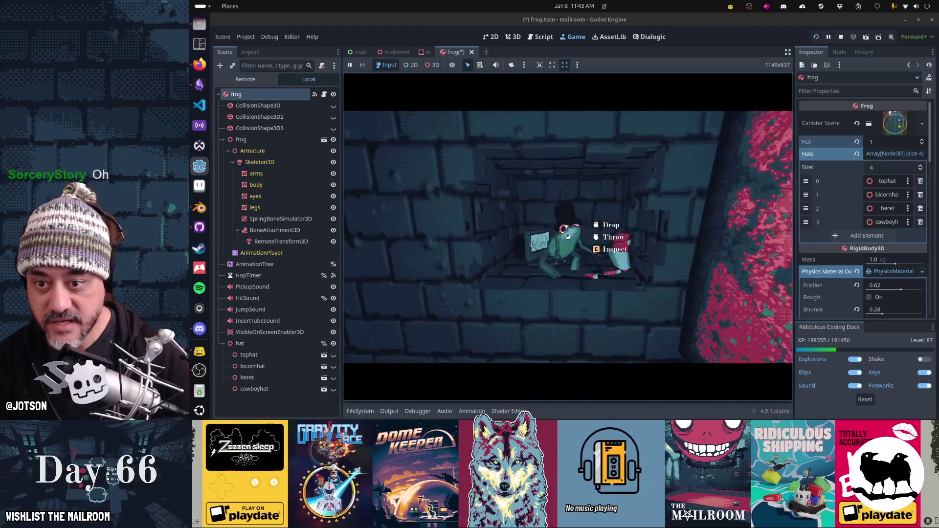
click(568, 234)
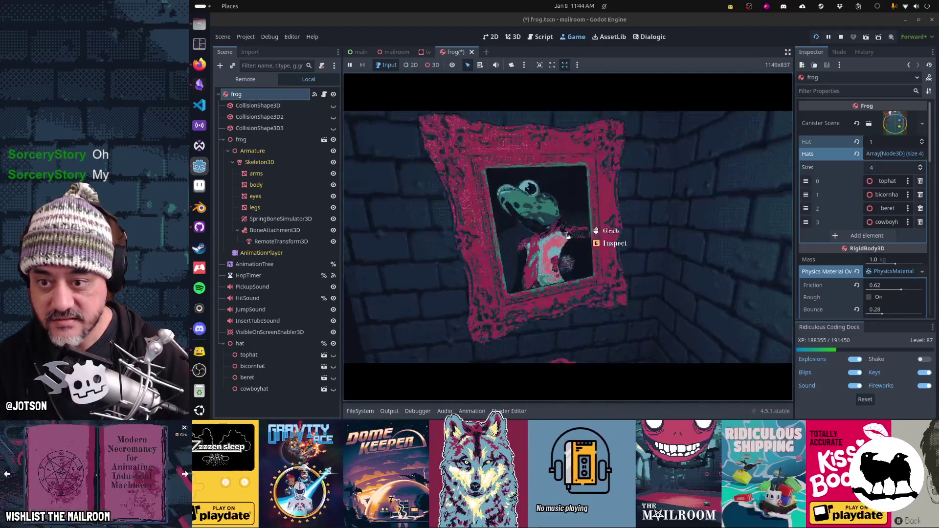
key(w)
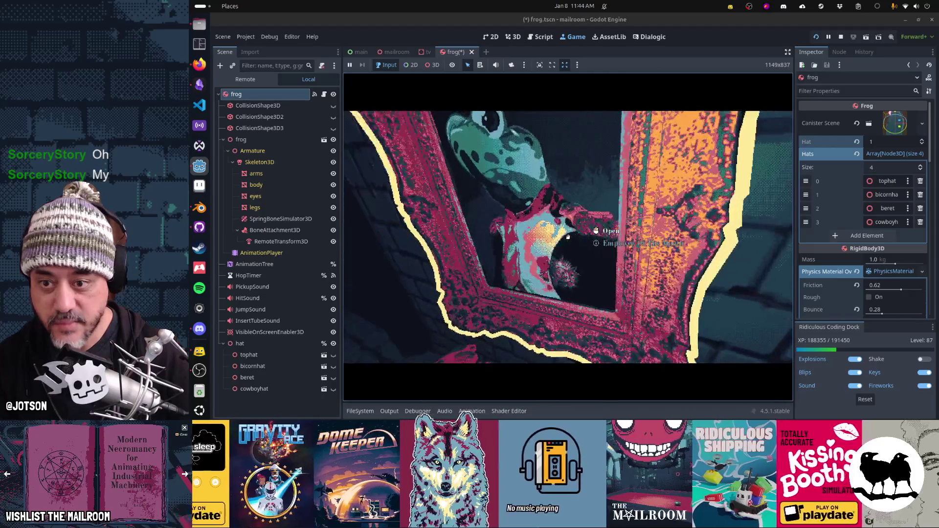
key(a)
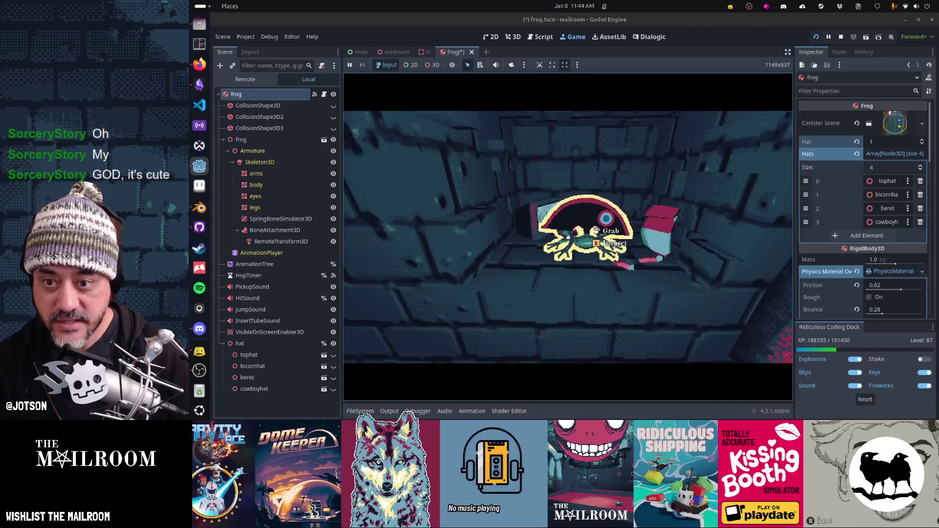
click(568, 237)
key(e)
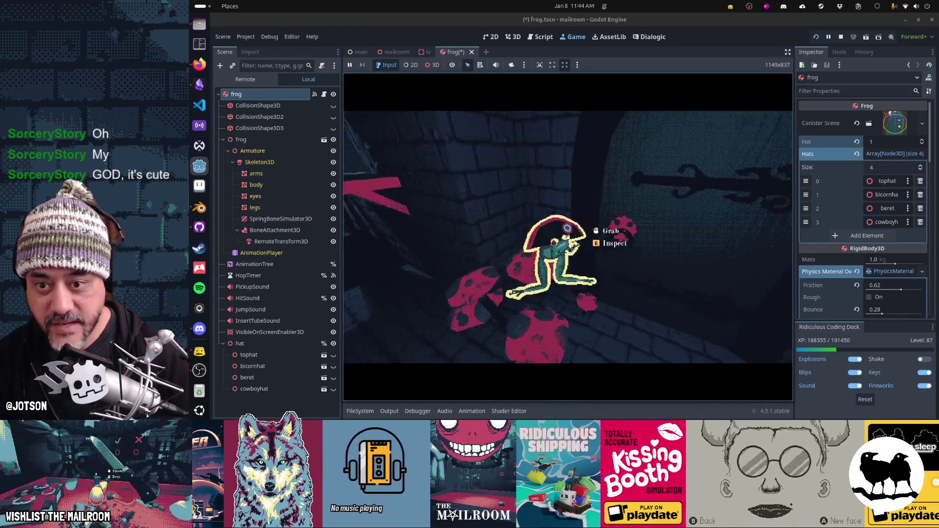
Step: Run the 'sec' console command and unlock the door with the key
key(grave)
text(securitykey)
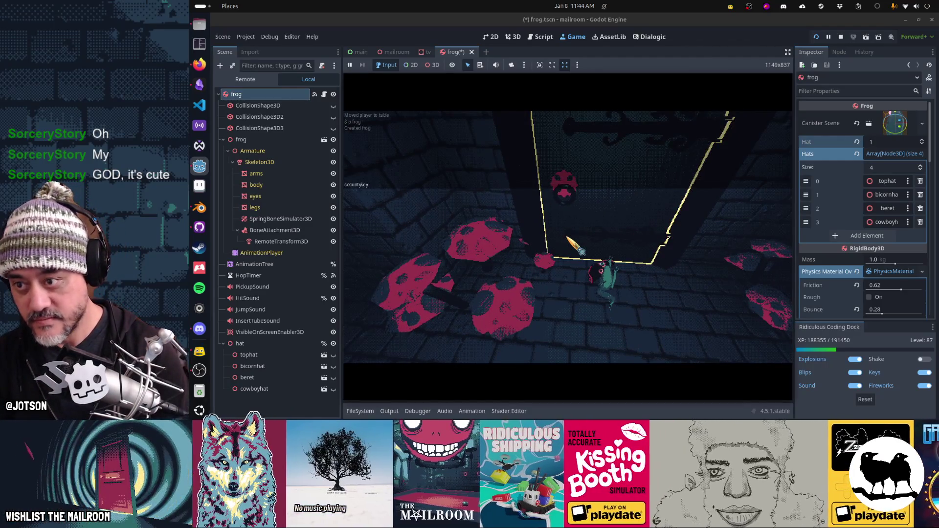
key(Return)
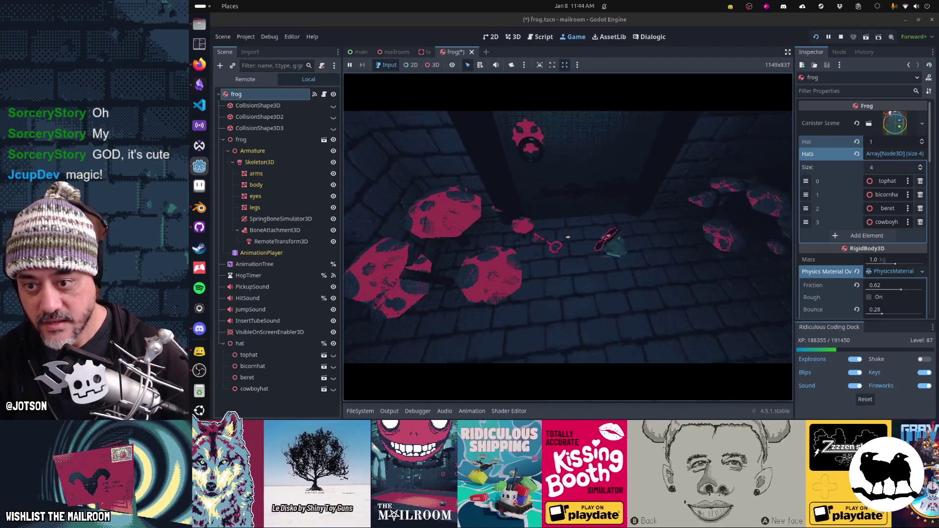
click(568, 236)
click(568, 237)
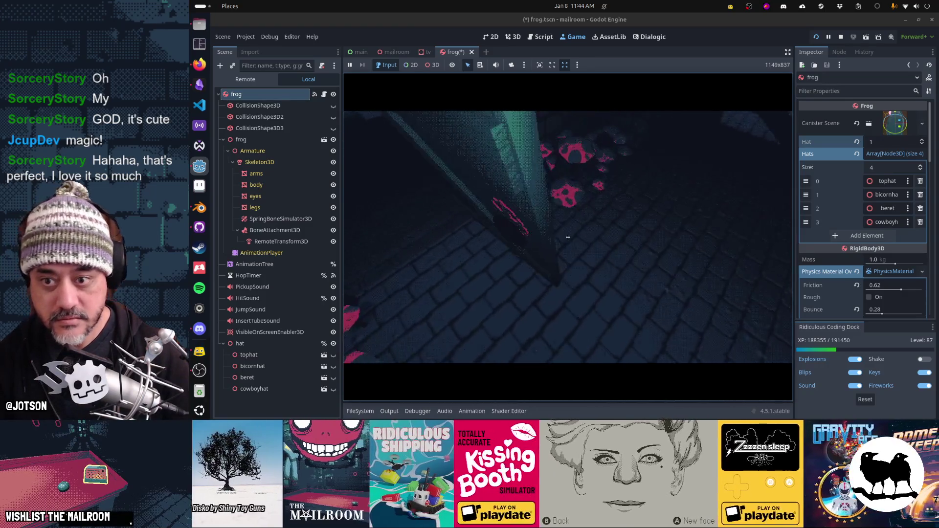
Step: Insert the frog into the TV, eject it, grab it again, and pause
click(567, 236)
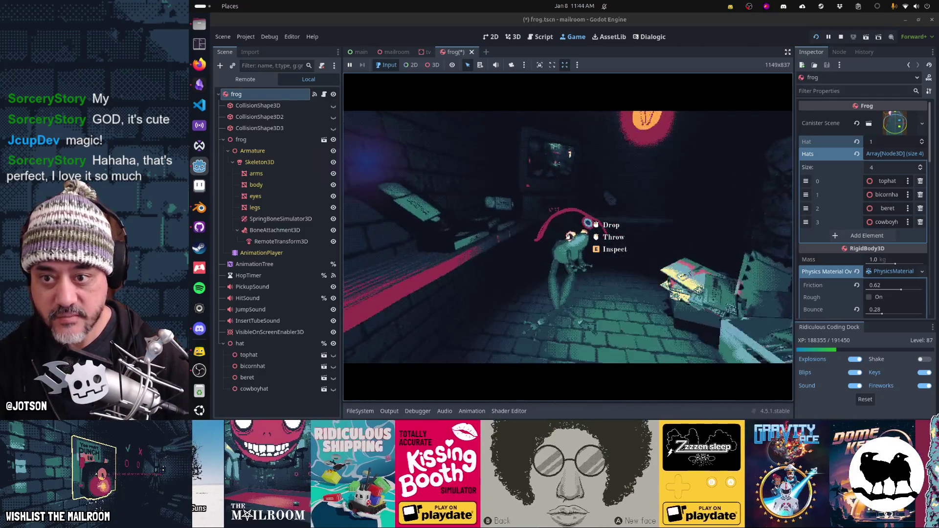
key(w)
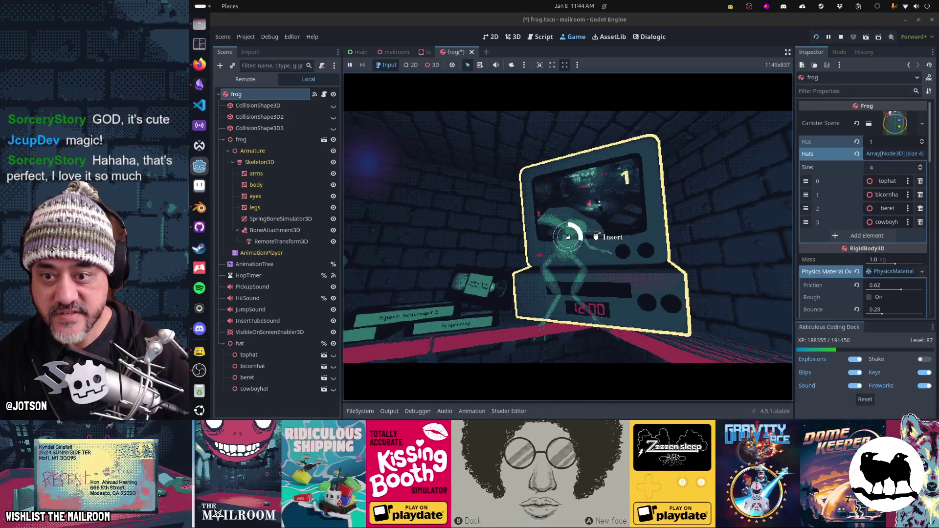
click(568, 236)
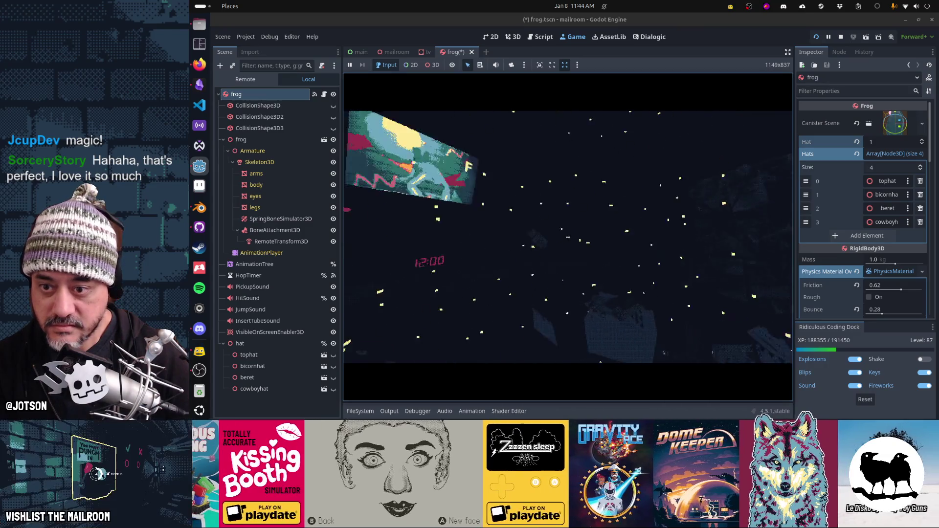
click(568, 236)
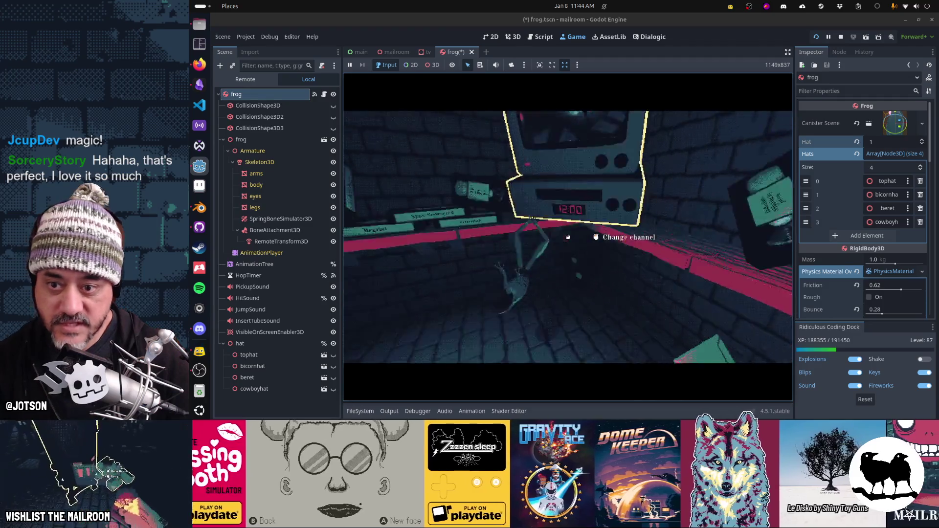
key(w)
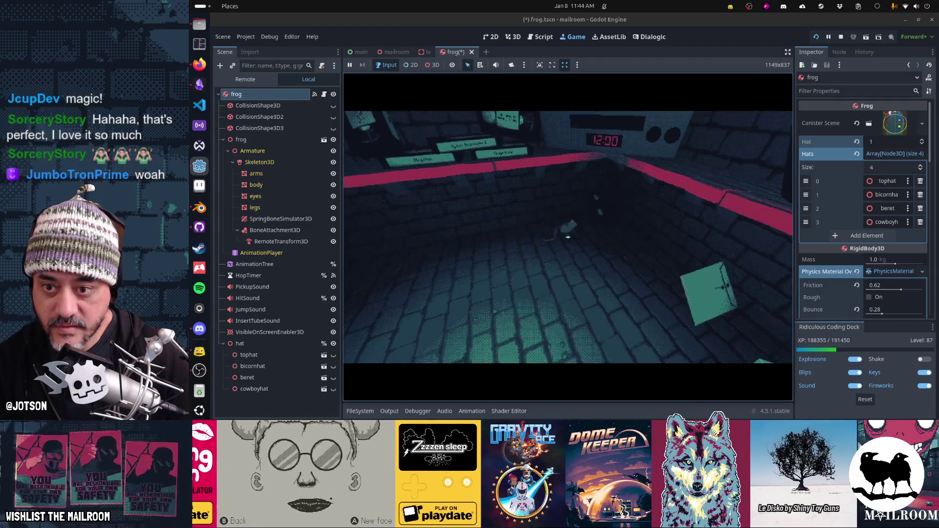
click(568, 236)
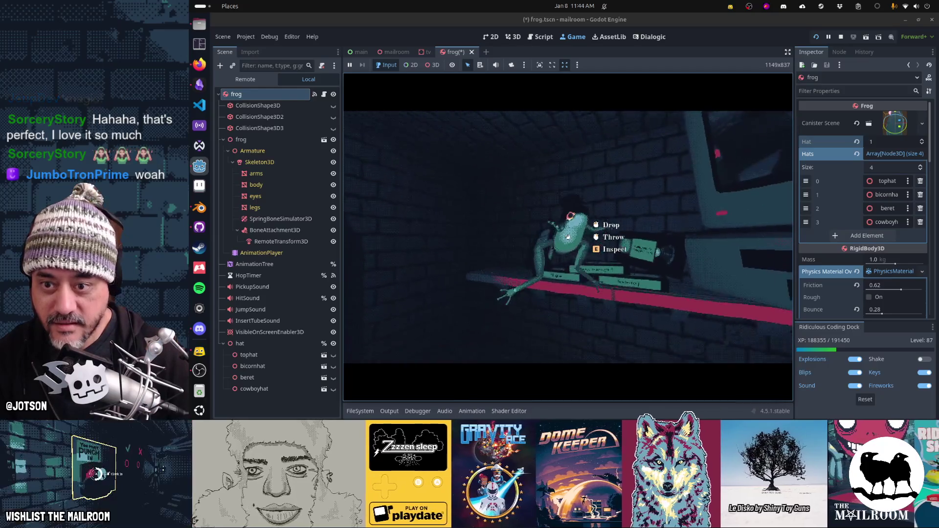
key(Escape)
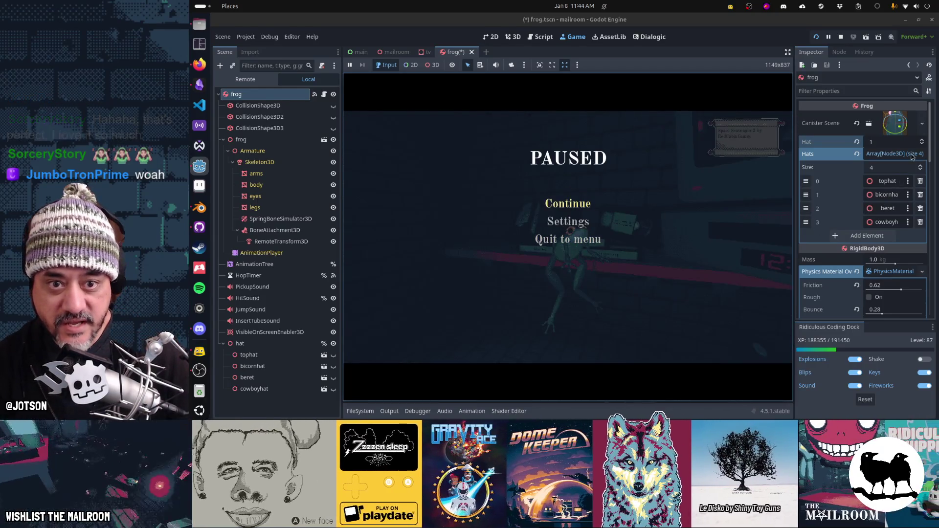
Step: Set Hat to 3 and resume to see the frog's beret, then pause
click(922, 141)
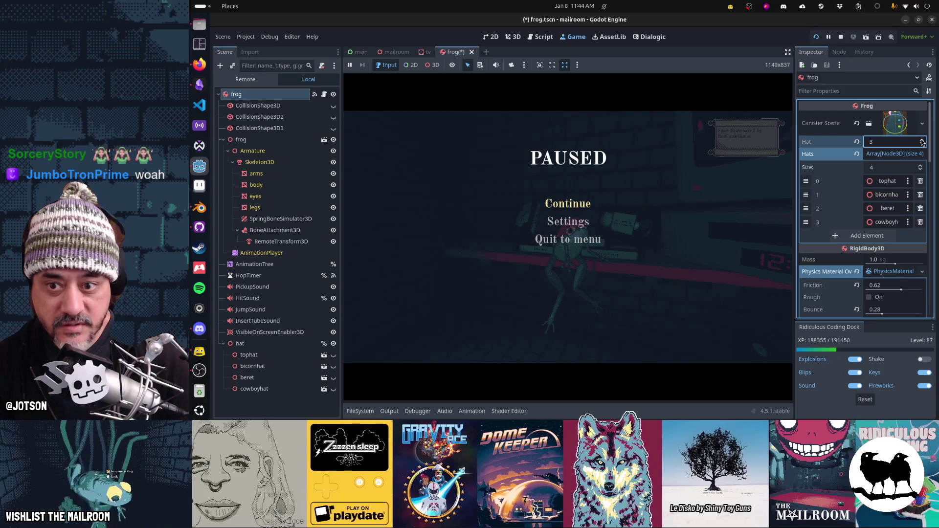
click(568, 204)
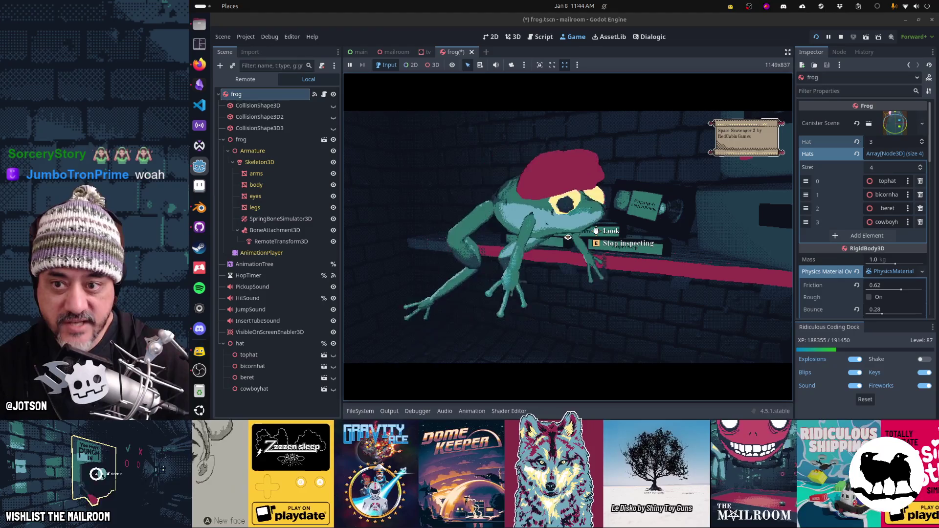
key(e)
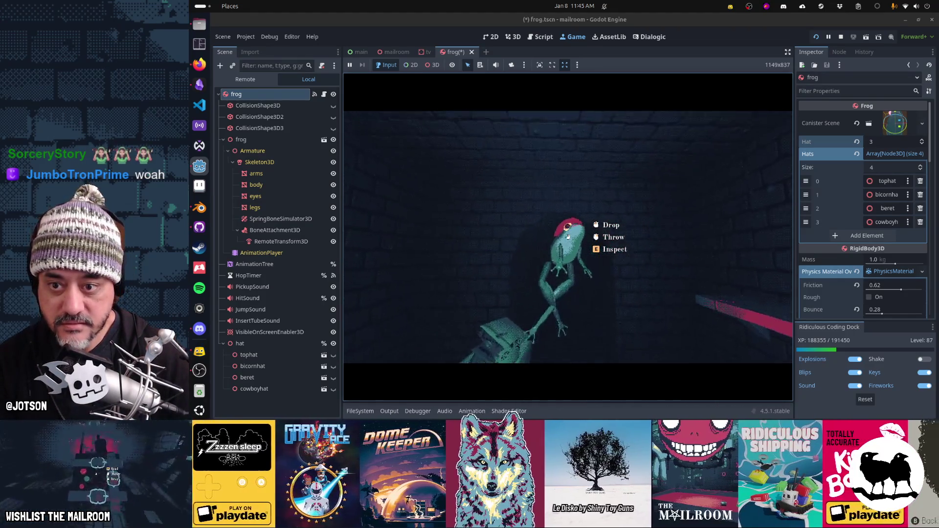
key(Escape)
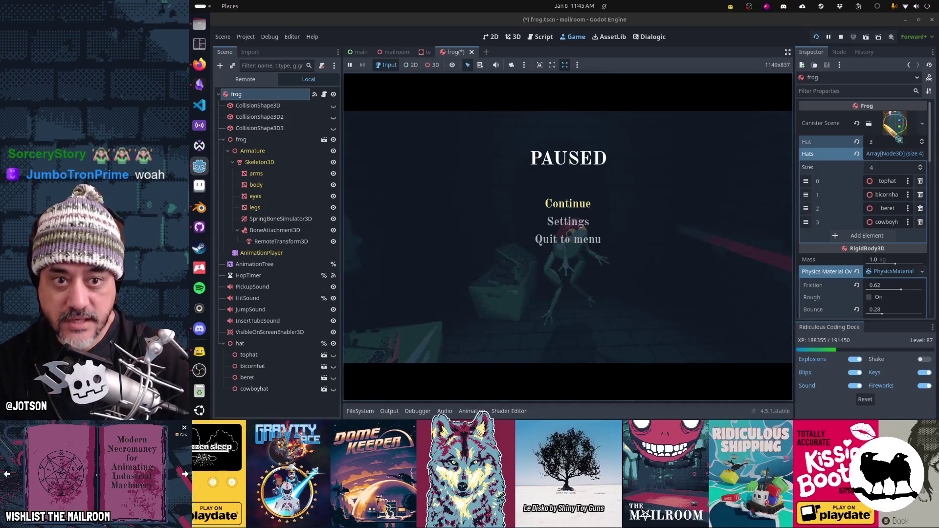
Step: Set Hat to 4 and inspect the cowboy-hat frog up close, then pause
click(922, 142)
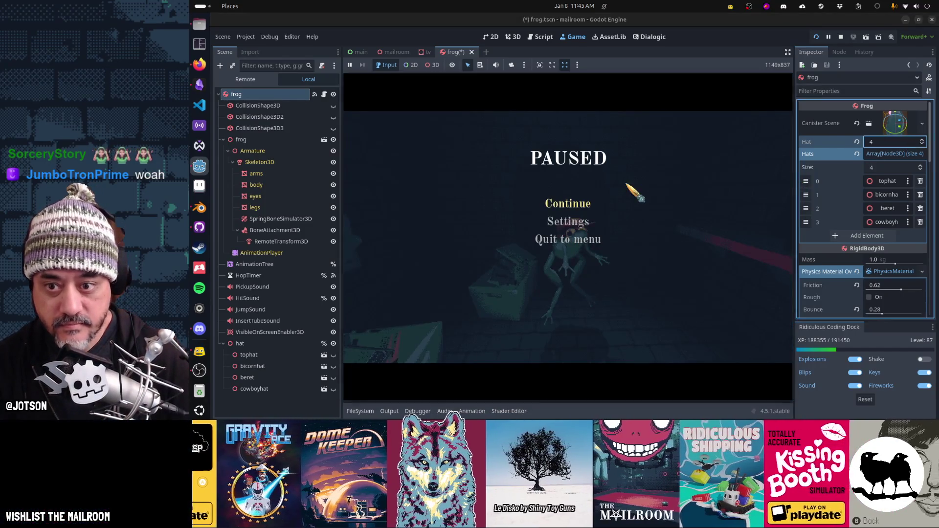
click(587, 204)
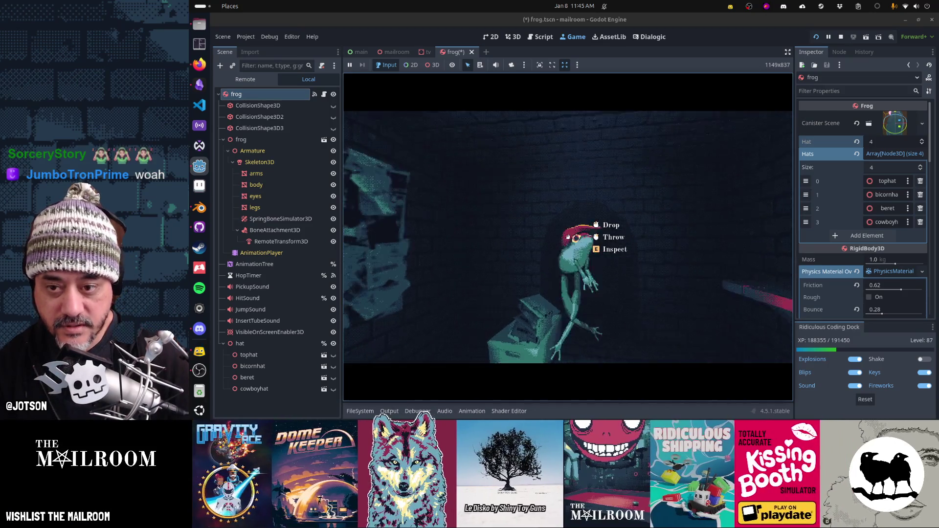
key(e)
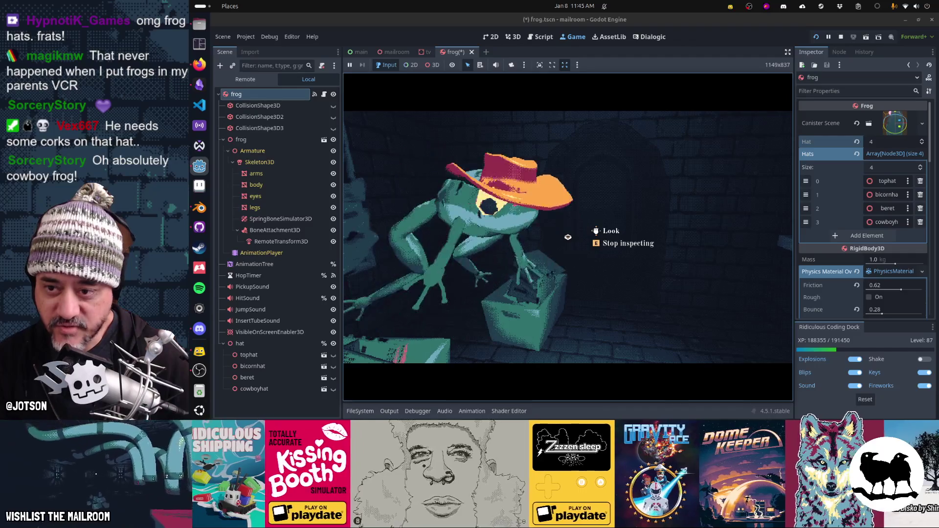
key(e)
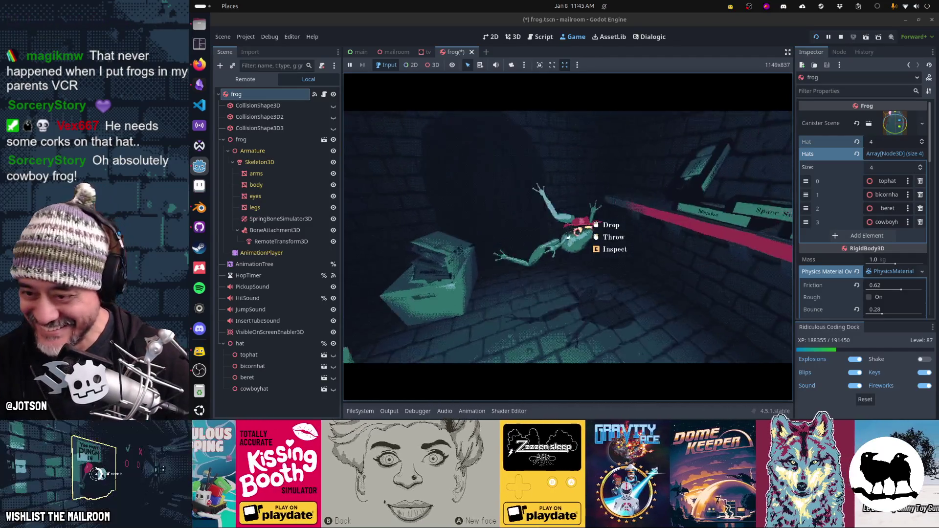
key(Escape)
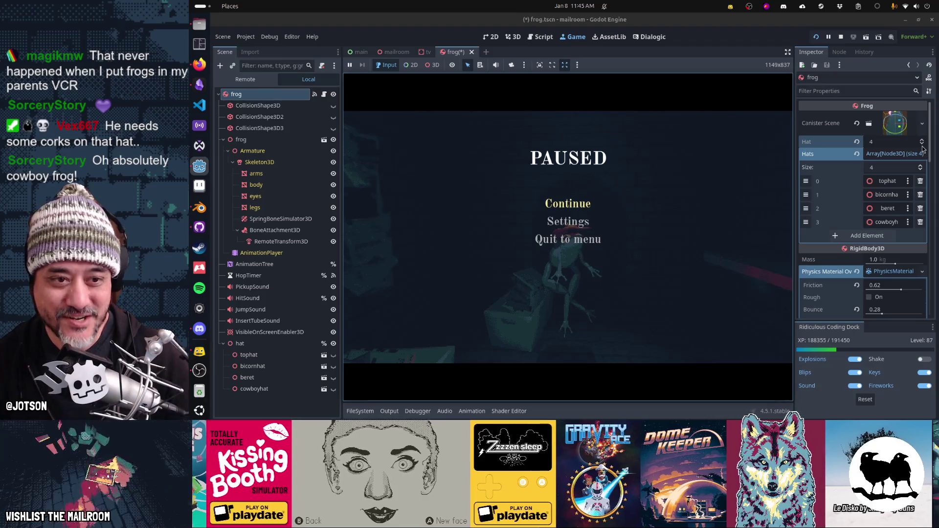
Step: Lower Hat to 0, resume, and drop the hatless frog on the red counter before pausing
scroll(922, 147, down, 4)
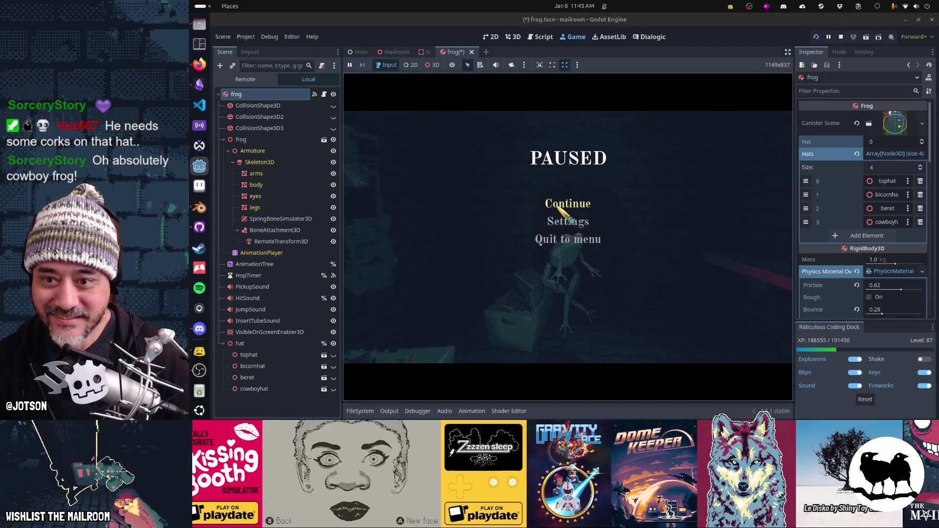
click(568, 205)
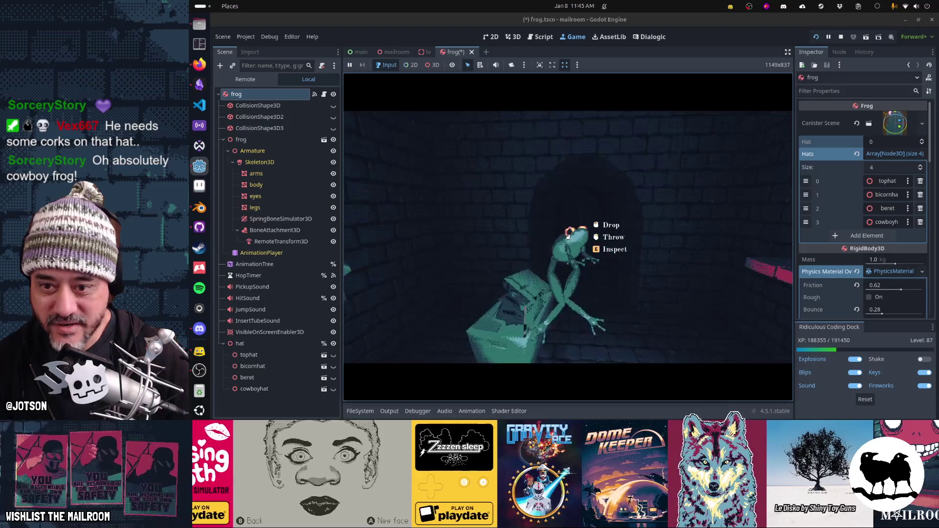
click(568, 237)
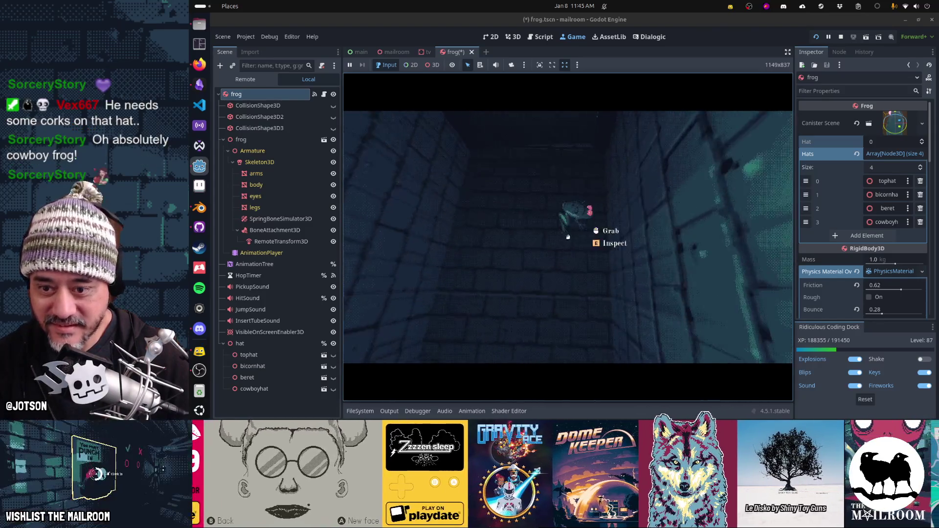
click(568, 237)
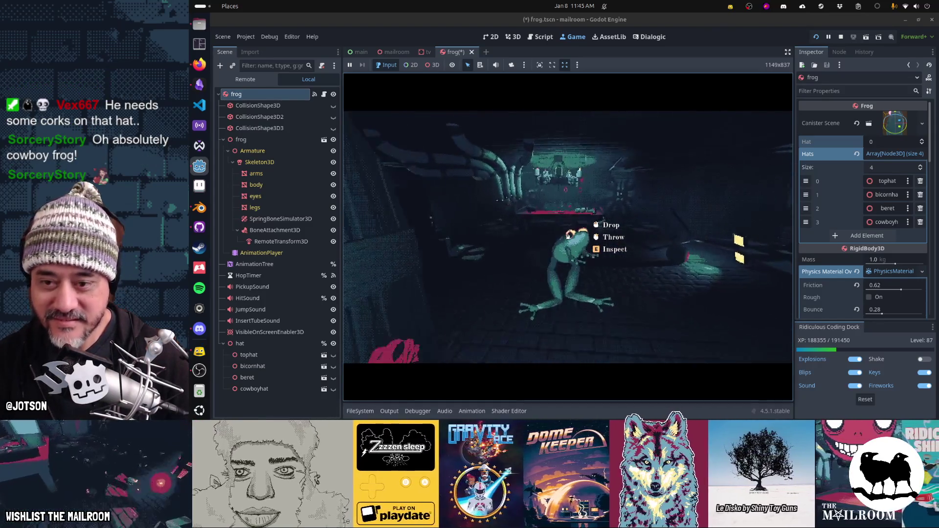
key(w)
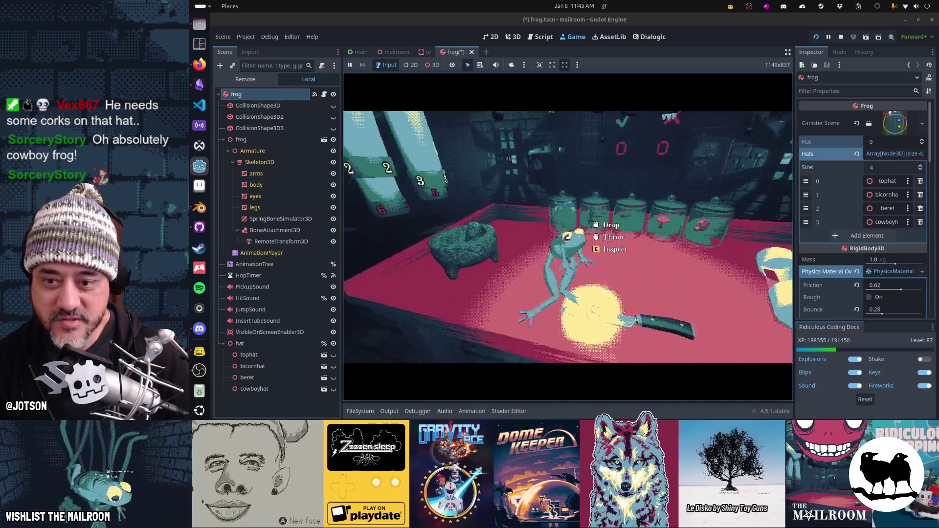
click(567, 236)
key(Escape)
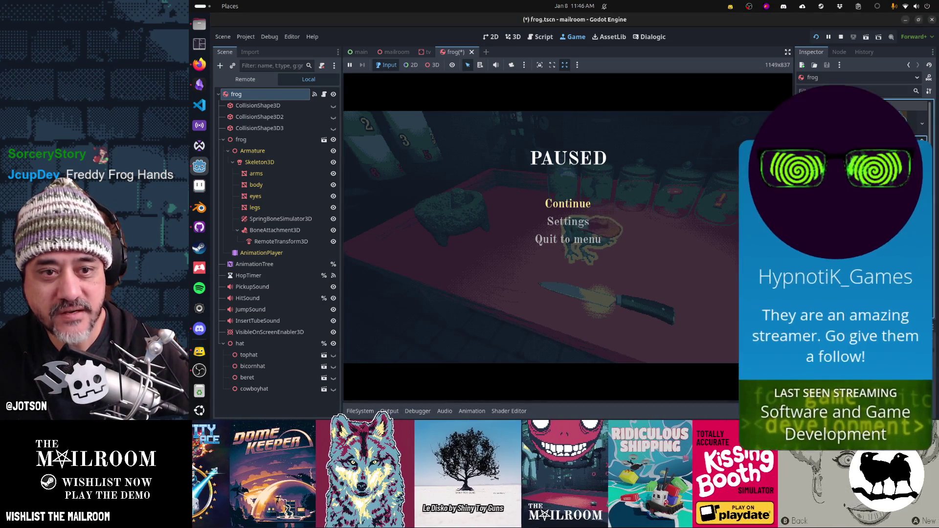
Step: View the show_hat() null-instance error, resume, and lower the frog's Hat from 5 to 4
click(922, 142)
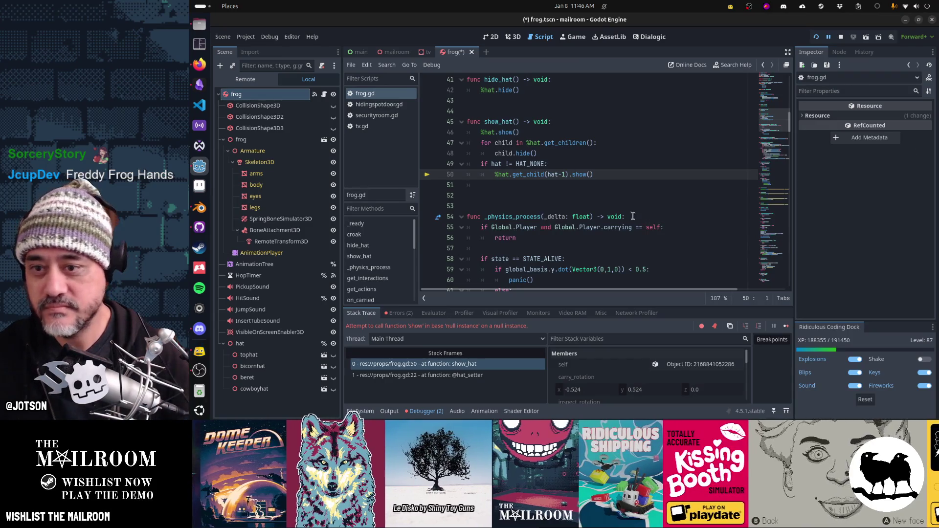
key(F12)
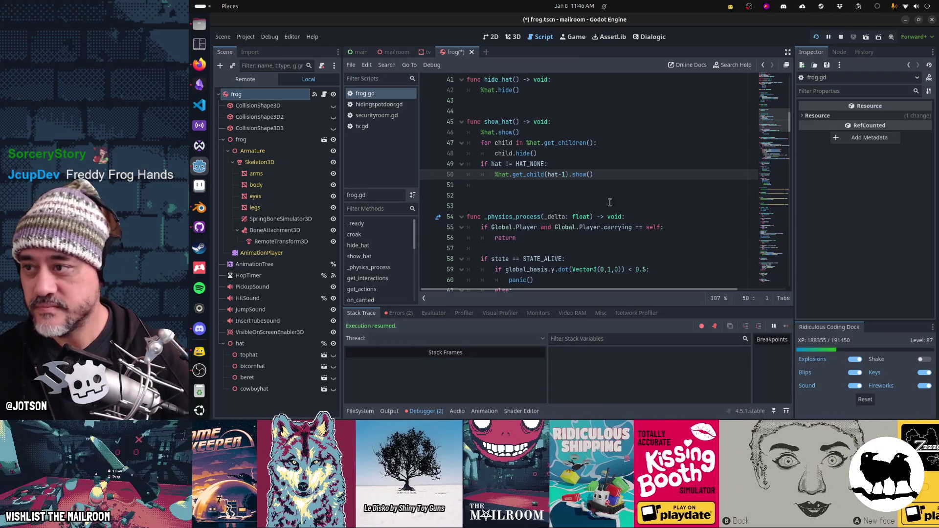
click(283, 94)
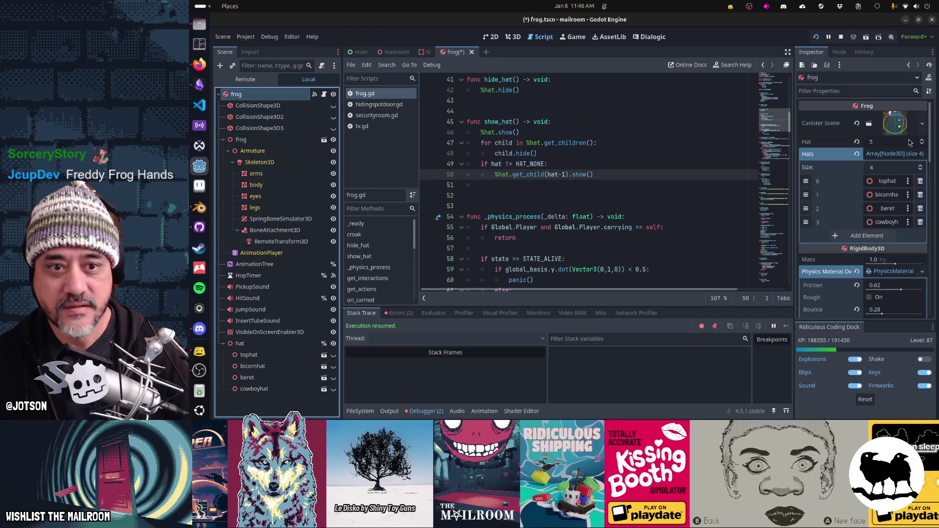
click(923, 144)
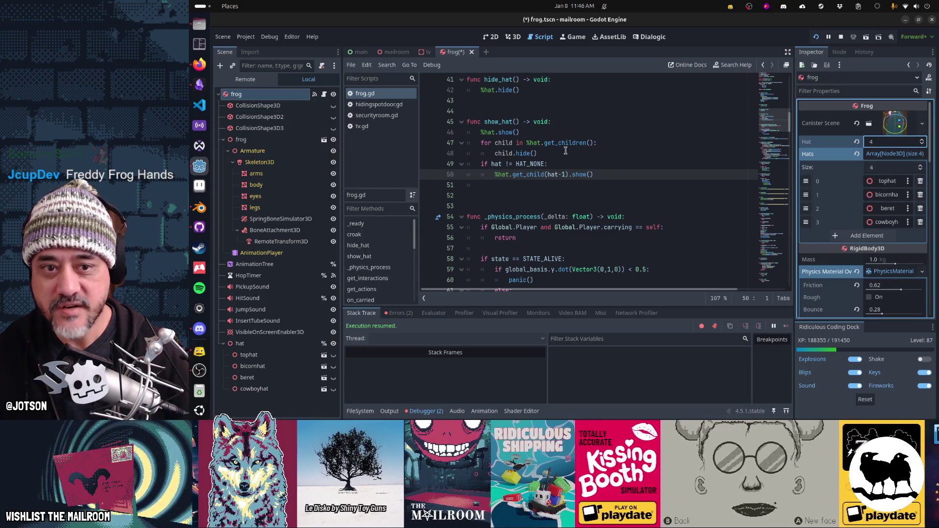
key(ctrl+F4)
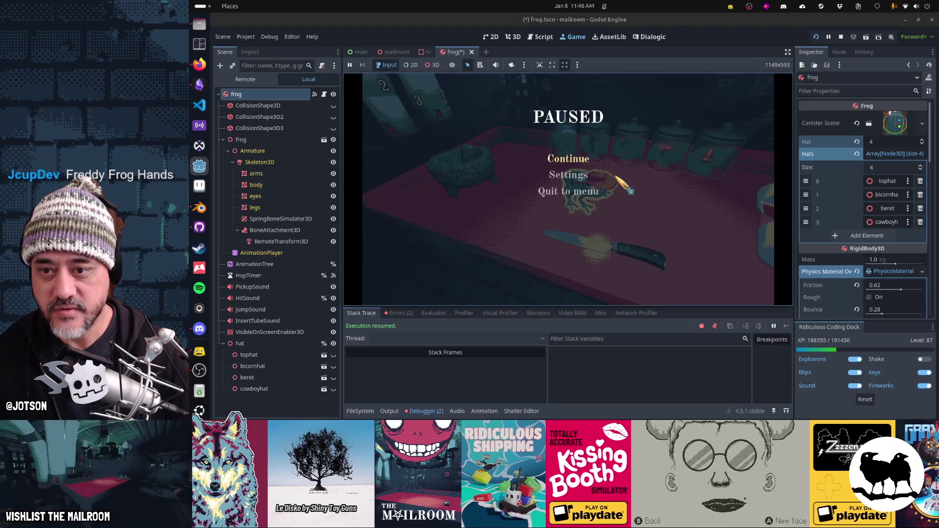
Step: Inspect the cowboy-hat frog, then lower Hat to 3 and resume to see the beret
key(Escape)
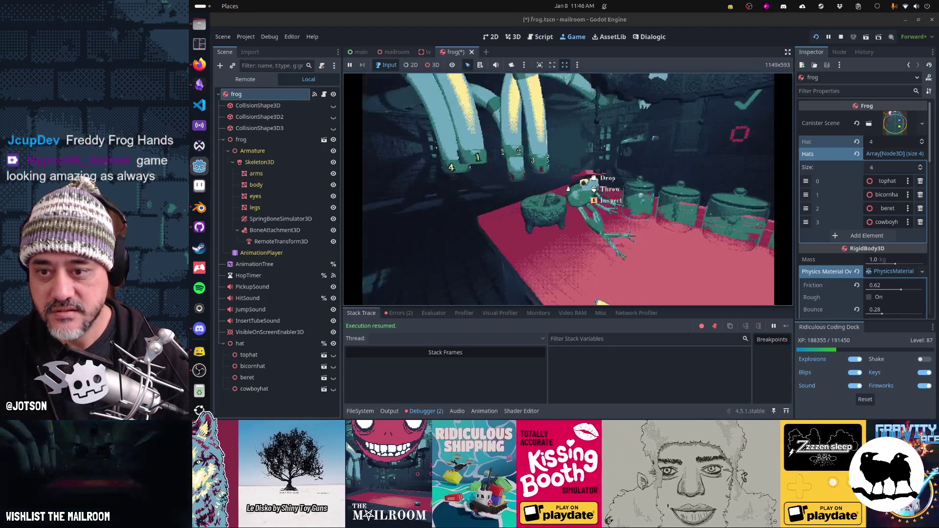
key(e)
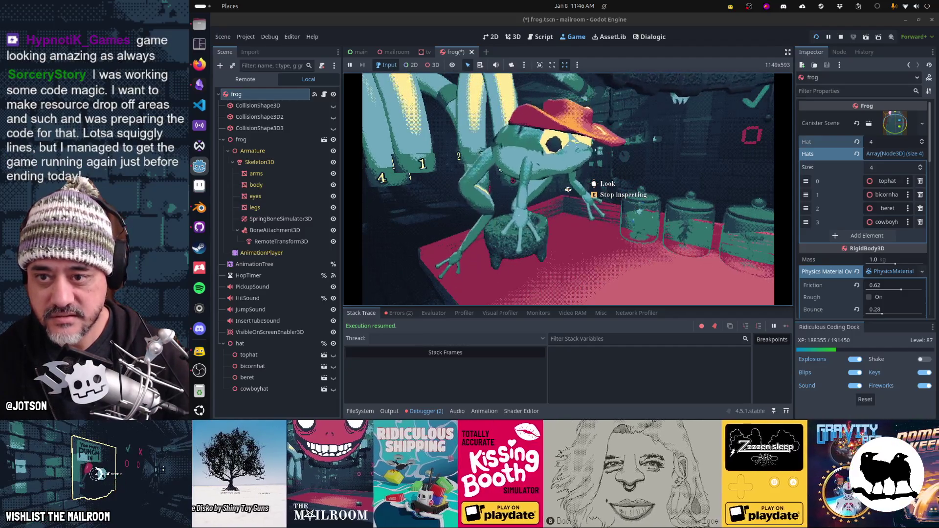
key(Escape)
click(921, 145)
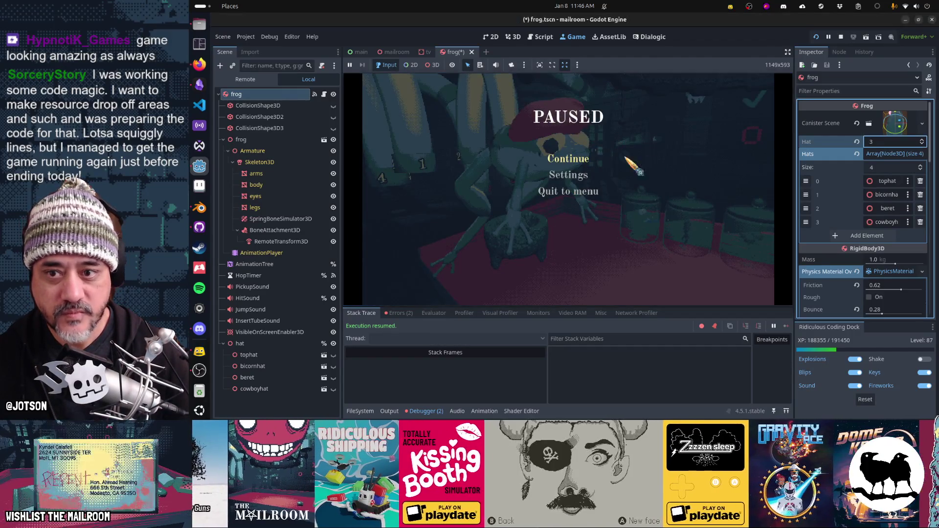
click(568, 159)
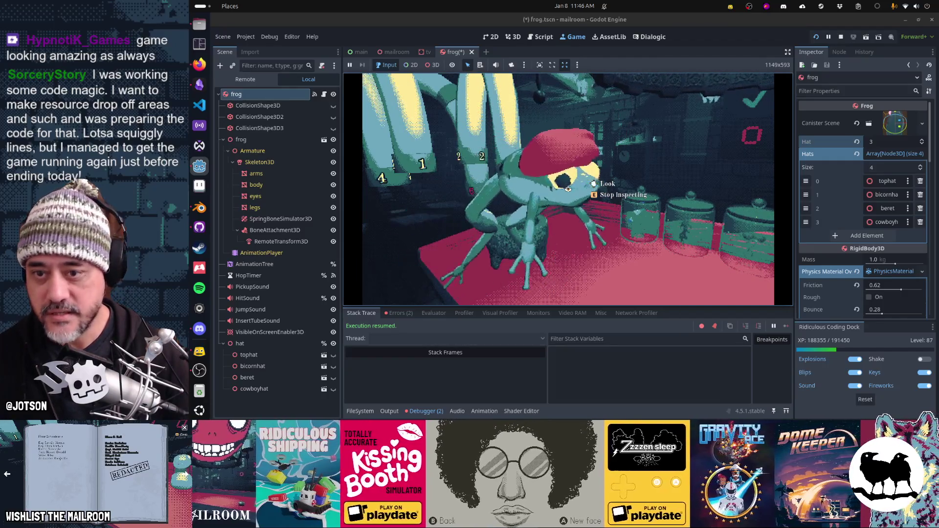
Step: Lower Hat to 2 to show the bicorn, then pause again
key(Escape)
click(922, 144)
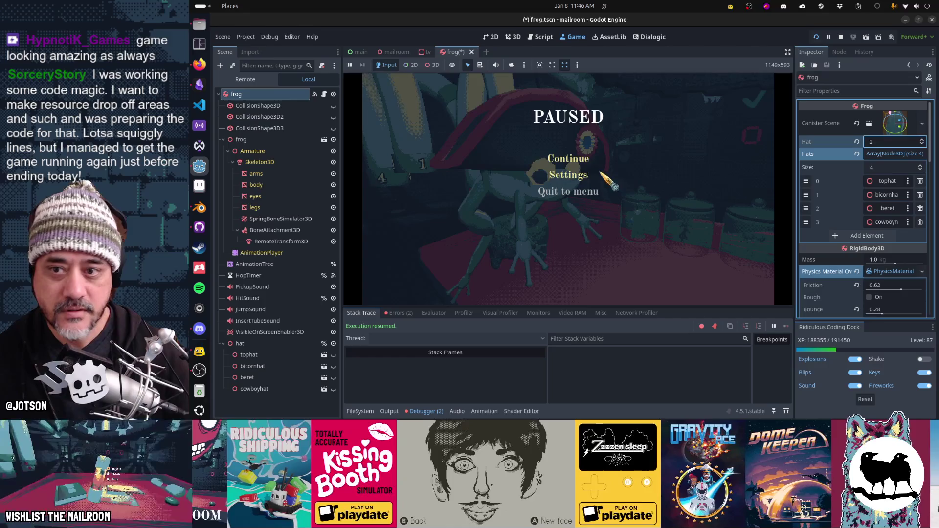
click(568, 158)
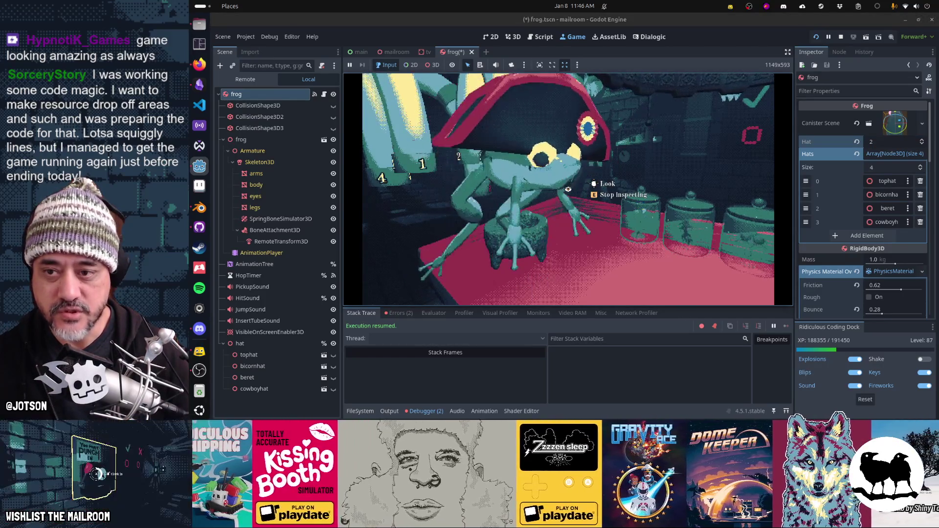
key(Escape)
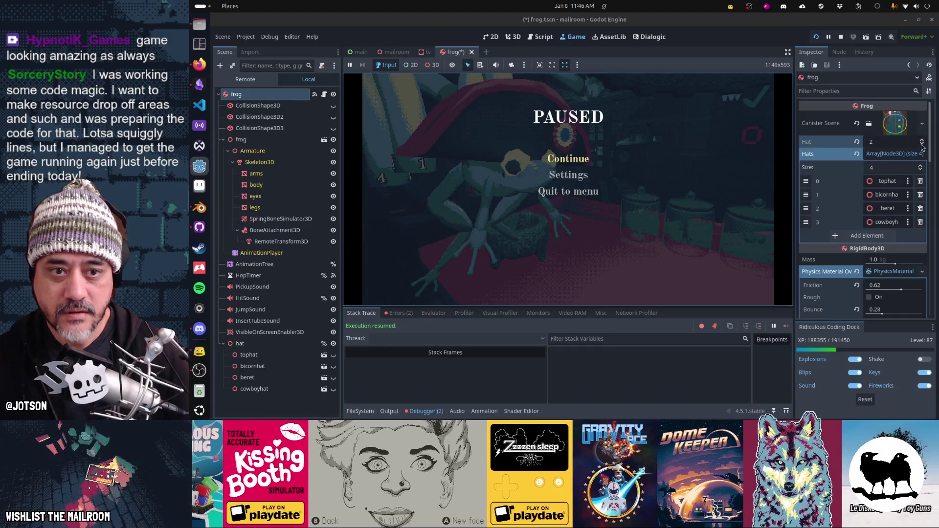
Step: Lower Hat to 1 to show the top hat, then raise it back to 2 for the bicorn
click(922, 146)
click(580, 159)
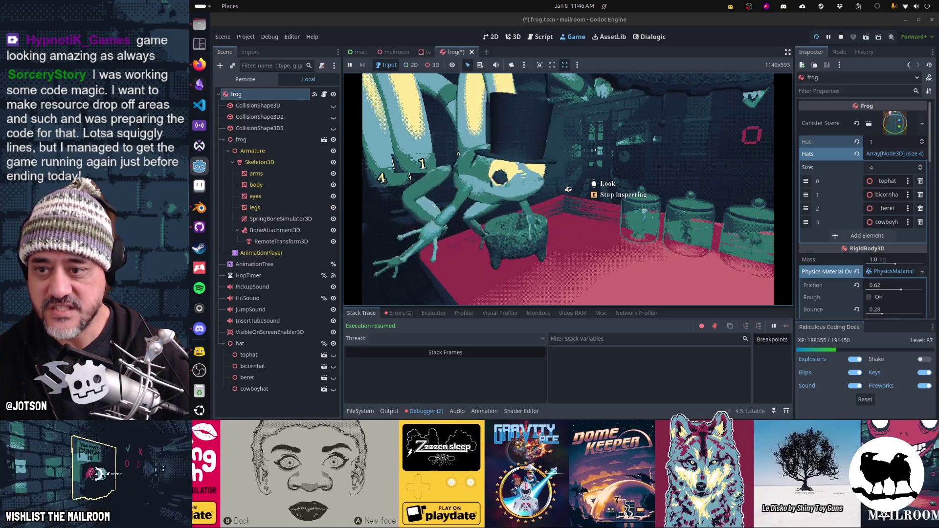
key(Escape)
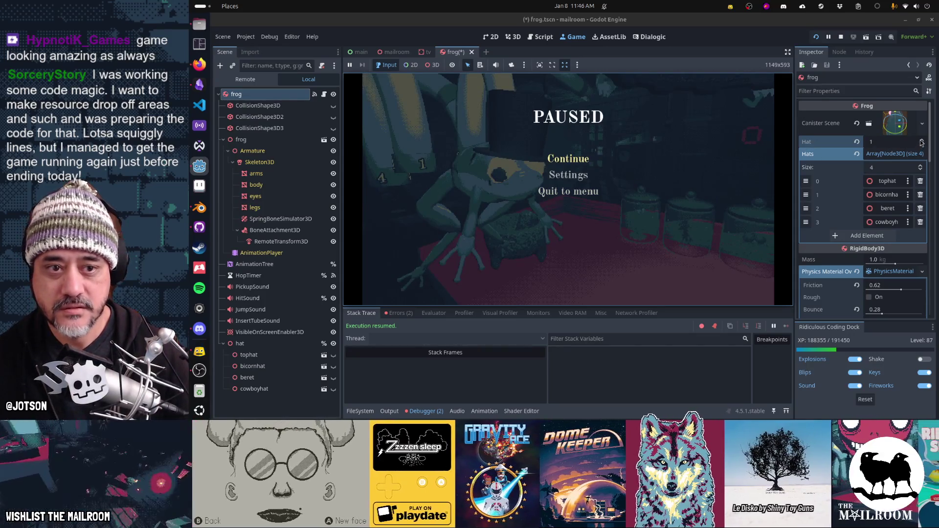
click(922, 141)
click(568, 158)
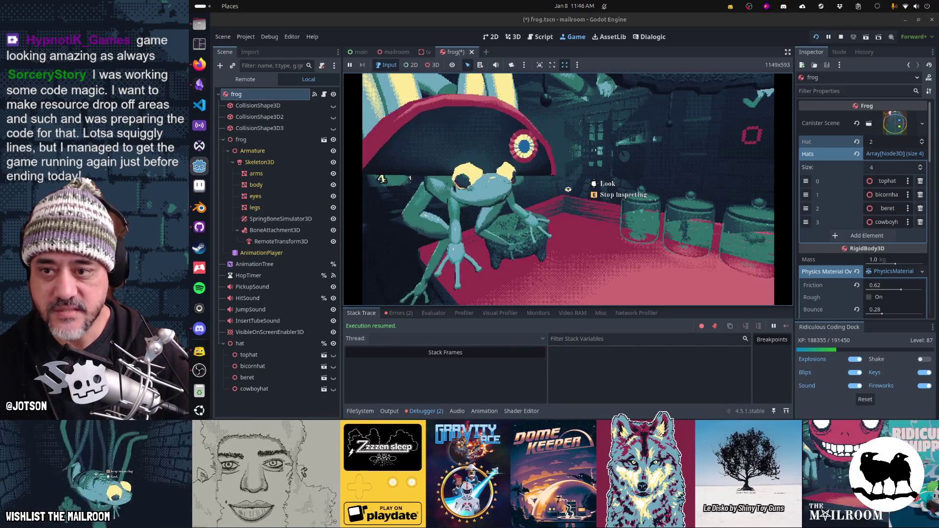
key(e)
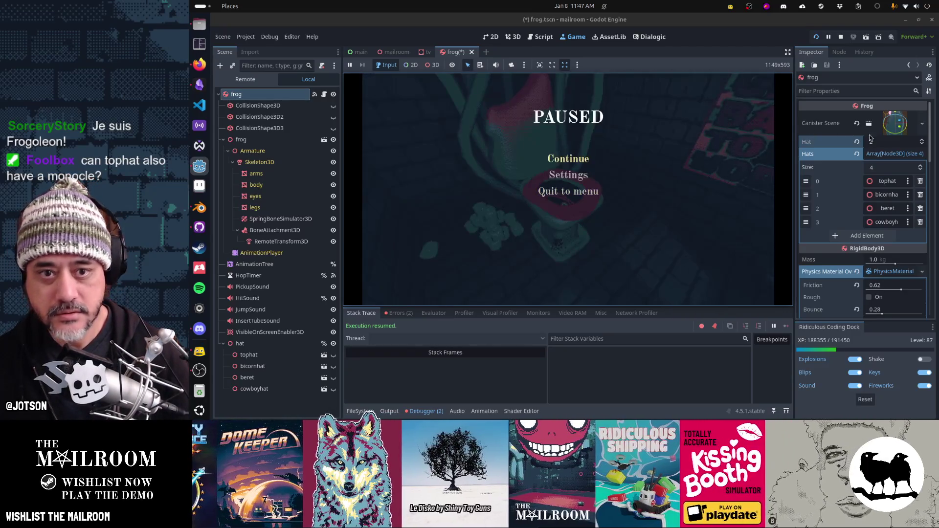
Step: Raise Hat to 3 for the beret, then to 4 for the cowboy hat, resuming each time
click(921, 141)
click(567, 158)
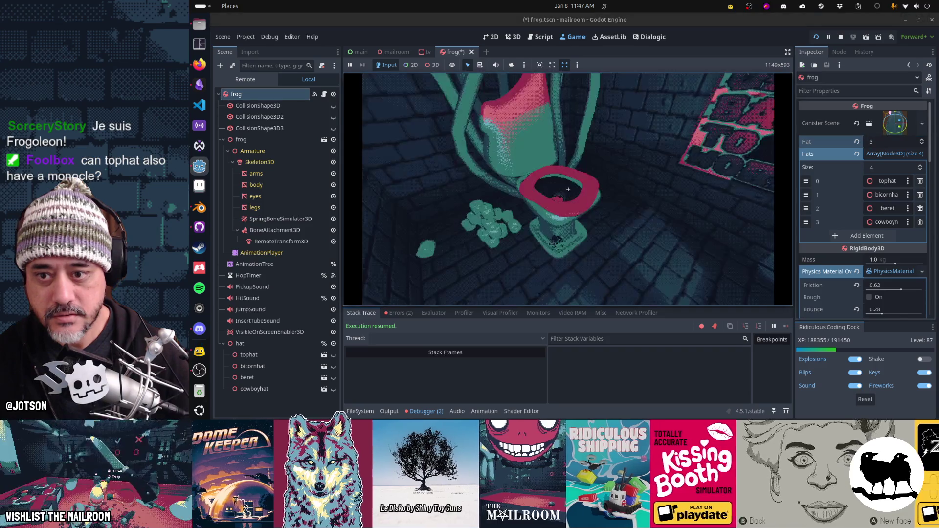
key(Escape)
click(921, 140)
click(569, 161)
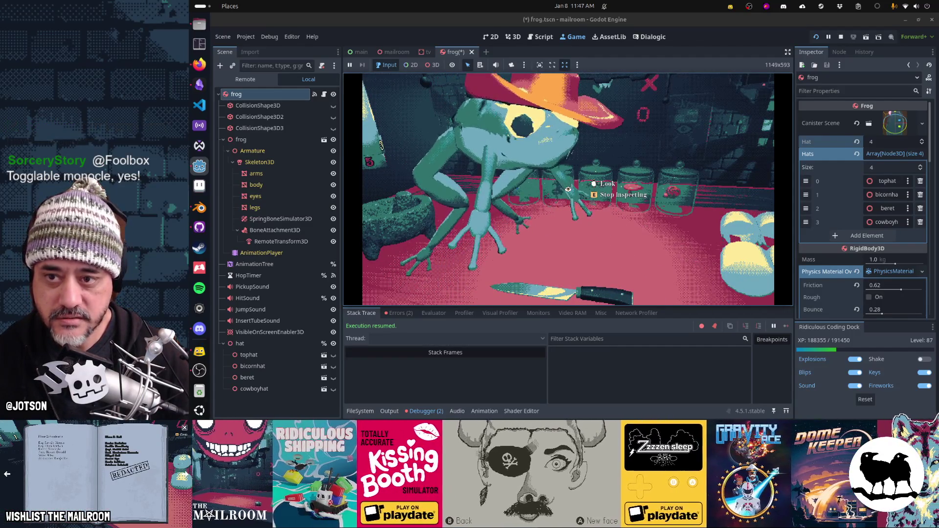
Step: Put the frog down, pick up and drop the knife, then inspect the frog
key(e)
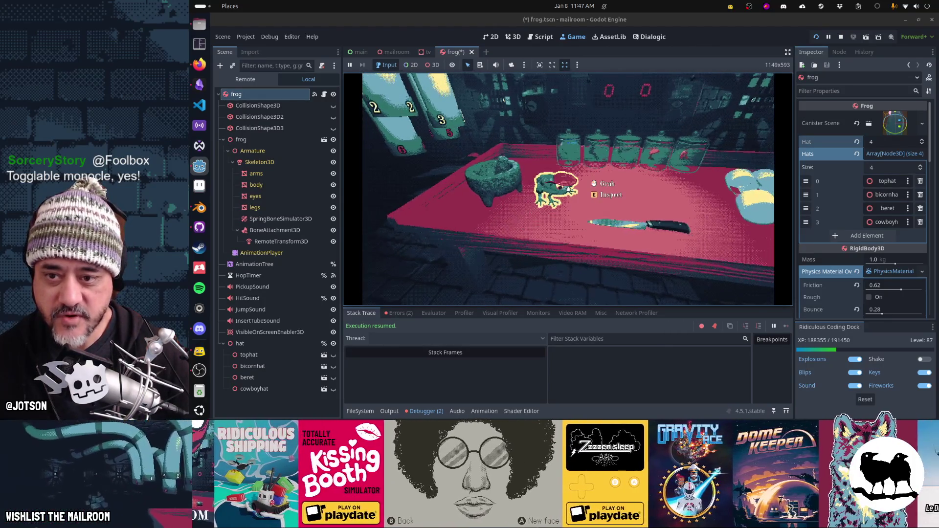
click(568, 189)
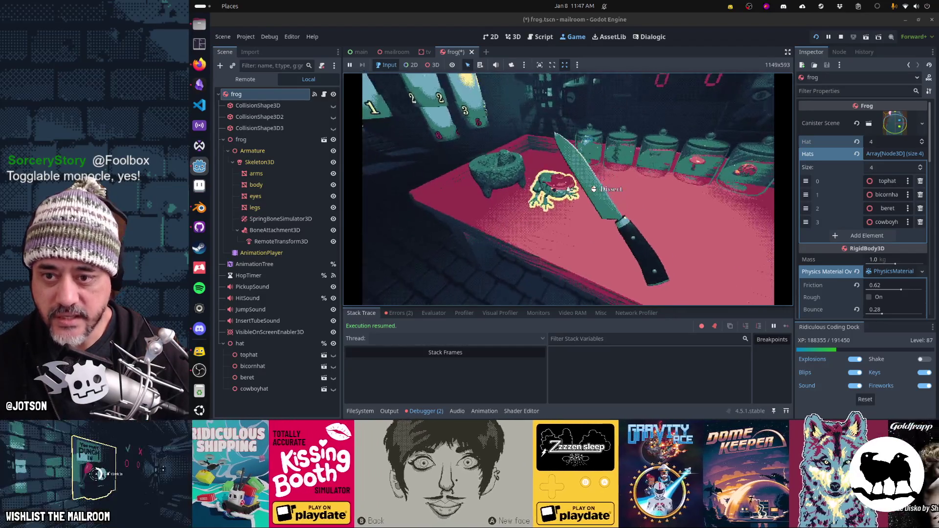
click(568, 188)
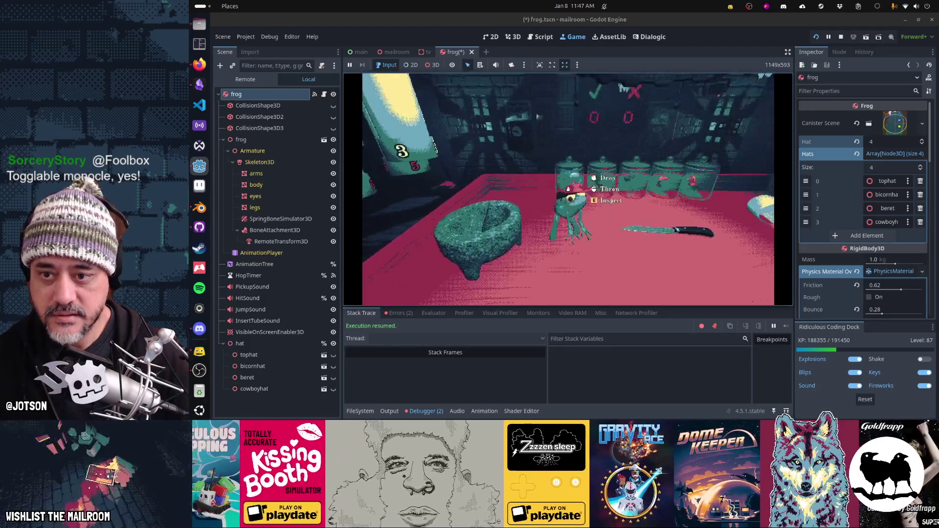
click(568, 189)
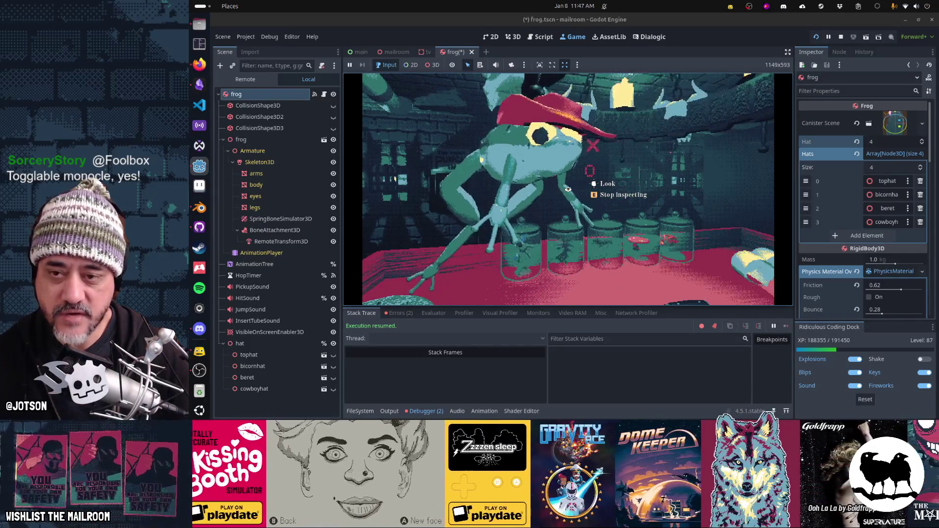
Step: Lower Hat to 2 for the bicorn, set the frog on the red counter, and pause
key(Escape)
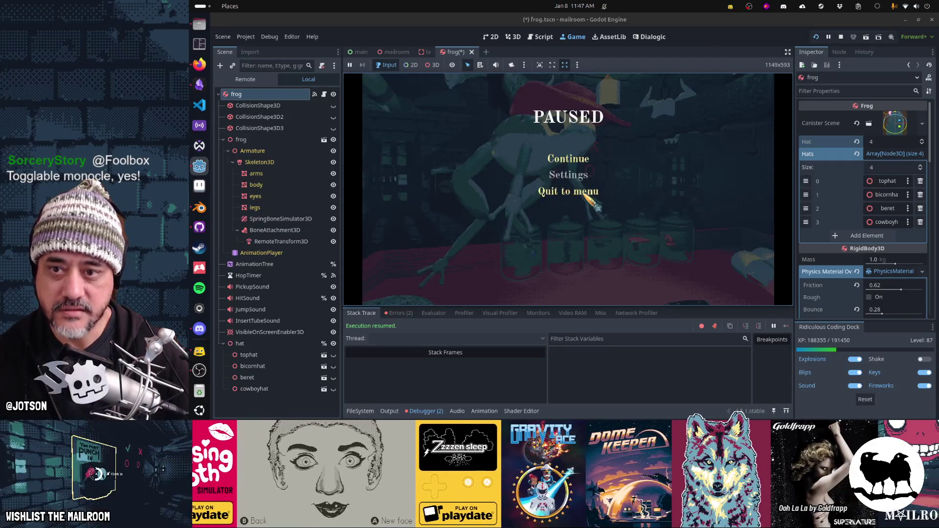
click(922, 145)
click(922, 144)
click(923, 144)
click(568, 159)
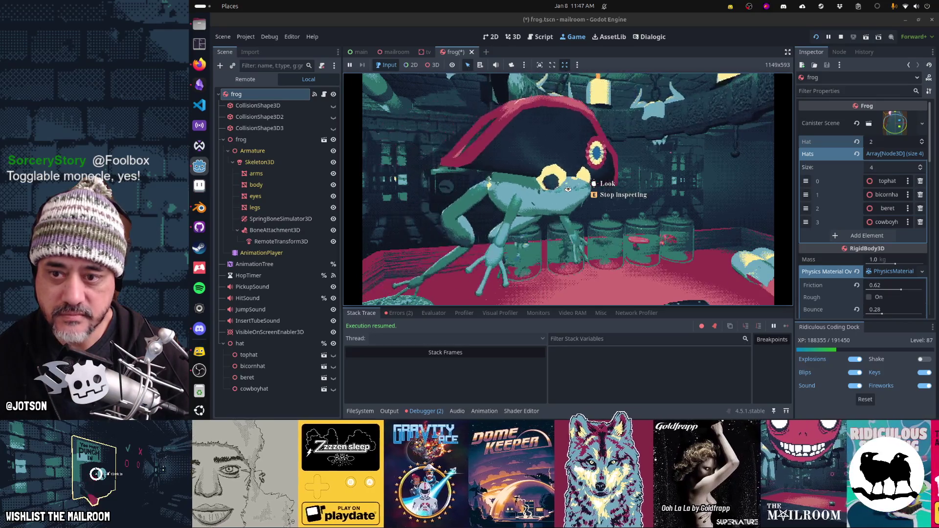
key(e)
click(567, 188)
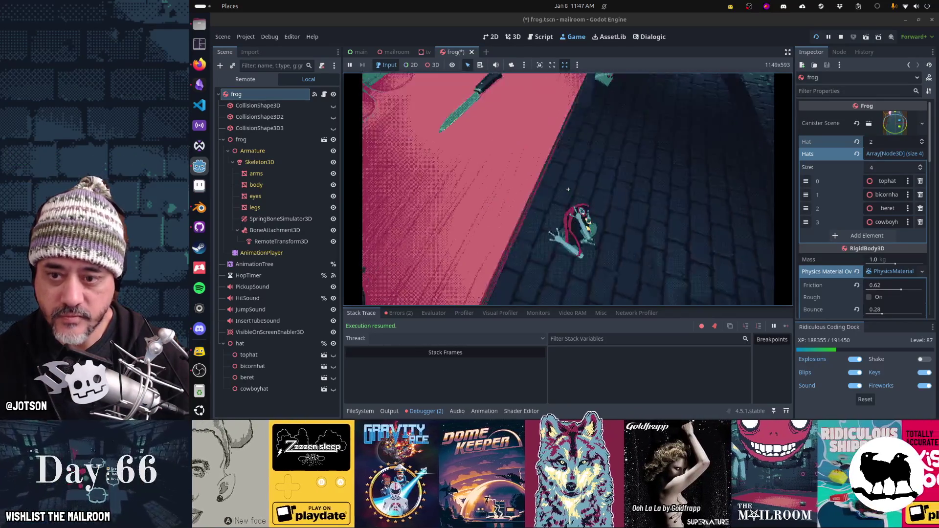
click(568, 189)
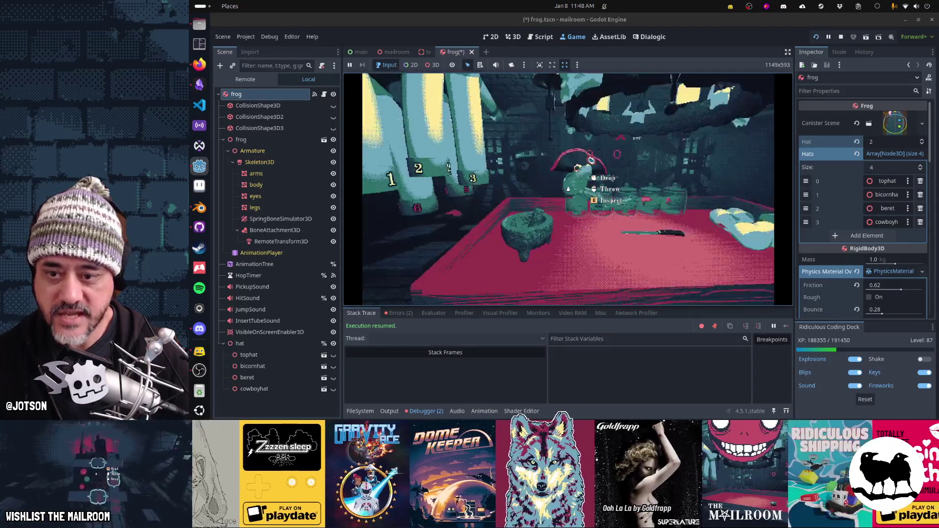
key(s)
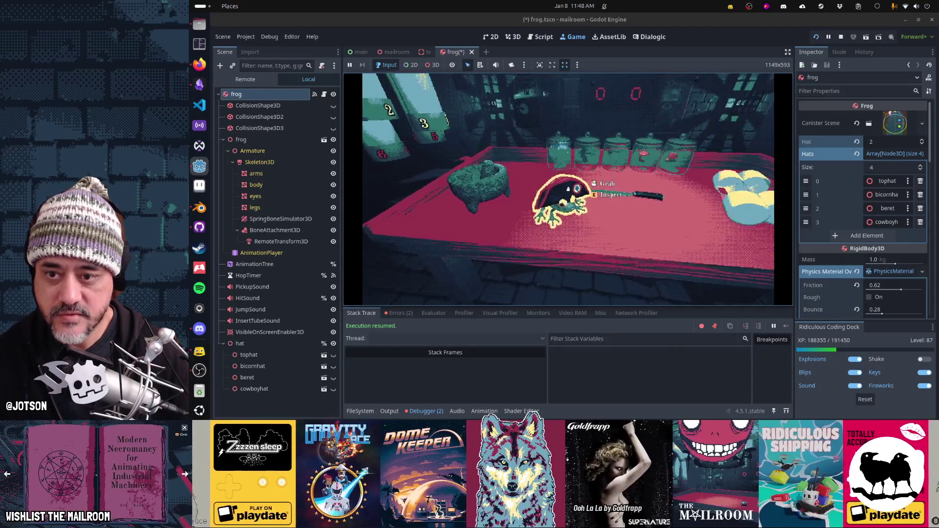
key(Escape)
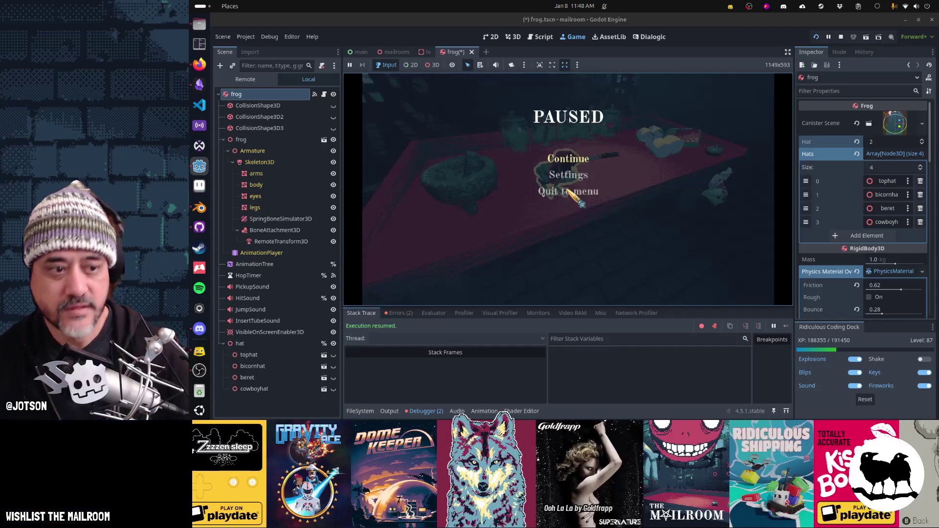
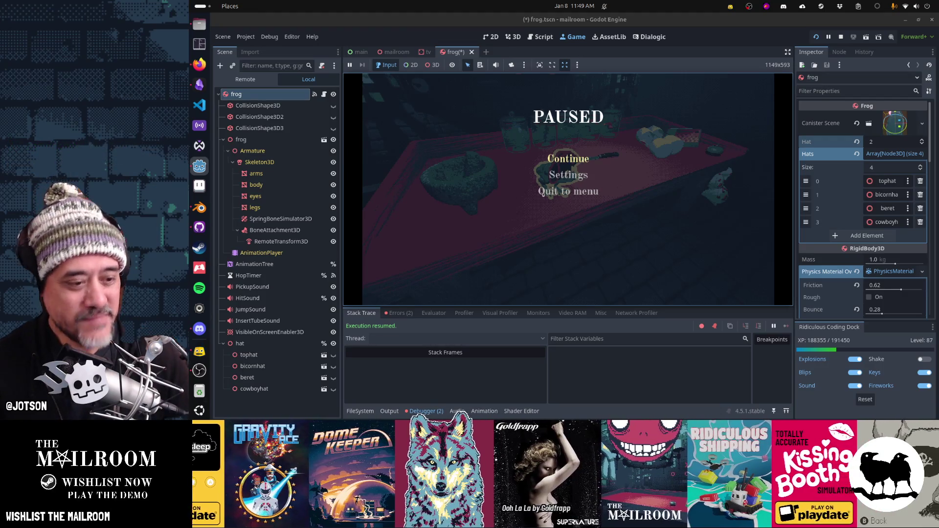
Step: Stop the running game with F8 and bring up GitHub Desktop showing the five changed files
key(F8)
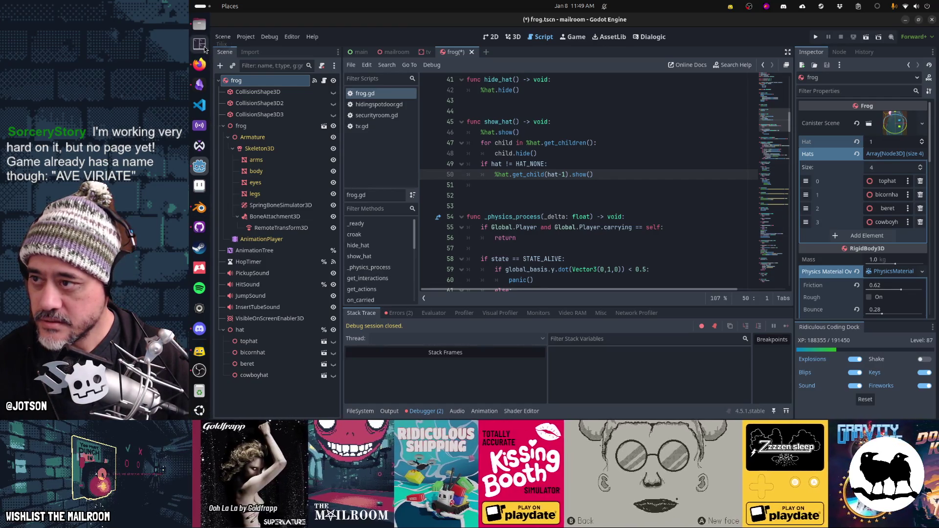
click(207, 228)
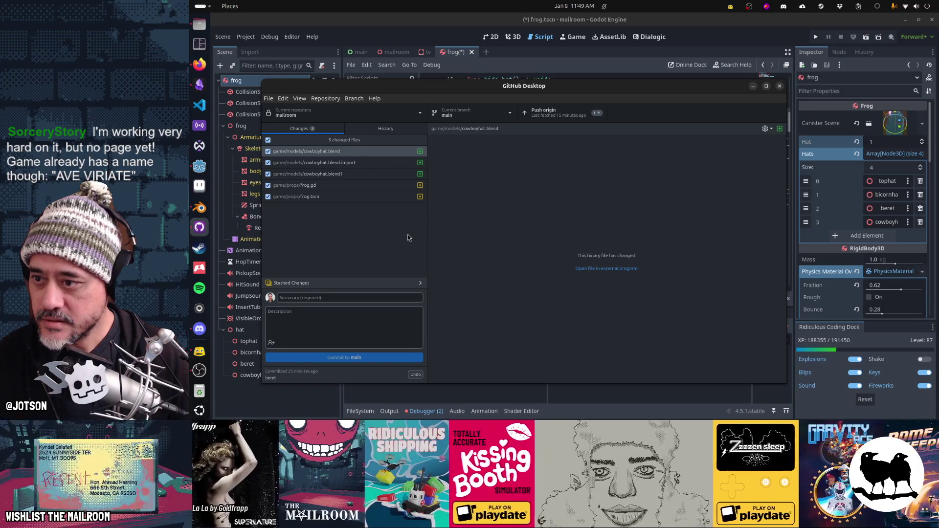
Step: Commit the five pending changes to main with the summary 'cowboy hat'
click(392, 297)
text(cowboy hat)
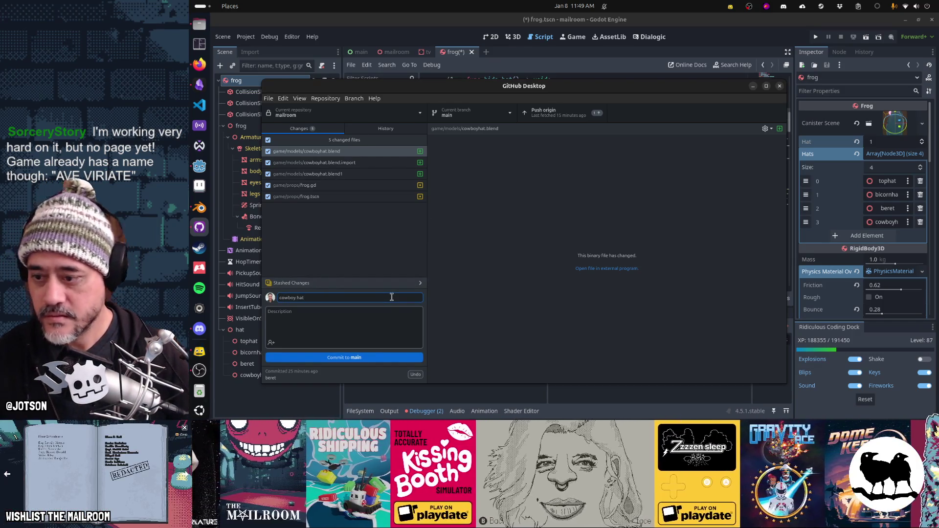
click(372, 358)
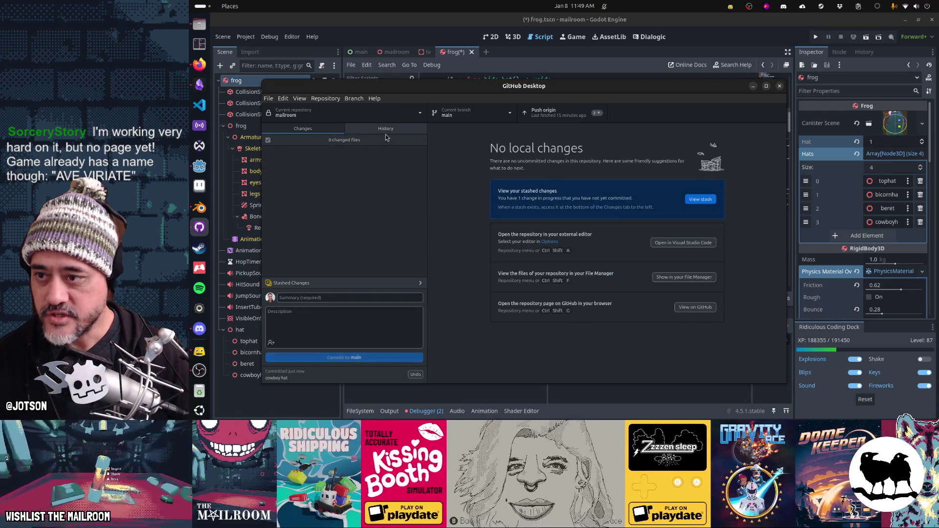
Step: Review the files in the beret and cowboy hat commits in the history
click(386, 131)
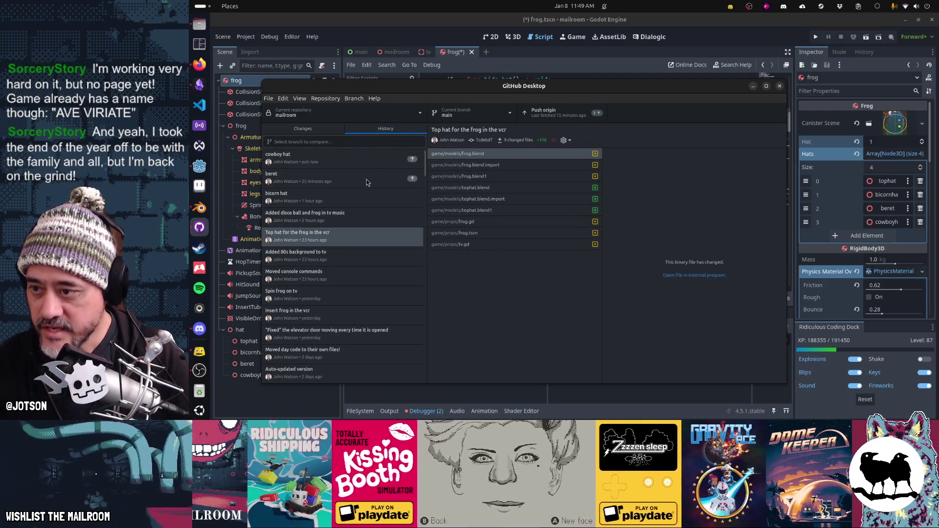
click(368, 183)
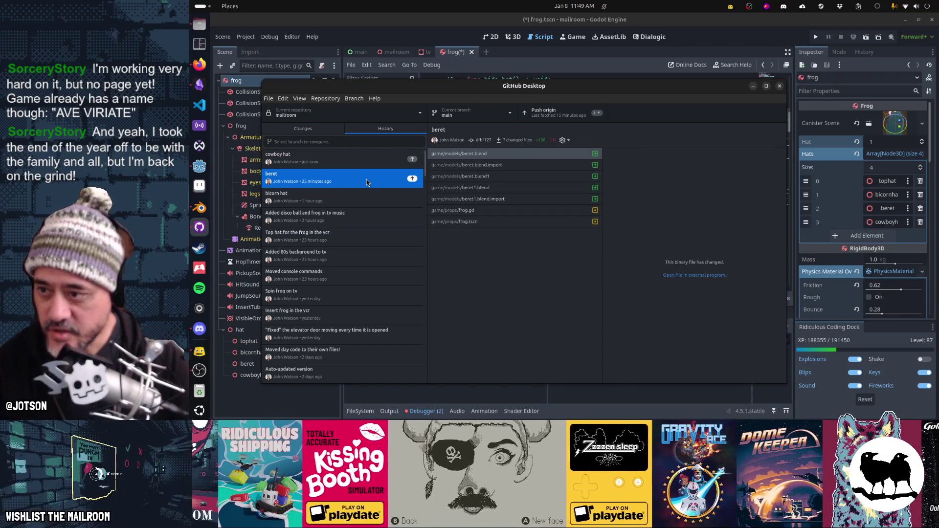
click(347, 160)
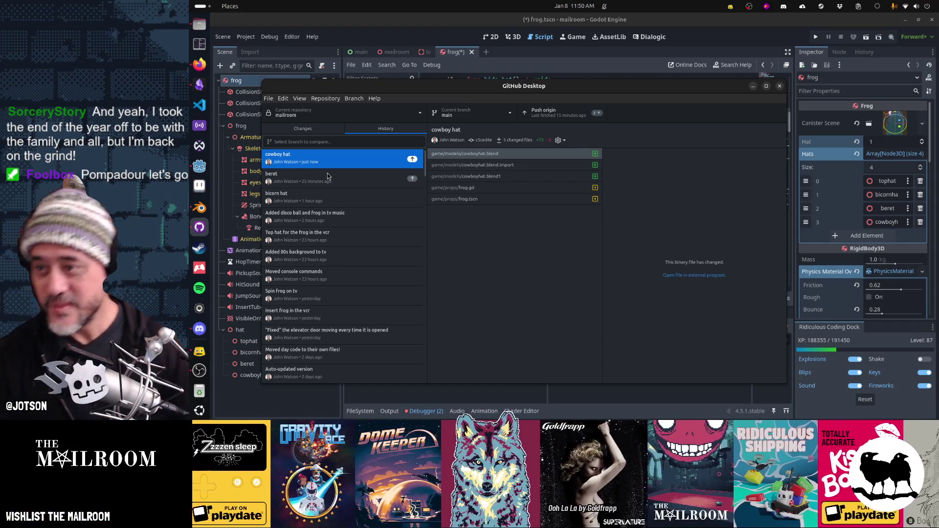
key(alt+Tab)
key(alt+Tab)
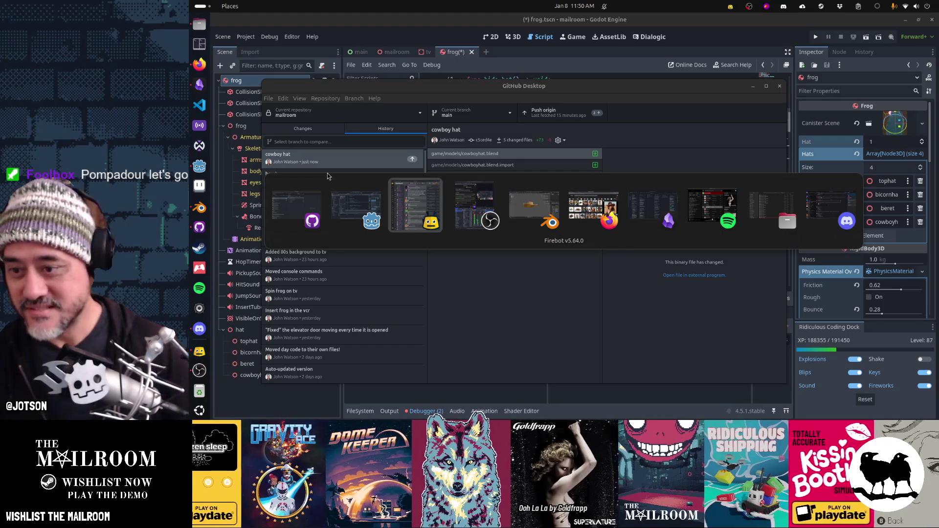
key(alt+Tab)
key(alt+Tab)
key(alt+Tab)
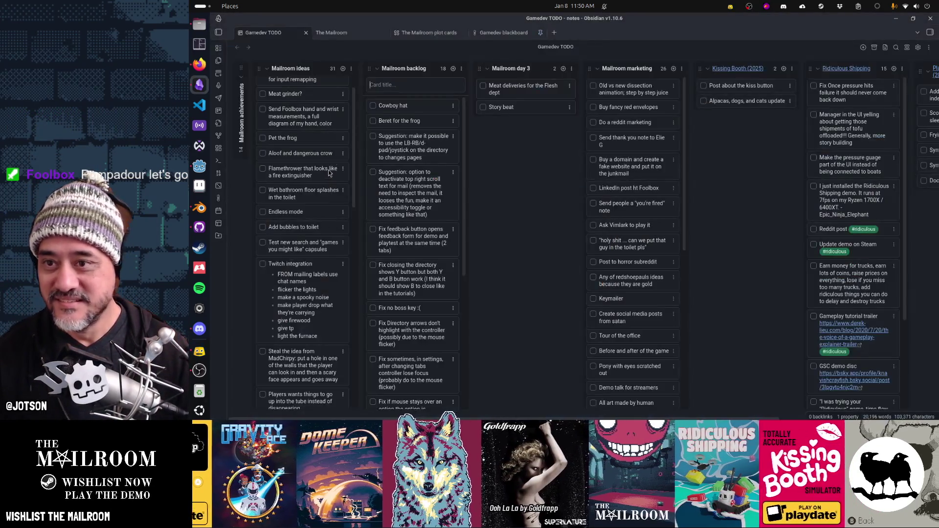
Step: Tick off Cowboy hat and Beret for the frog, and add a 'Pompadour' card to the backlog
click(373, 106)
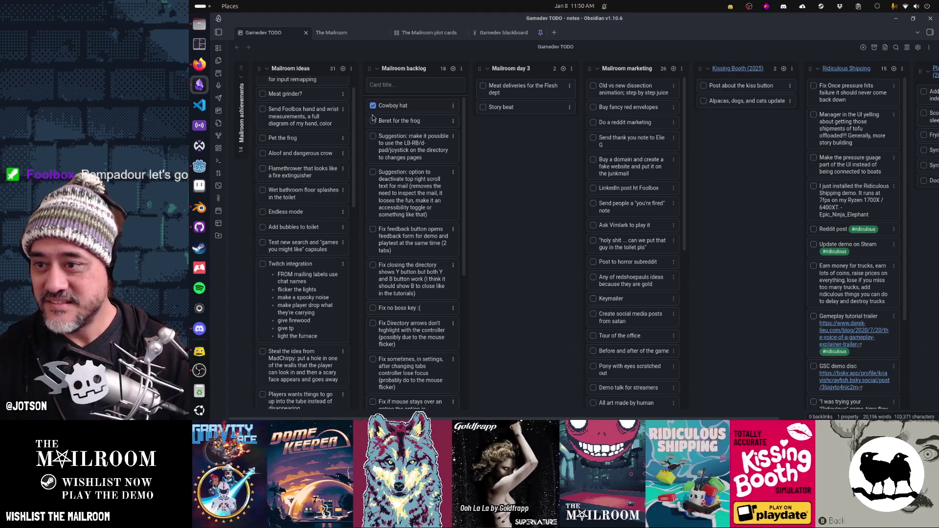
click(372, 120)
text(Pompadour)
key(Return)
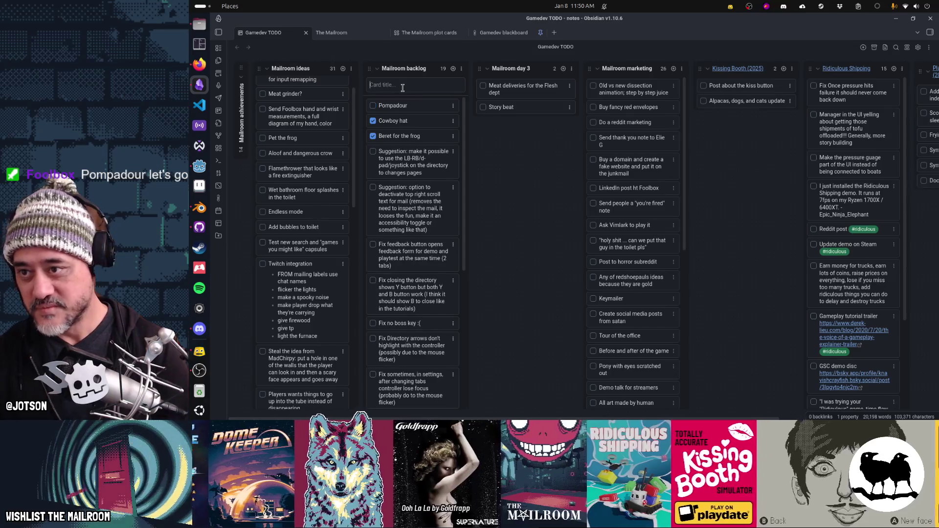
Step: Switch to Firefox and select the old Google search text for replacement
key(alt+Tab)
key(alt+Tab)
key(alt+Tab)
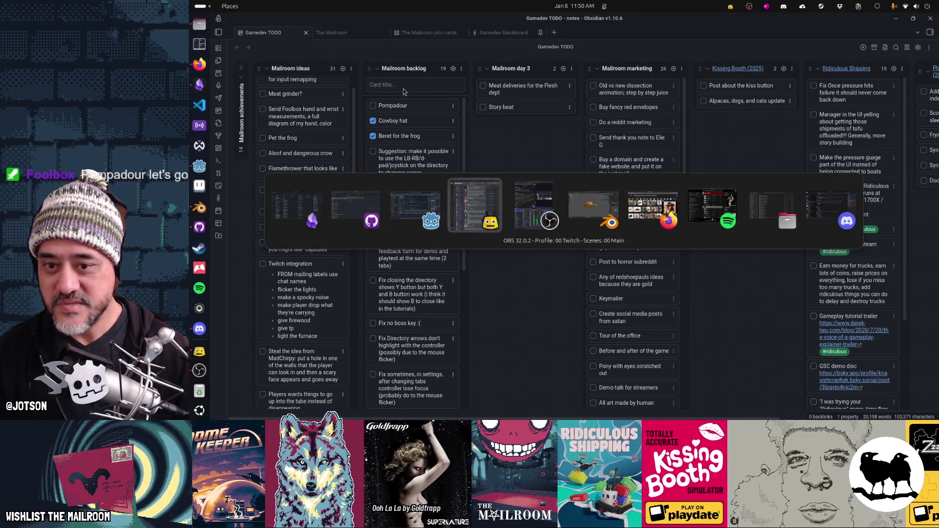
key(alt+Tab)
key(alt+Tab)
drag(381, 78, 264, 75)
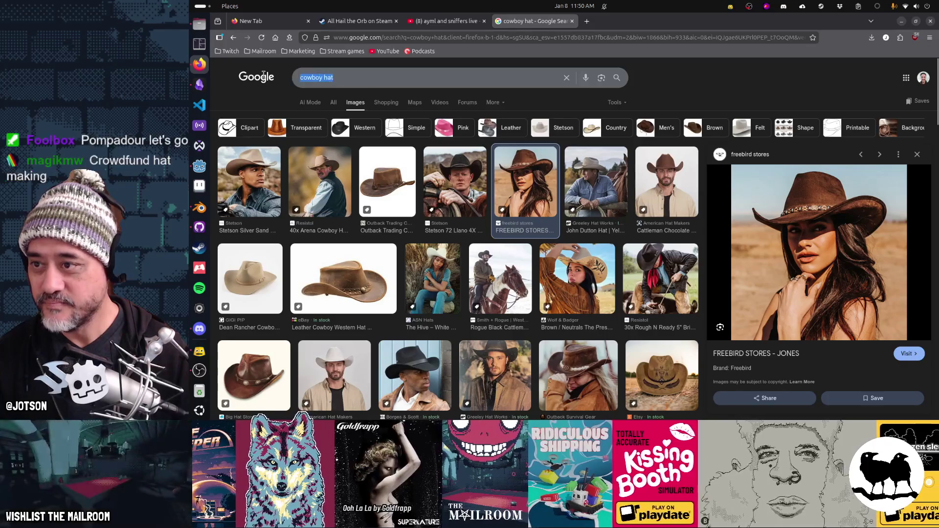
Step: Search Google Images for 'pompadour' and browse the results
text(pompadour)
key(Return)
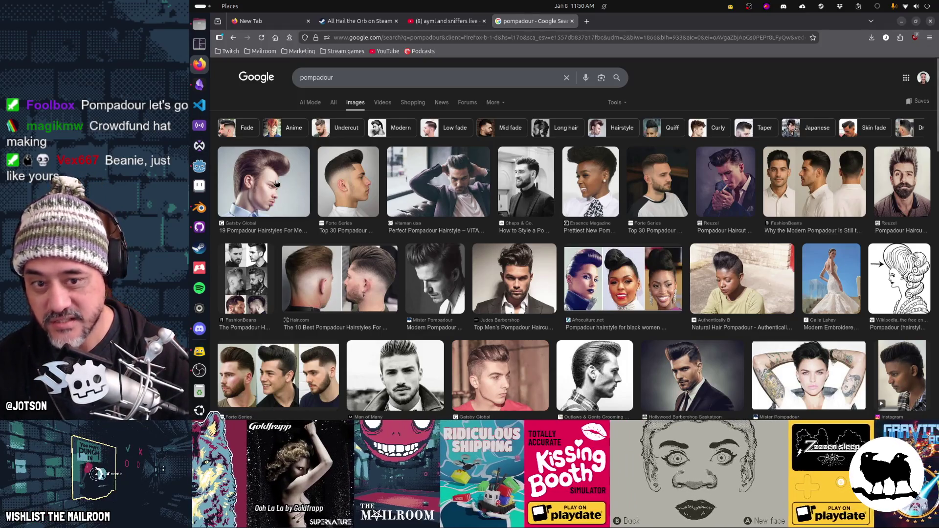
scroll(684, 277, down, 3)
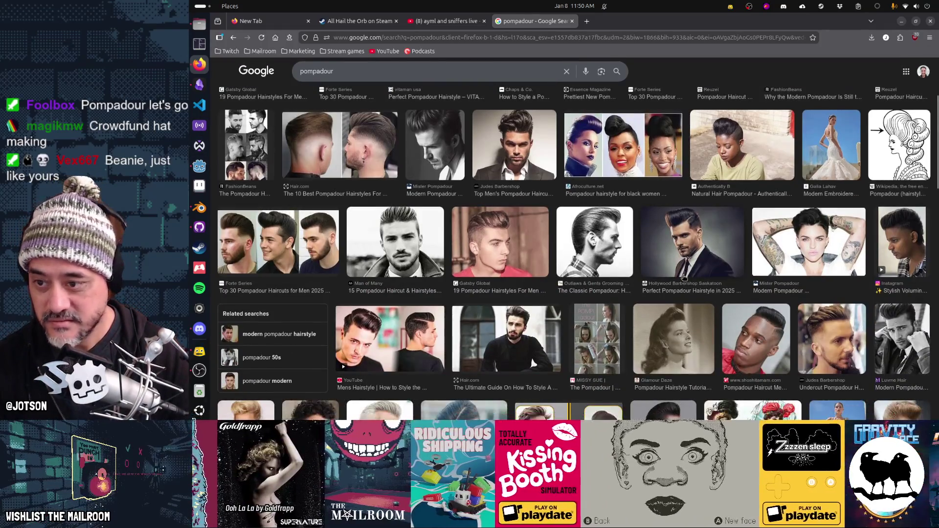
scroll(684, 278, down, 4)
scroll(570, 283, down, 2)
scroll(571, 283, up, 10)
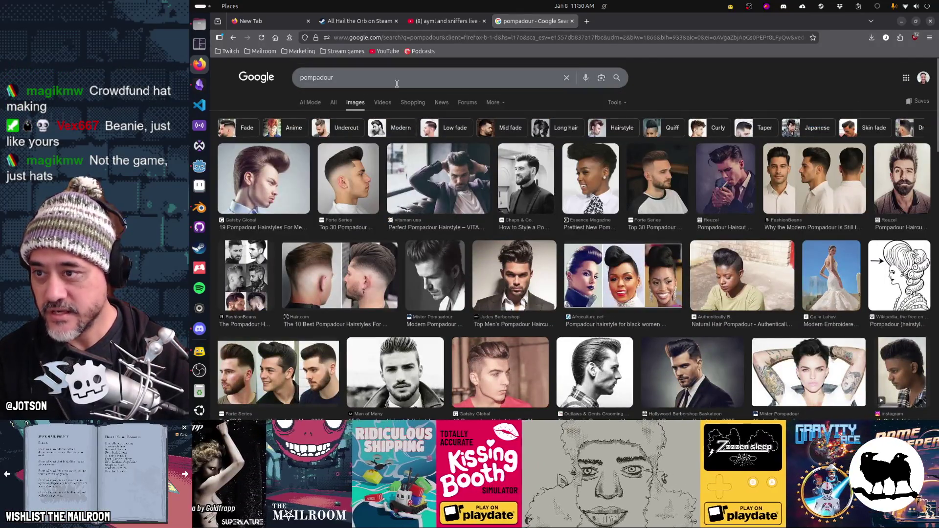
Step: Refine the search to 'pompadour vintage' and preview the galleon pompadour photo
click(396, 84)
text(vintage)
key(Return)
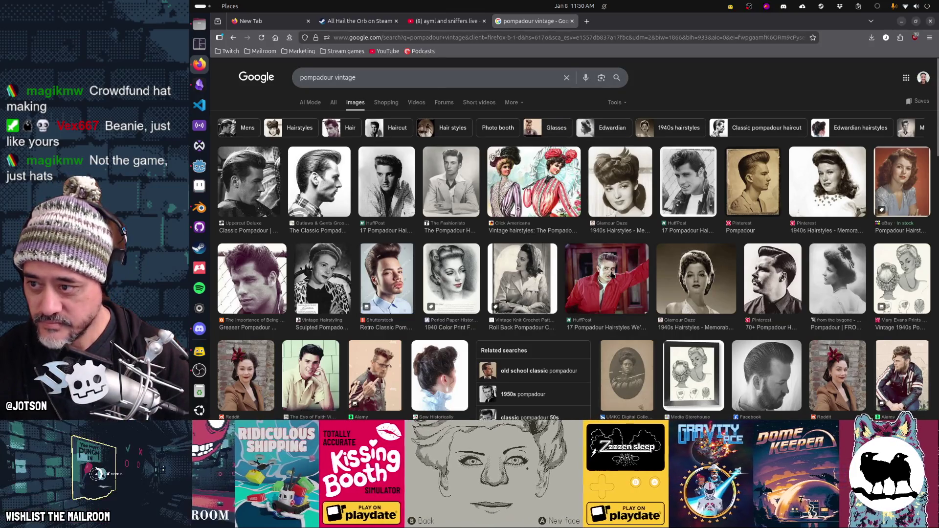
scroll(612, 275, down, 2)
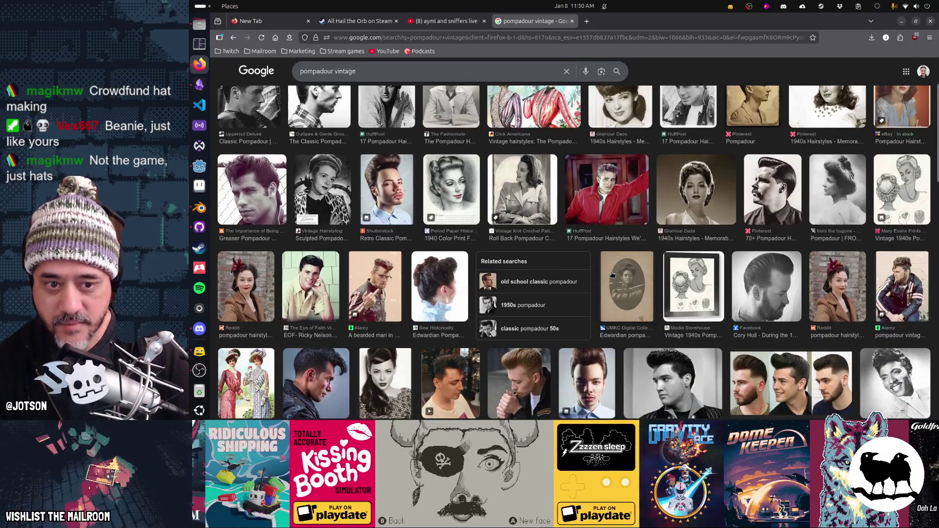
scroll(612, 275, down, 4)
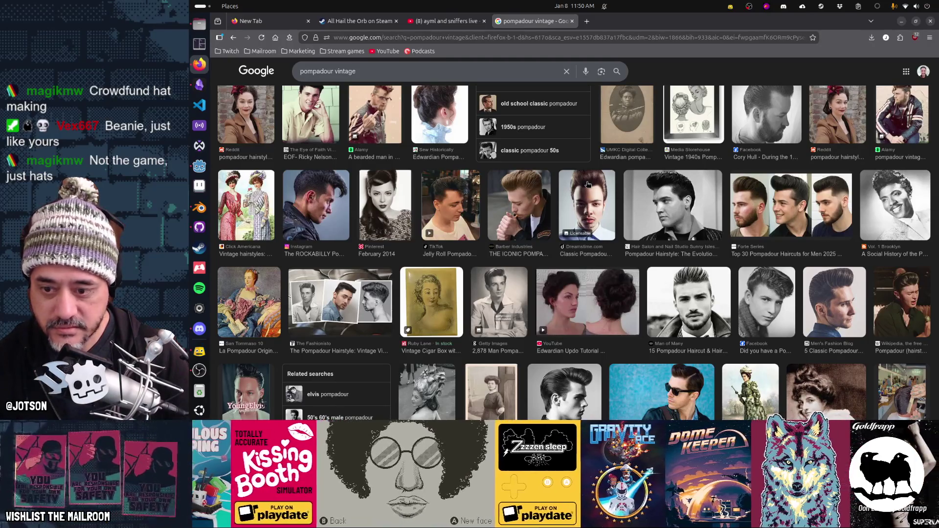
scroll(506, 244, down, 3)
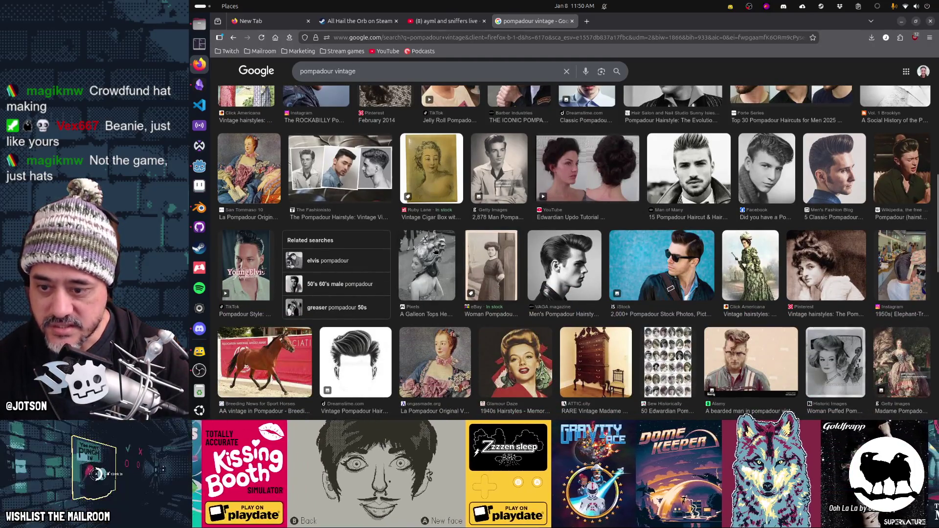
click(436, 251)
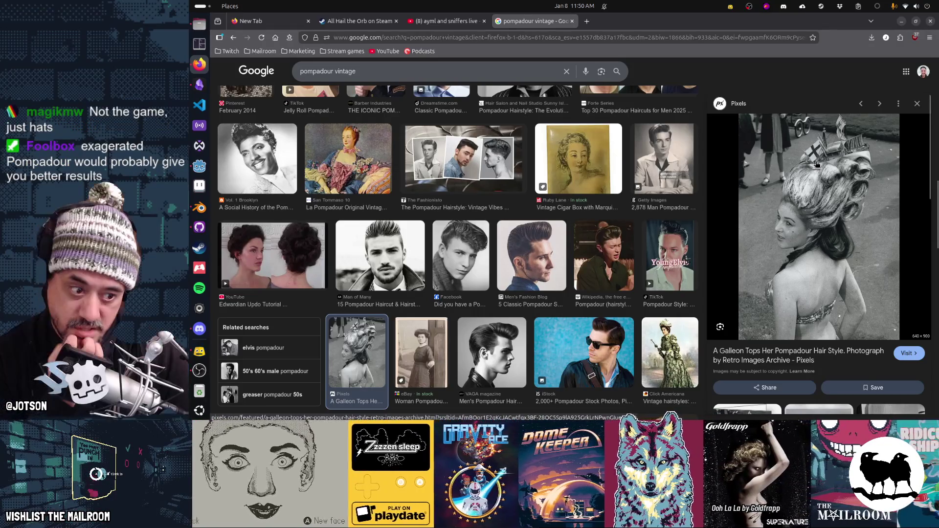
click(299, 71)
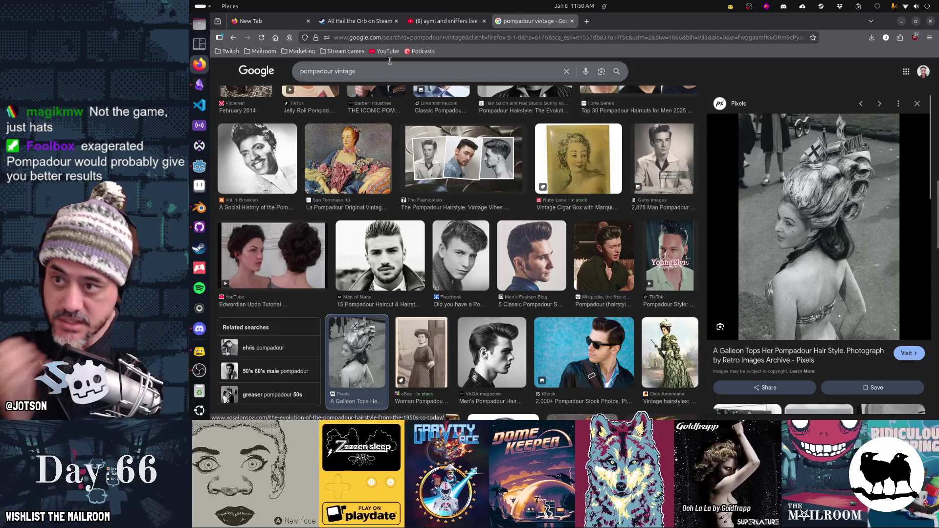
Step: Search 'exagerated pompadour vintage' and preview the Elvis pompadour image
text(exagerated)
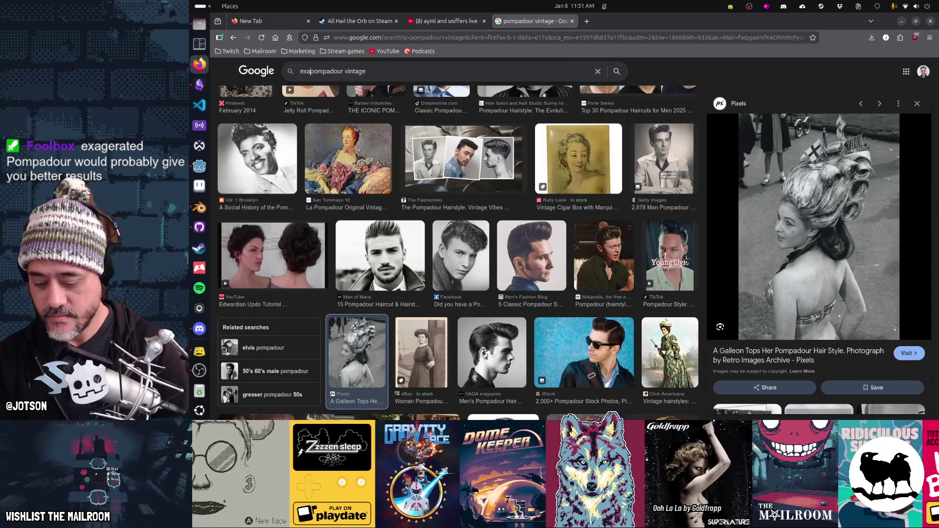
key(Return)
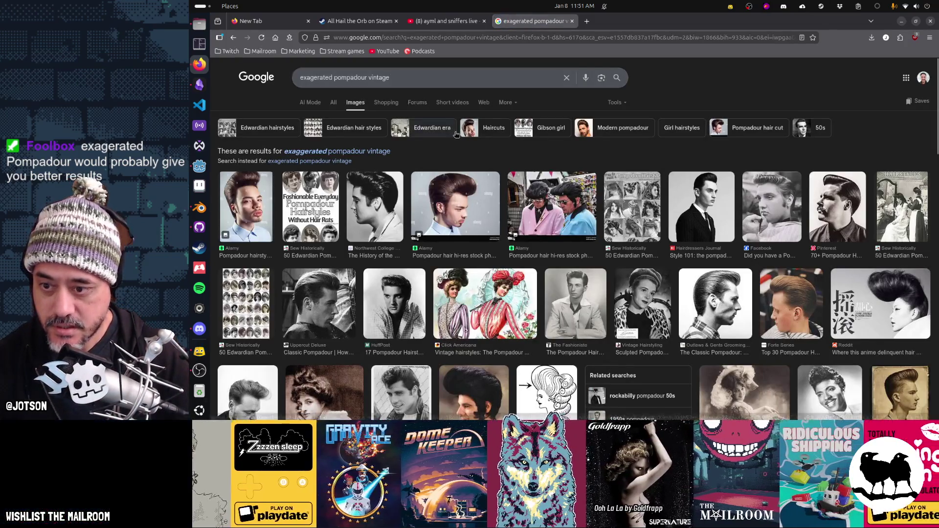
scroll(456, 135, down, 3)
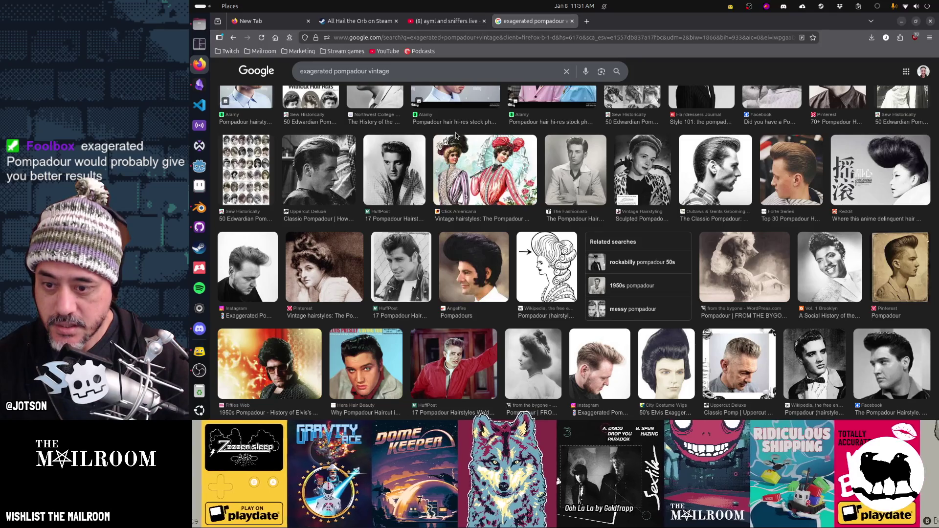
scroll(455, 136, down, 2)
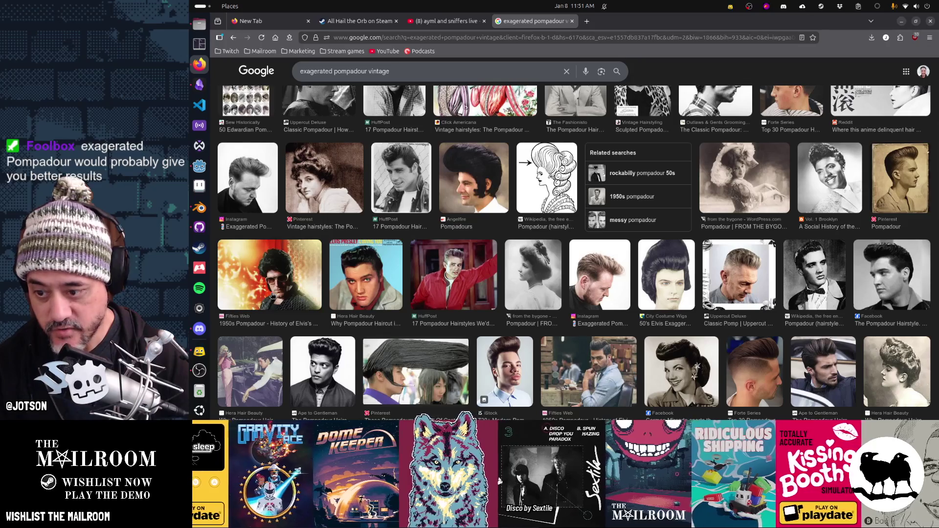
scroll(273, 296, down, 1)
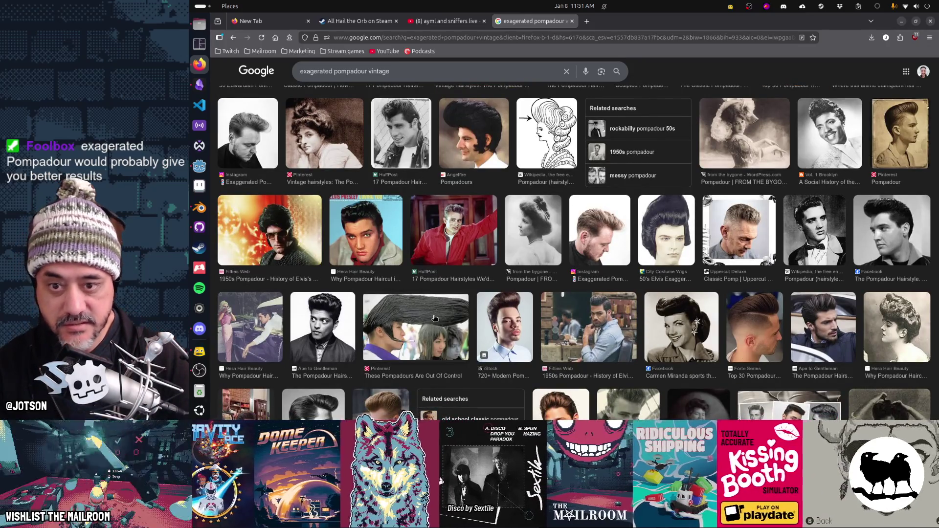
scroll(434, 318, down, 3)
scroll(435, 318, down, 3)
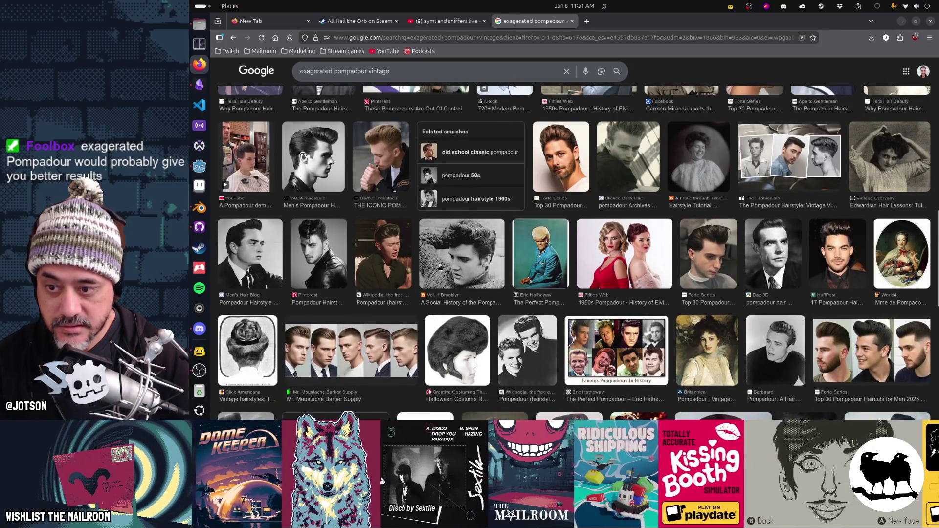
click(468, 264)
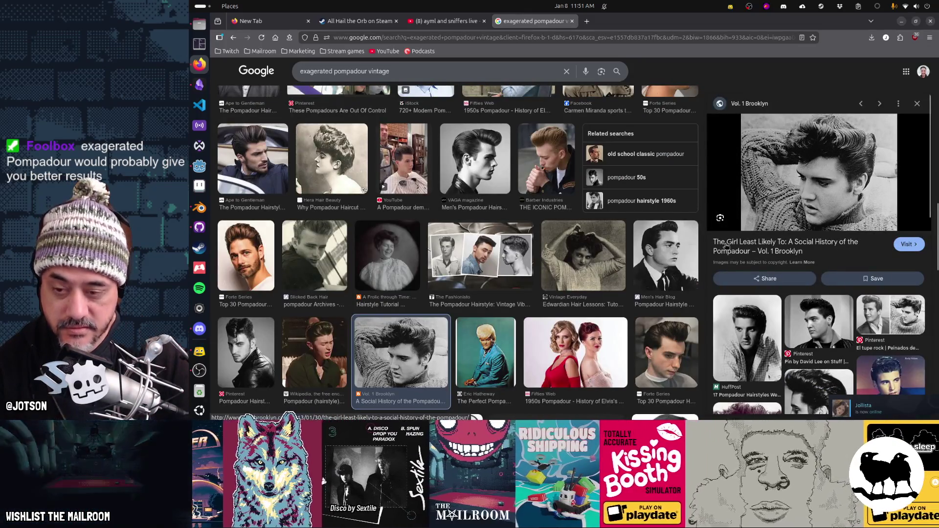
Step: Scroll through more results, then delete 'vintage' from the query
scroll(603, 289, down, 1)
scroll(604, 289, down, 5)
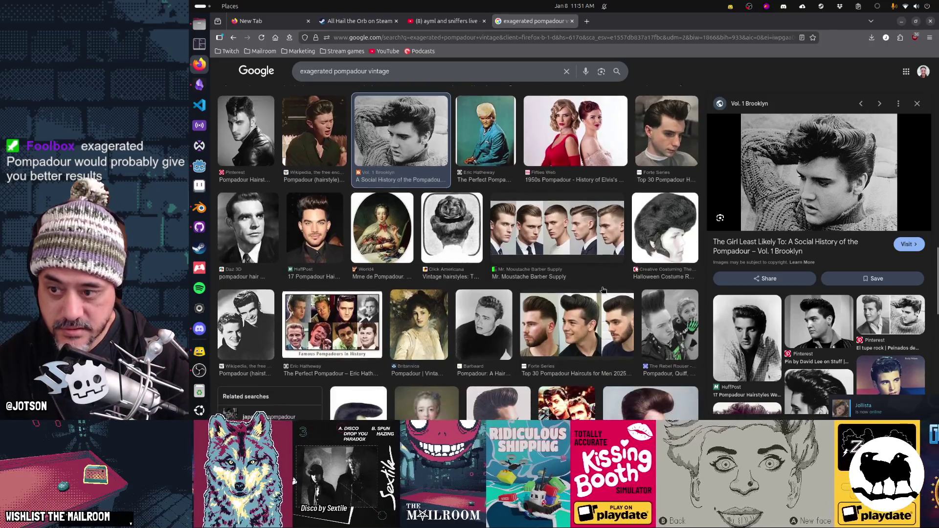
scroll(603, 291, down, 3)
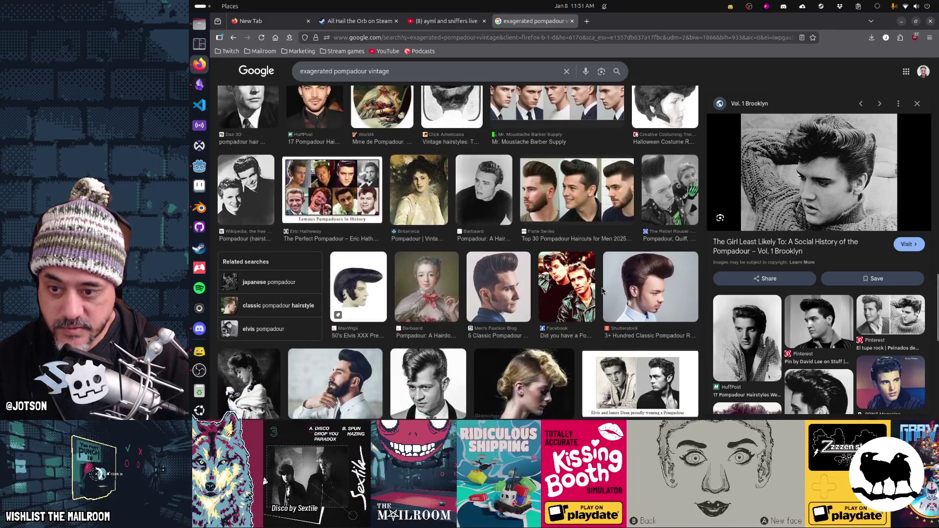
scroll(604, 290, down, 2)
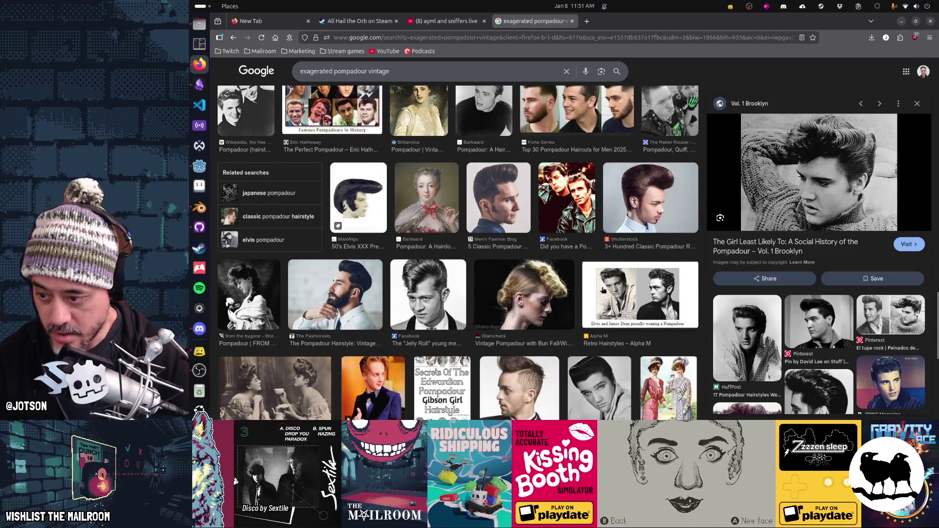
scroll(431, 95, up, 10)
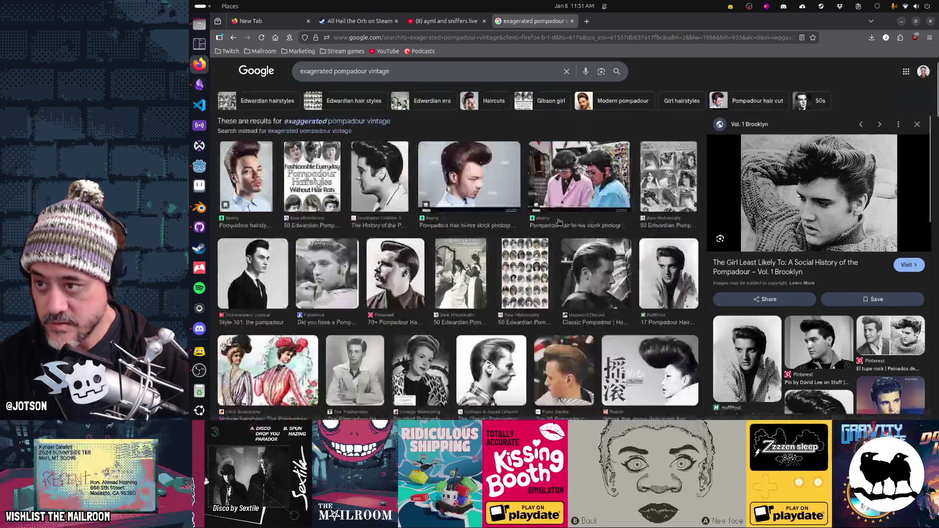
double_click(384, 78)
key(BackSpace)
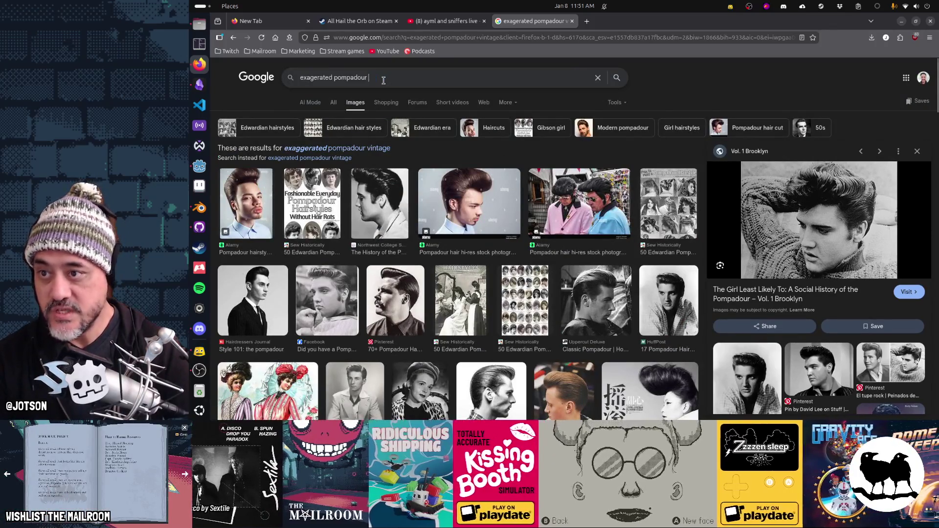
Step: Search 'exagerated victorian pompadour' and preview the Middle Part Pompadour and Versailles painting
text(victorian)
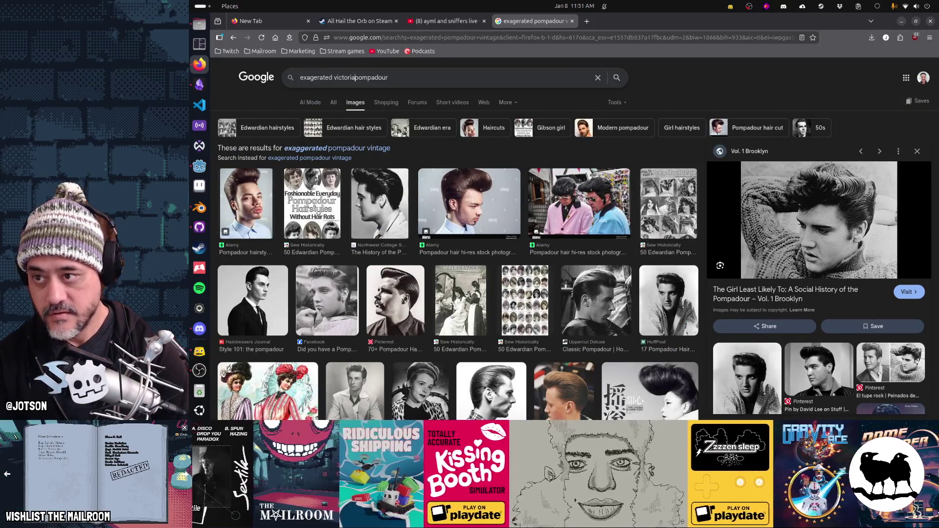
key(Return)
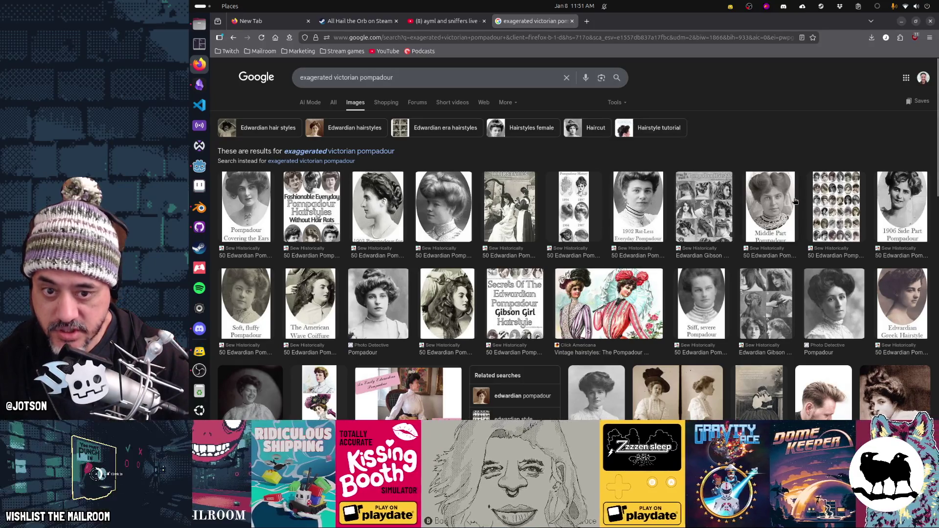
click(774, 195)
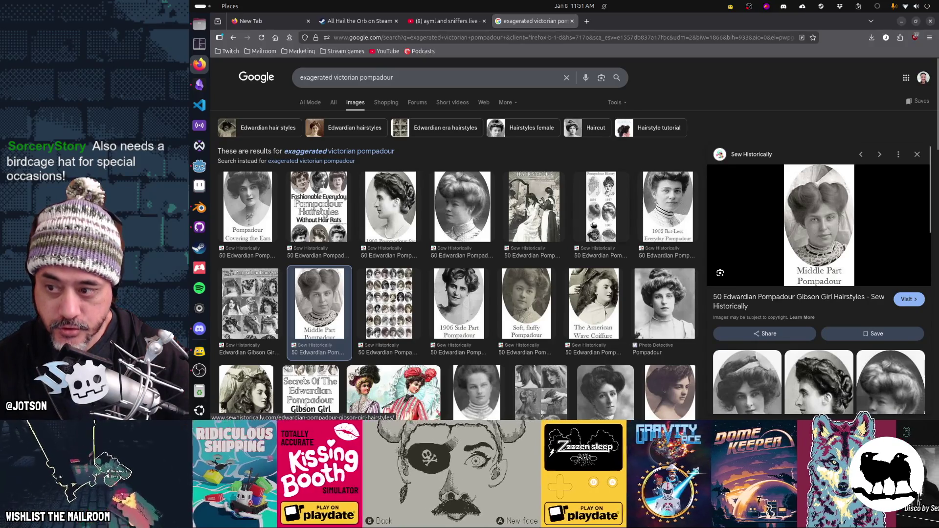
scroll(590, 225, down, 5)
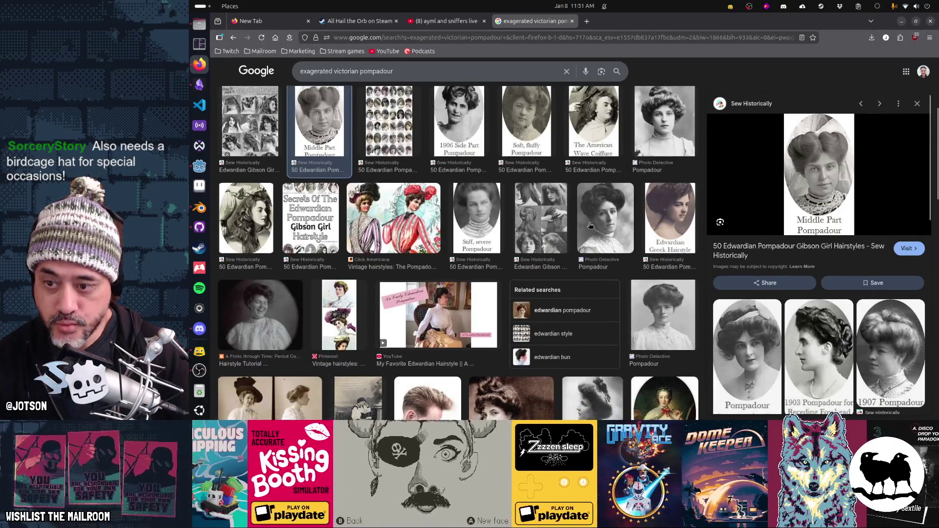
scroll(590, 225, down, 3)
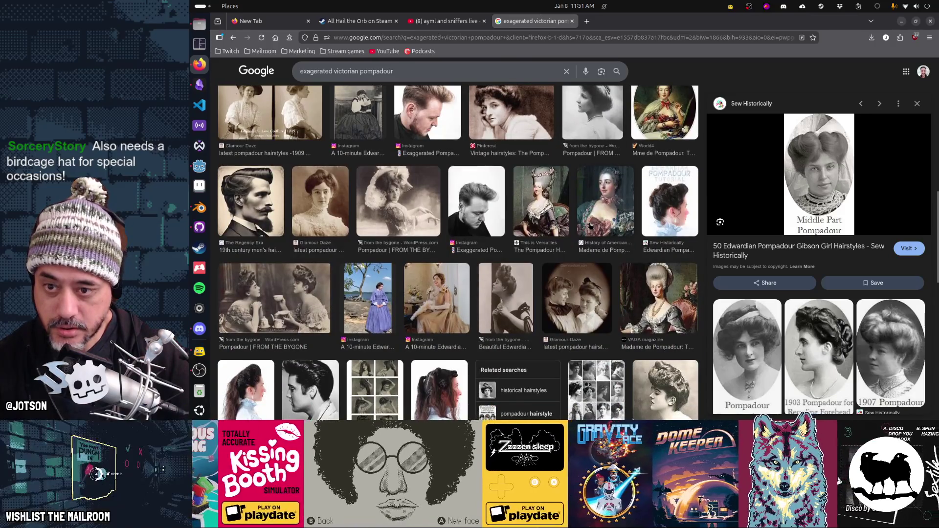
click(571, 204)
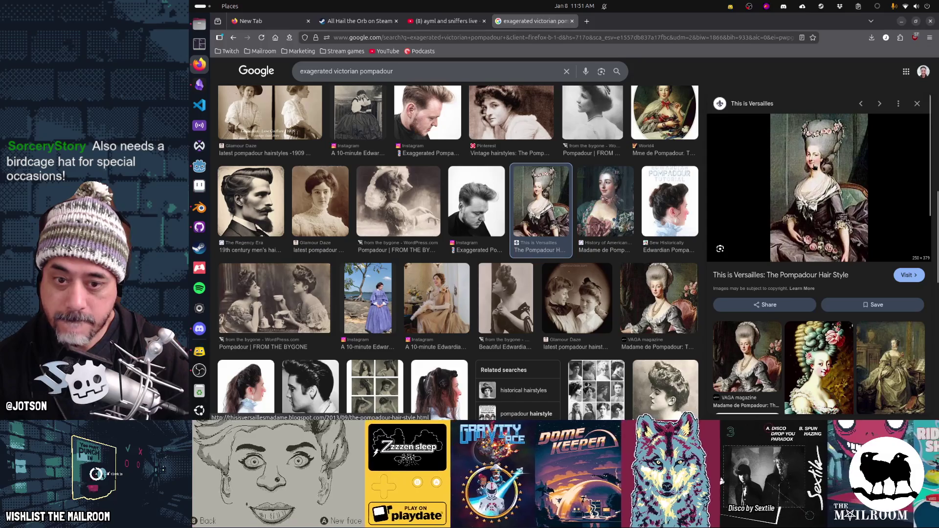
Step: Replace 'victorian' with 'versailles' in the query and run the search
click(479, 74)
key(ctrl+shift+Left)
key(Left)
key(ctrl+shift+Left)
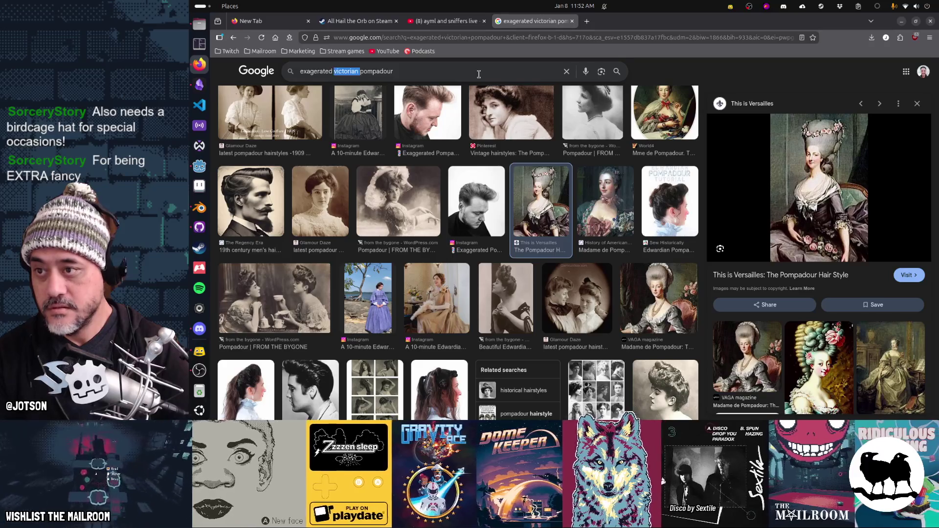
text(versa)
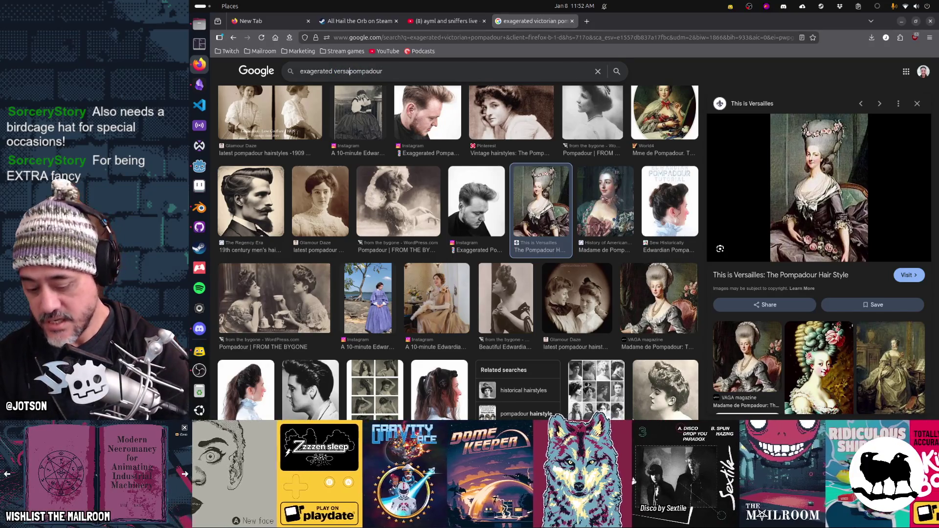
text(illes)
key(Return)
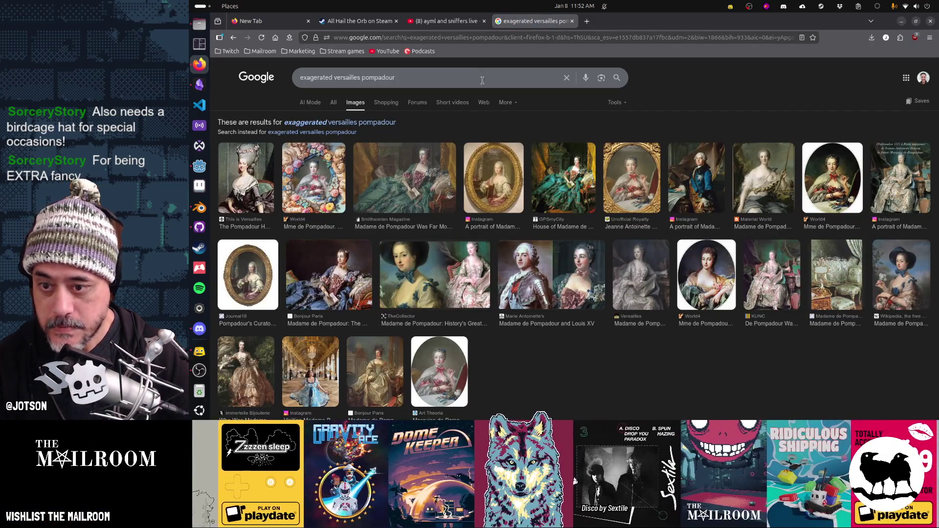
Step: Preview the Madame de Pompadour, Versailles portrait and Marie Antoinette pompadour images
click(551, 275)
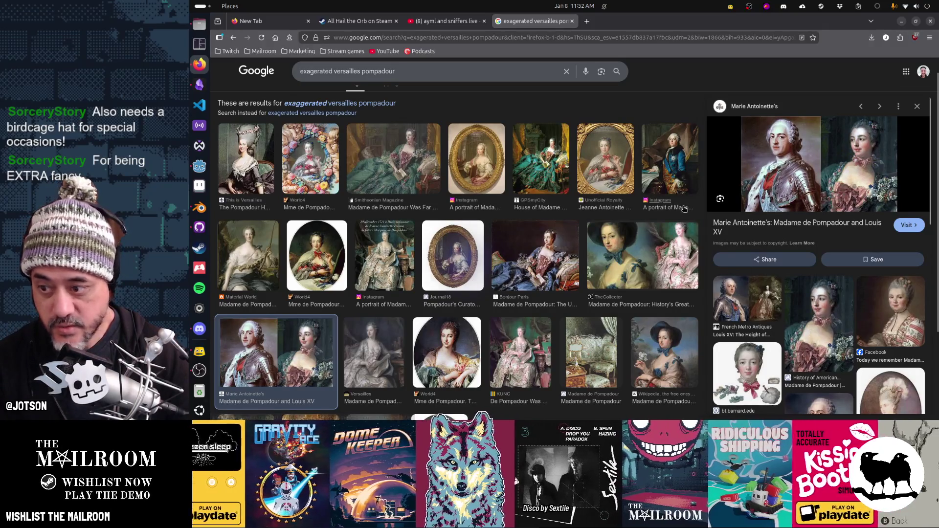
click(270, 154)
scroll(789, 289, down, 2)
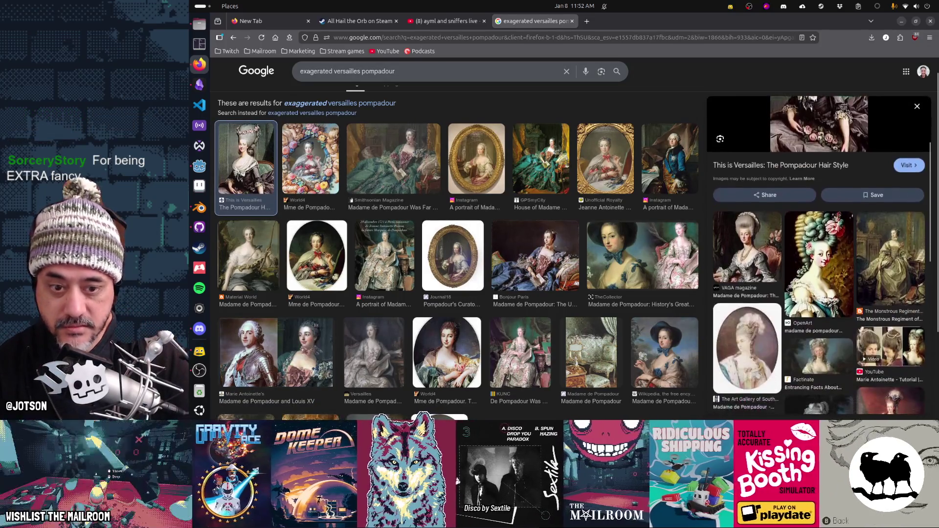
scroll(789, 289, down, 3)
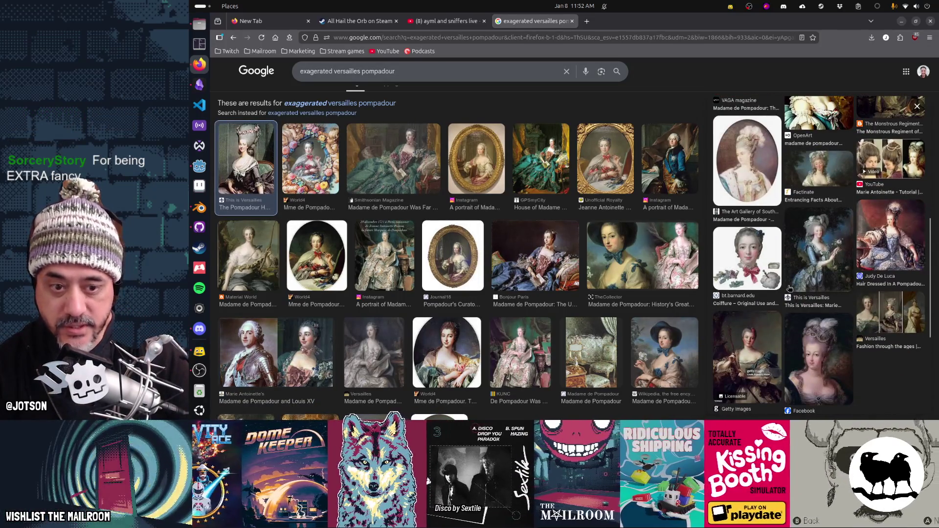
click(832, 341)
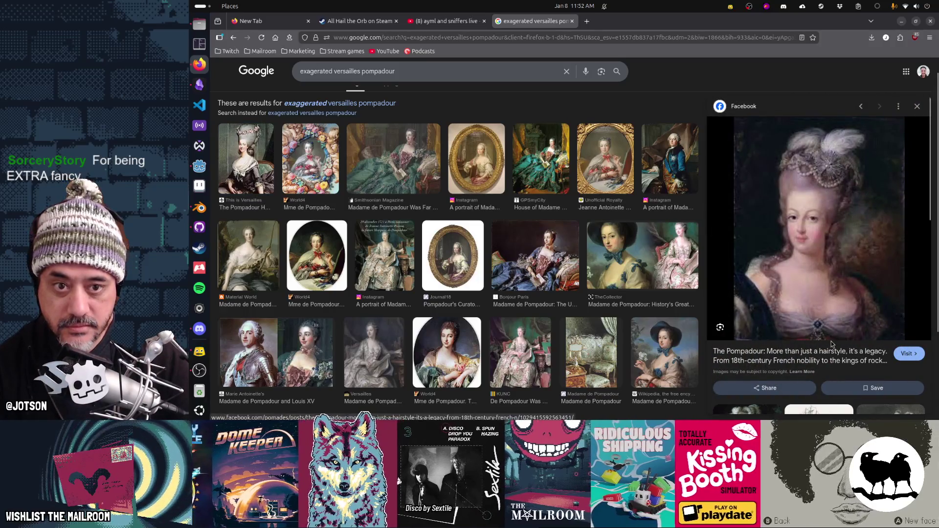
scroll(547, 288, down, 3)
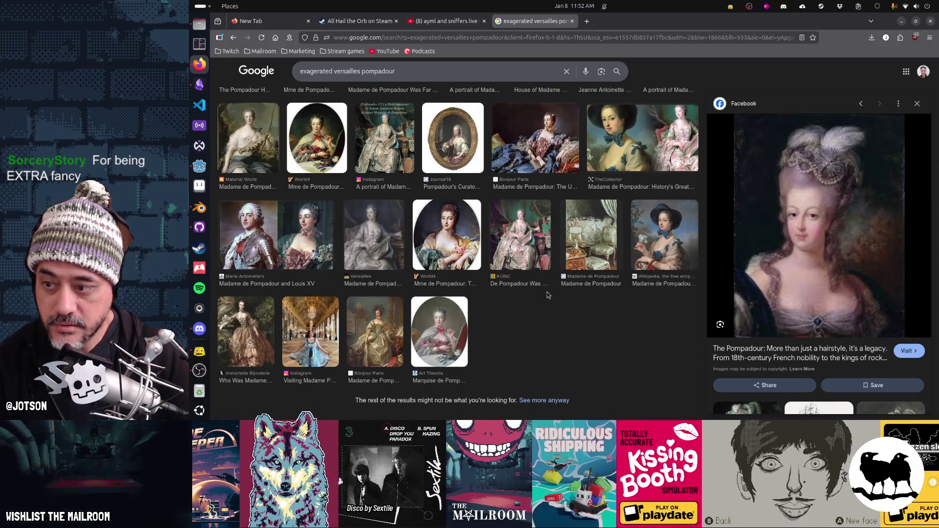
scroll(547, 295, up, 3)
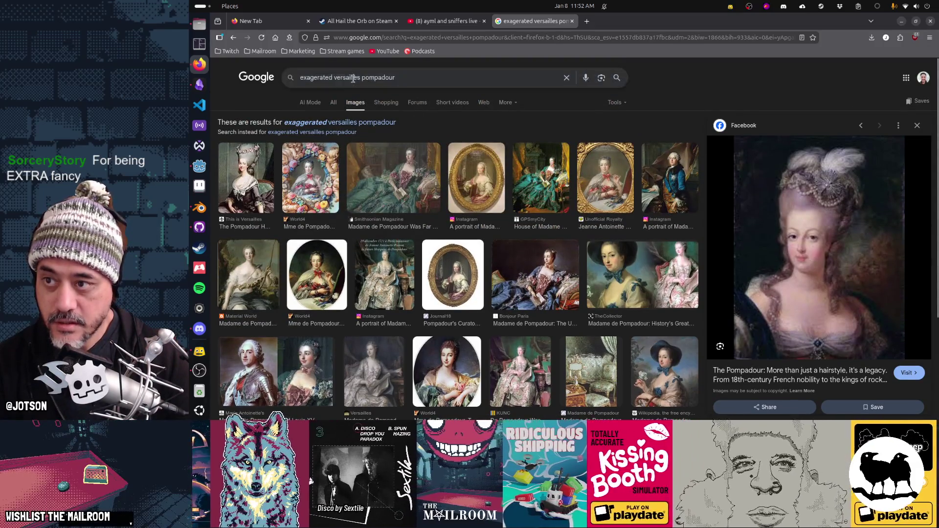
Step: Change the query to 'exagerated pompadour with objects in it' and search
double_click(352, 79)
key(BackSpace)
key(BackSpace)
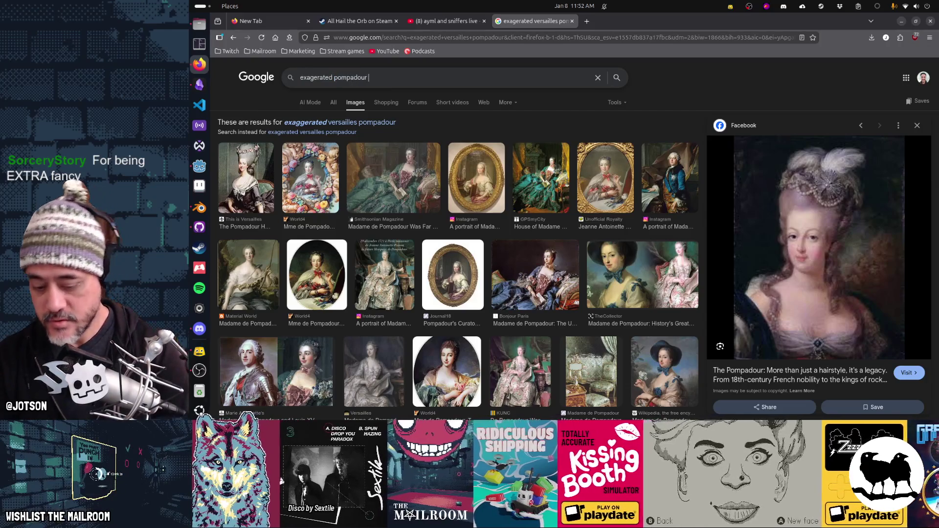
text(withobjects in it)
key(Return)
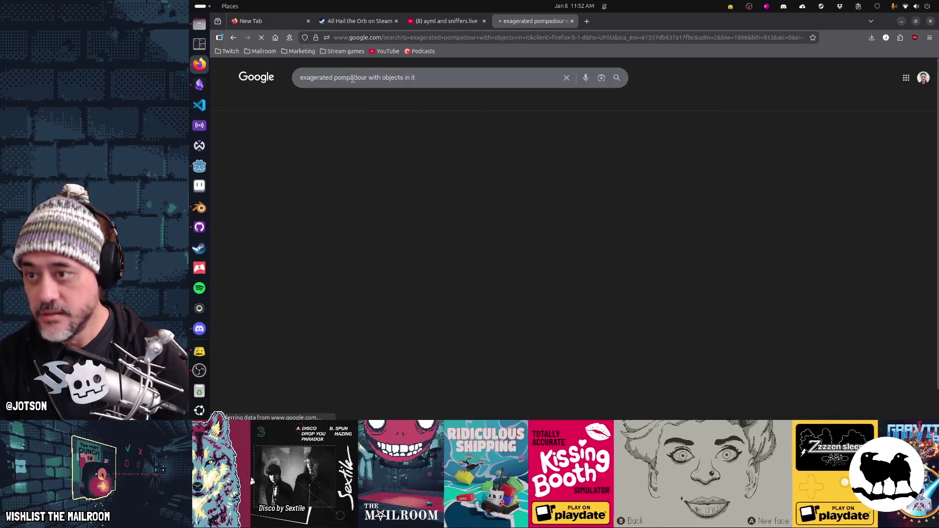
Step: Replace 'objects' with 'boat' to search 'exagerated pompadour with boat in it'
scroll(537, 188, down, 4)
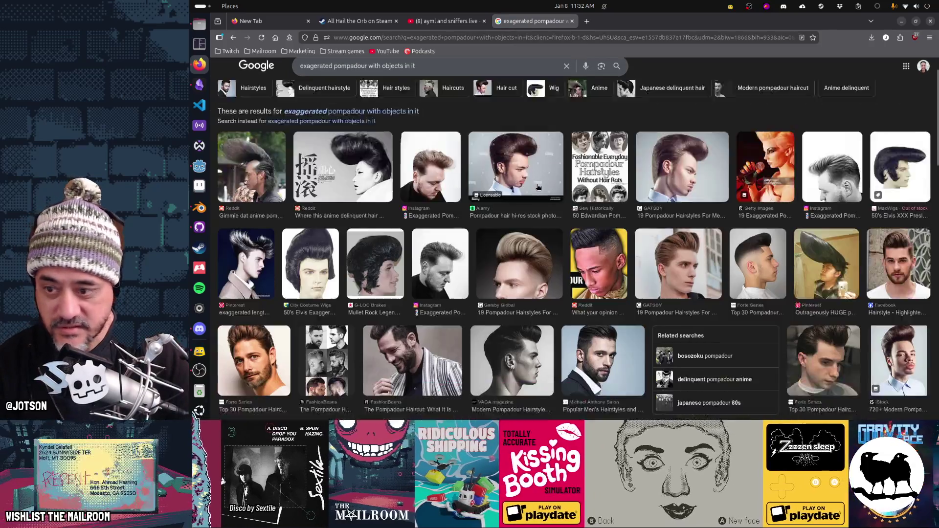
scroll(537, 188, up, 4)
double_click(387, 78)
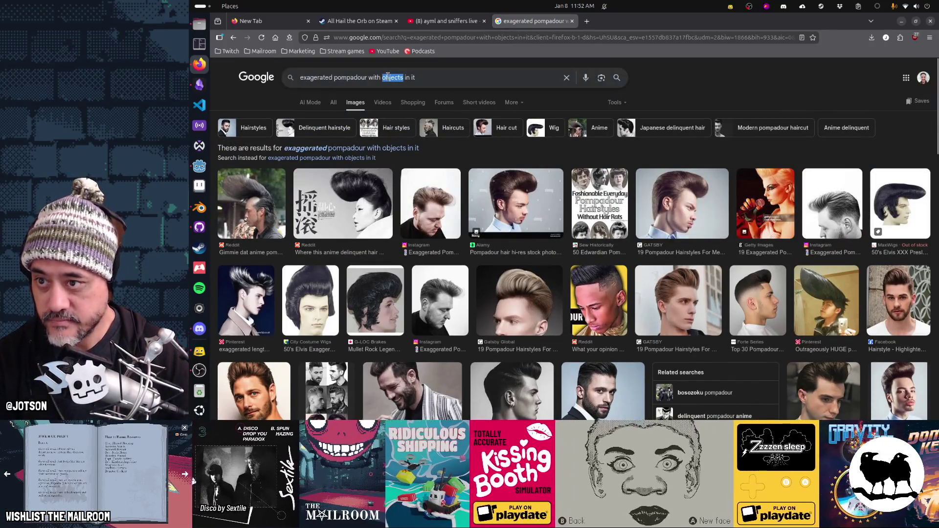
text(boat)
key(Return)
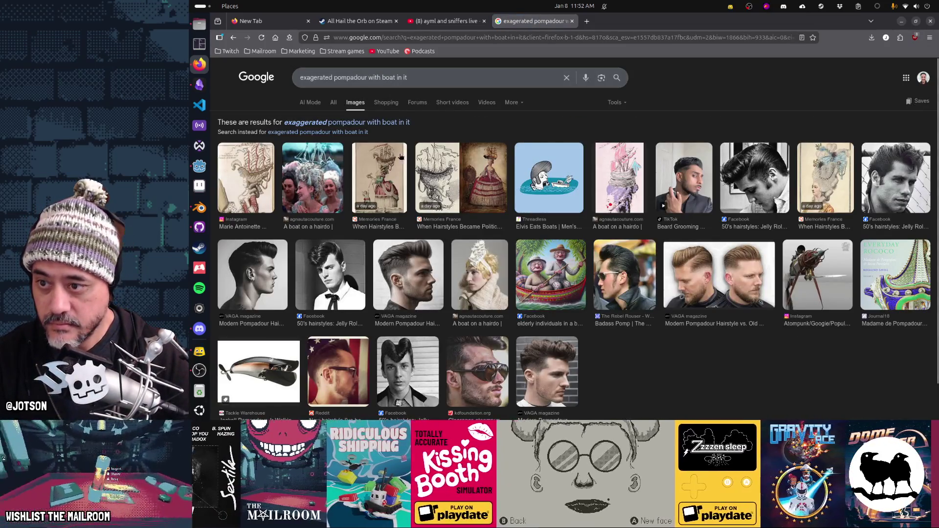
Step: Preview the ship-topped engraving, A boat on a hairdo, and Two contrasting French hairdos images
click(393, 165)
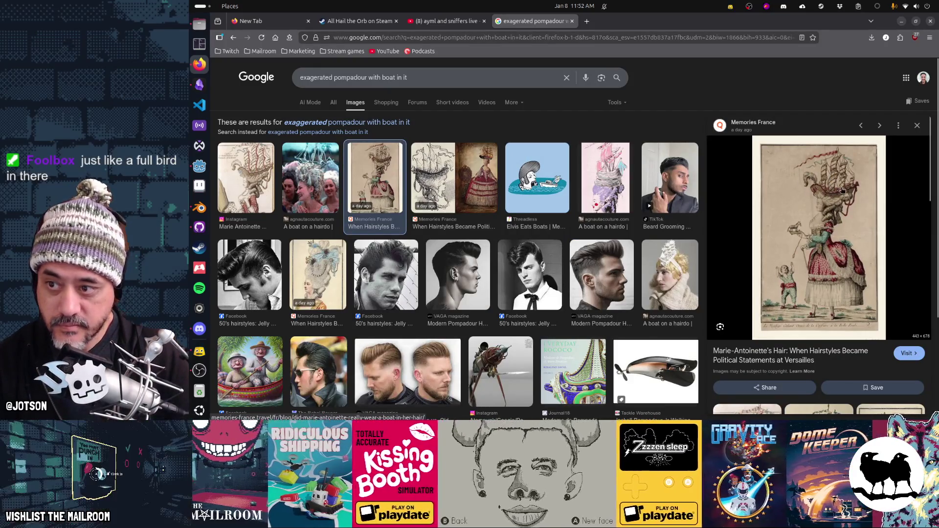
click(317, 178)
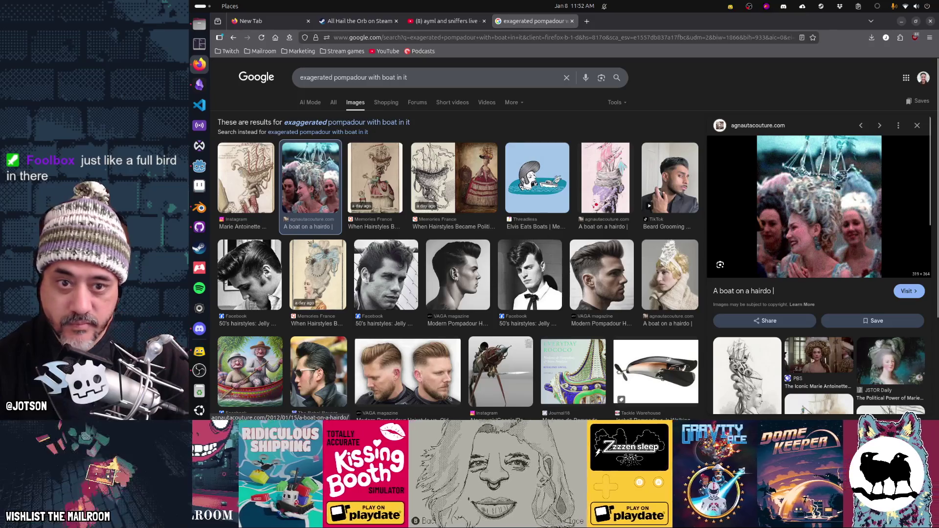
scroll(788, 317, down, 1)
click(747, 350)
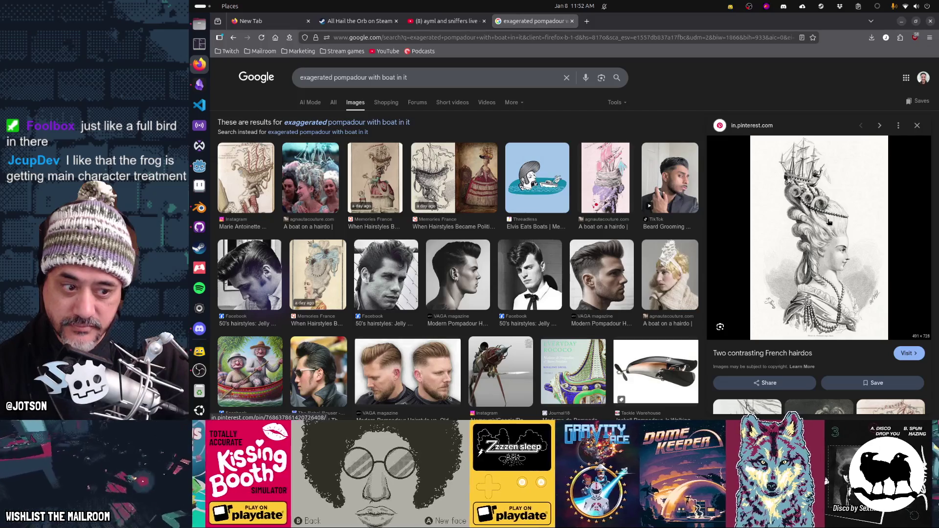
Step: Open the 50's hairstyles pompadour photo preview, then return to the Obsidian board
scroll(828, 222, down, 5)
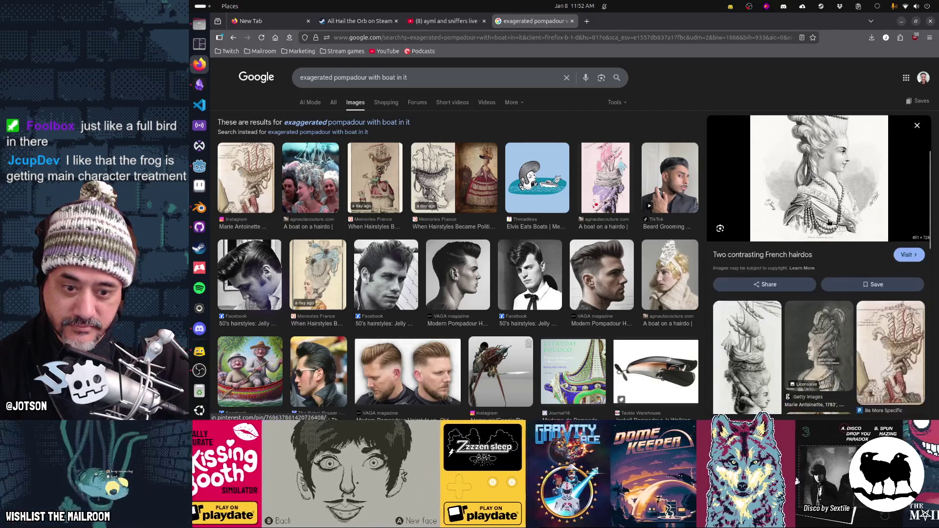
scroll(828, 222, down, 3)
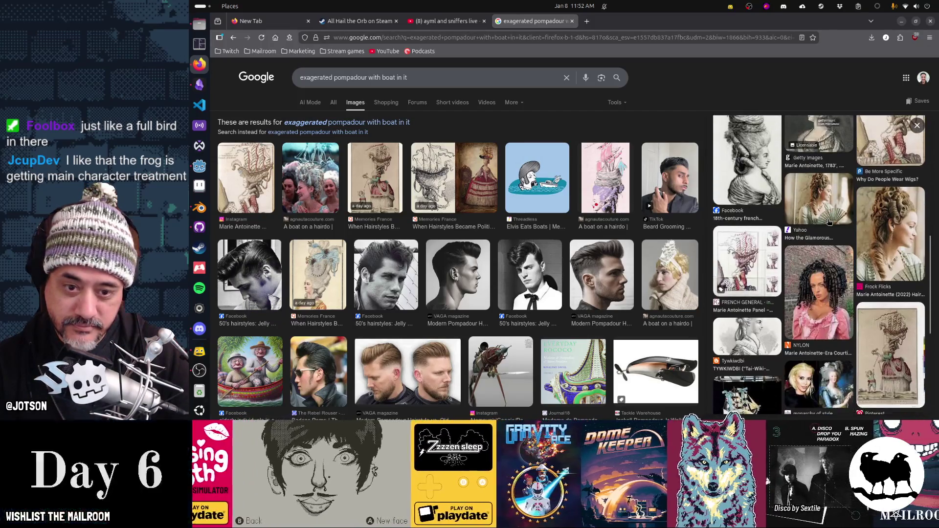
scroll(829, 223, down, 2)
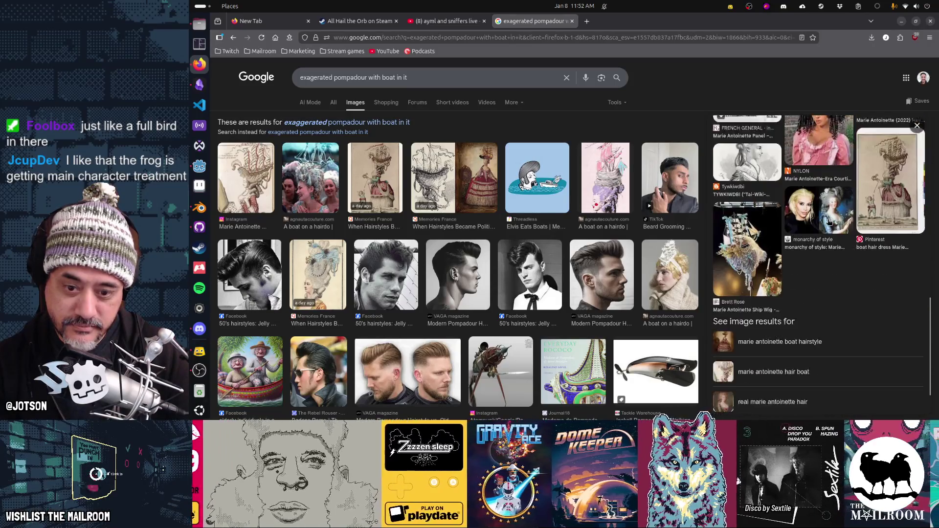
scroll(570, 266, down, 3)
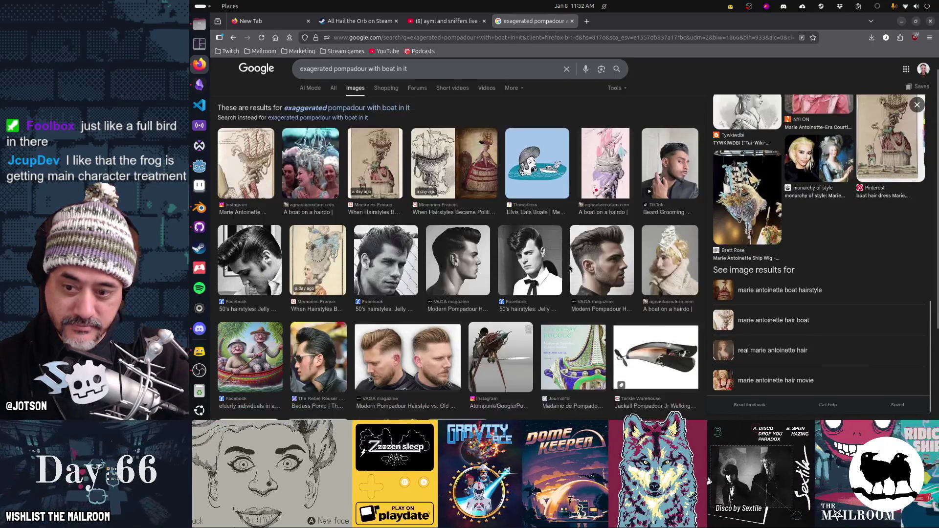
scroll(570, 266, up, 3)
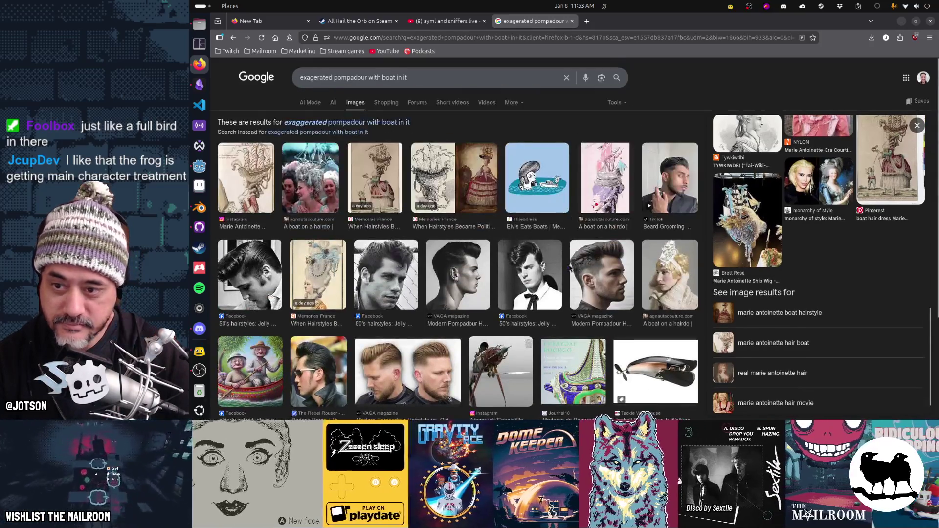
scroll(570, 267, down, 3)
click(311, 328)
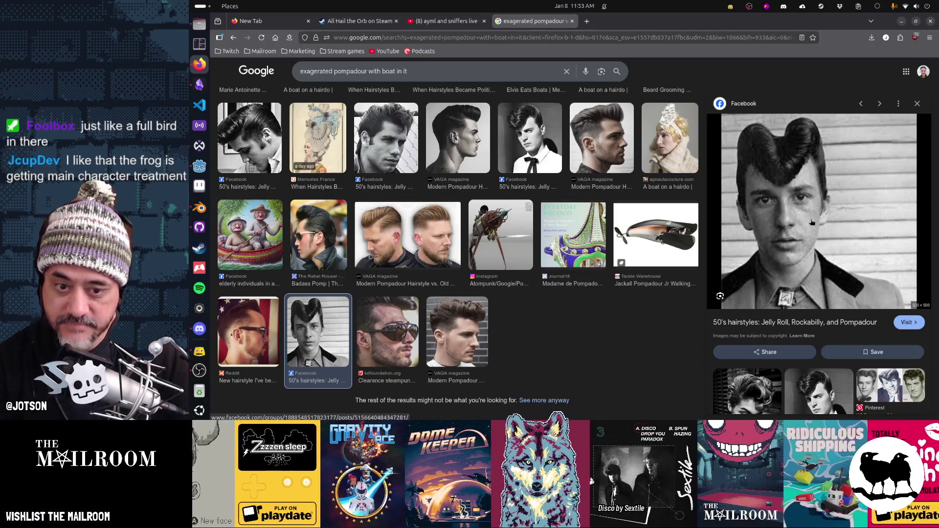
scroll(811, 223, down, 3)
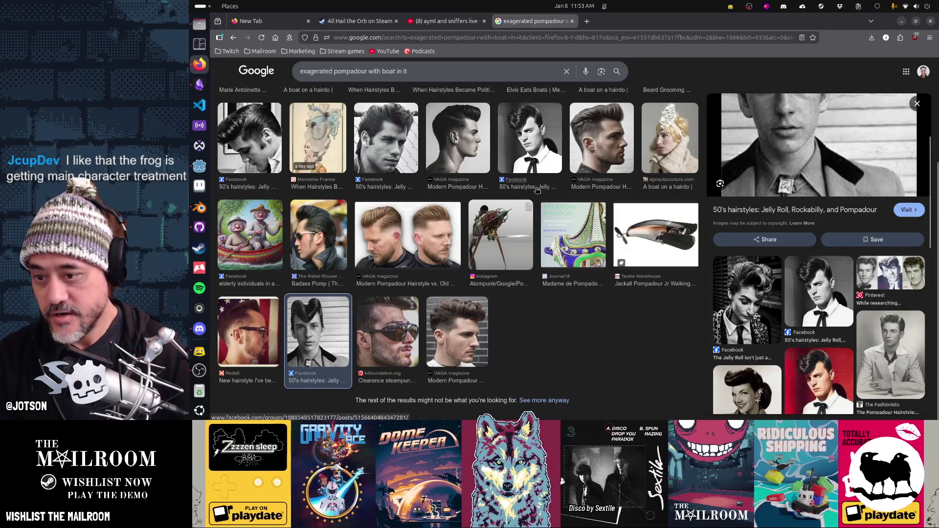
key(alt+Tab)
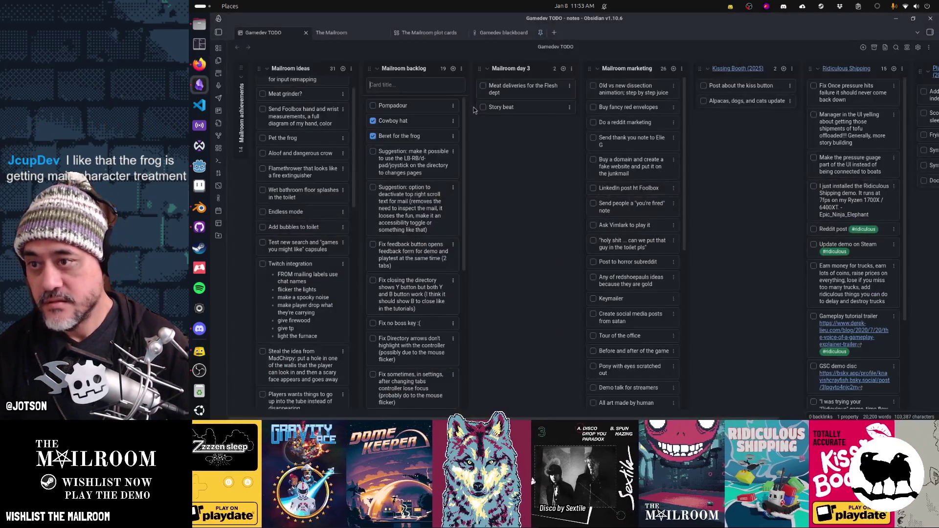
Step: Retitle the card 'Pompadour (rockabilly or elvis or with a boat in it)', then go back to frog.gd in Godot
double_click(418, 104)
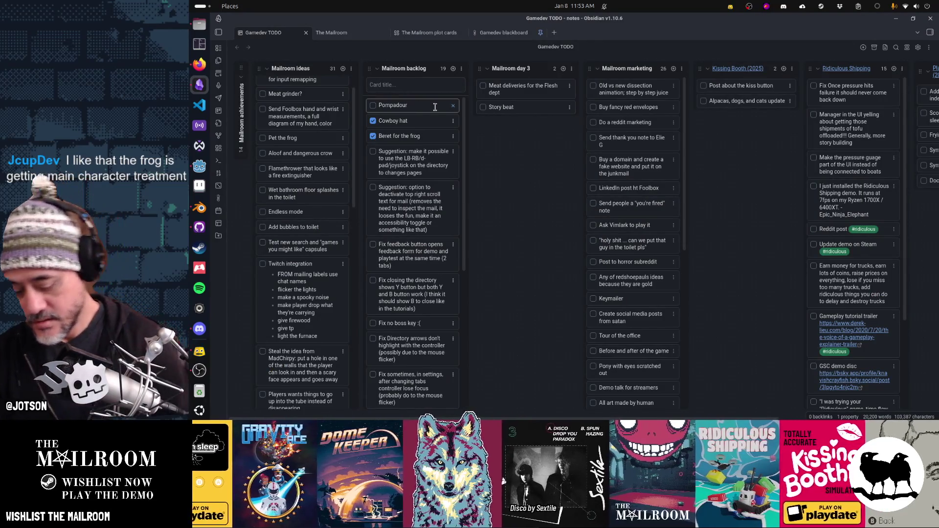
text(ly or )
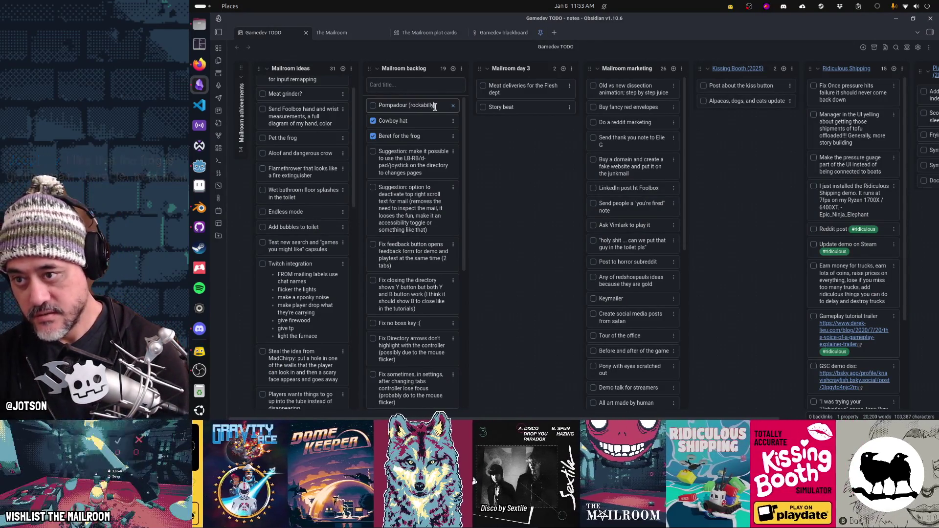
text(elvis or with a boat in it)
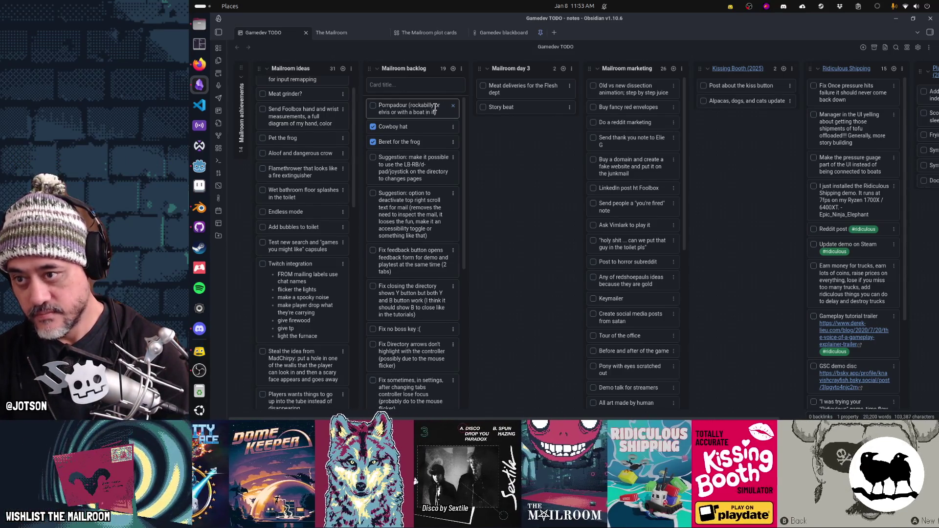
key(Return)
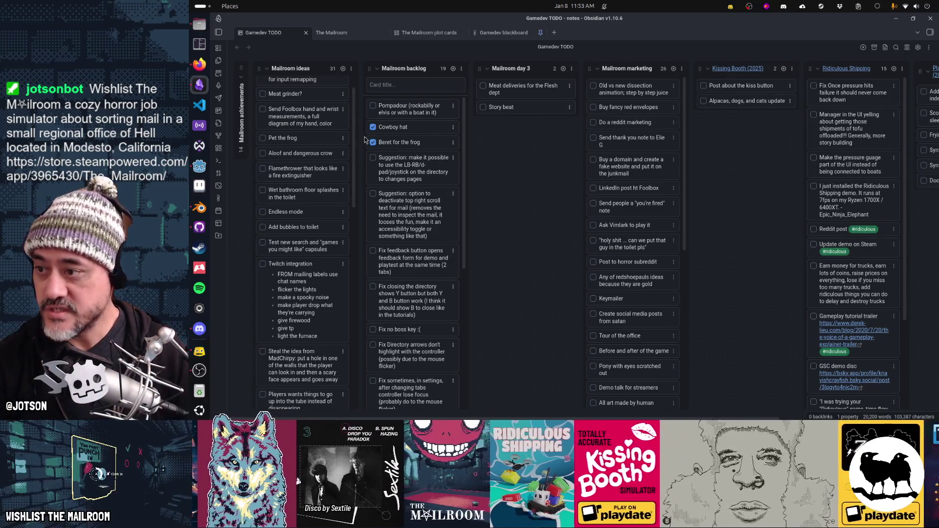
click(199, 167)
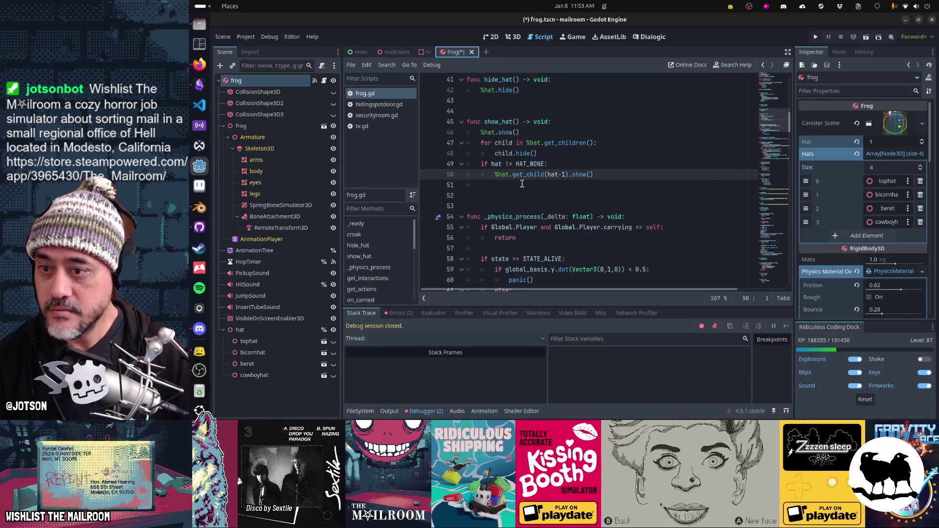
click(545, 188)
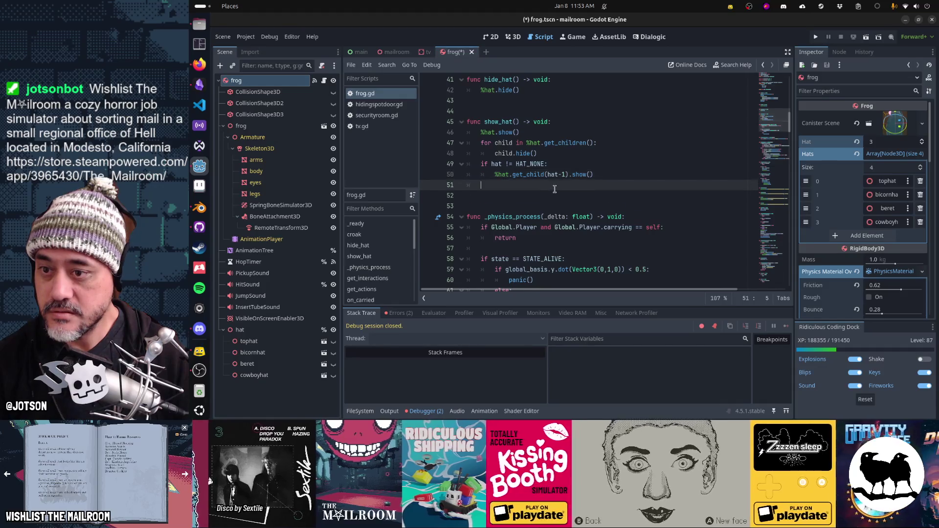
Step: Remove empty line 51 from frog.gd and discard the frog.tscn changes in GitHub Desktop
key(ctrl+x)
key(alt+Tab)
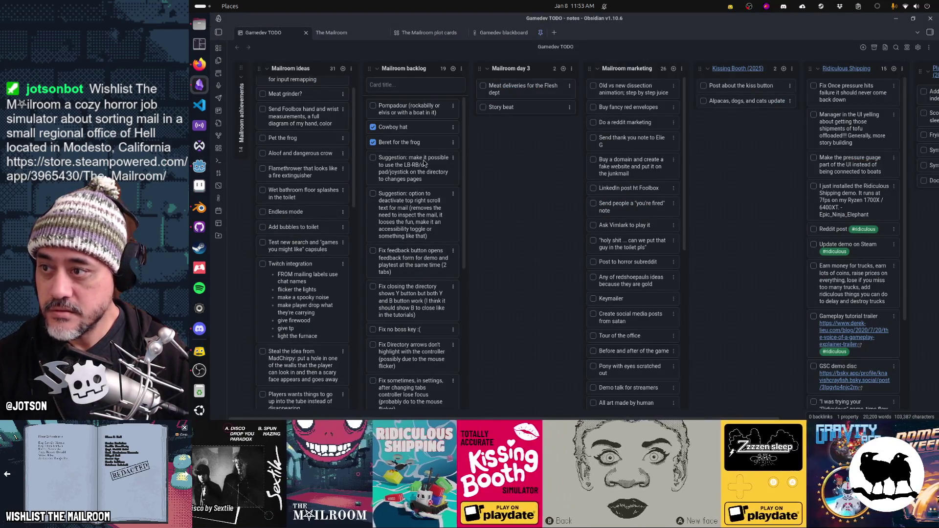
key(alt+Tab)
key(alt+Tab)
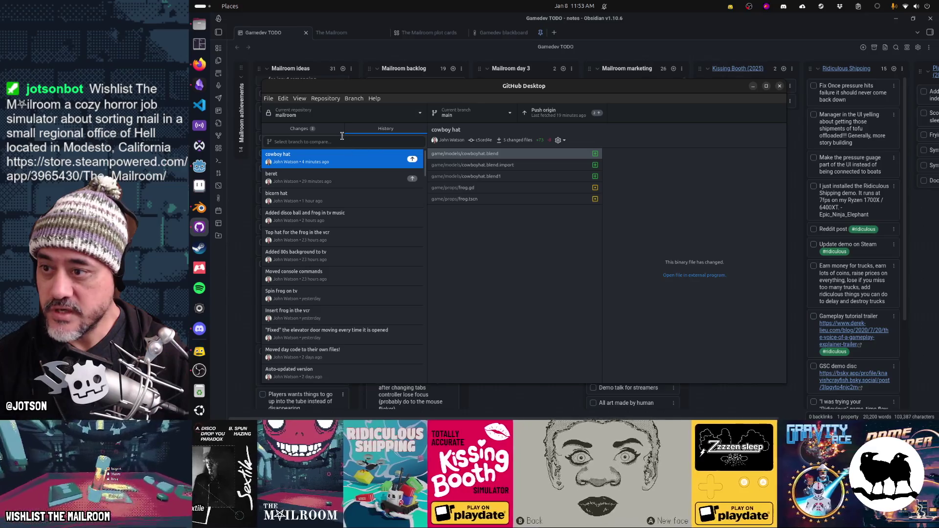
click(323, 130)
click(334, 164)
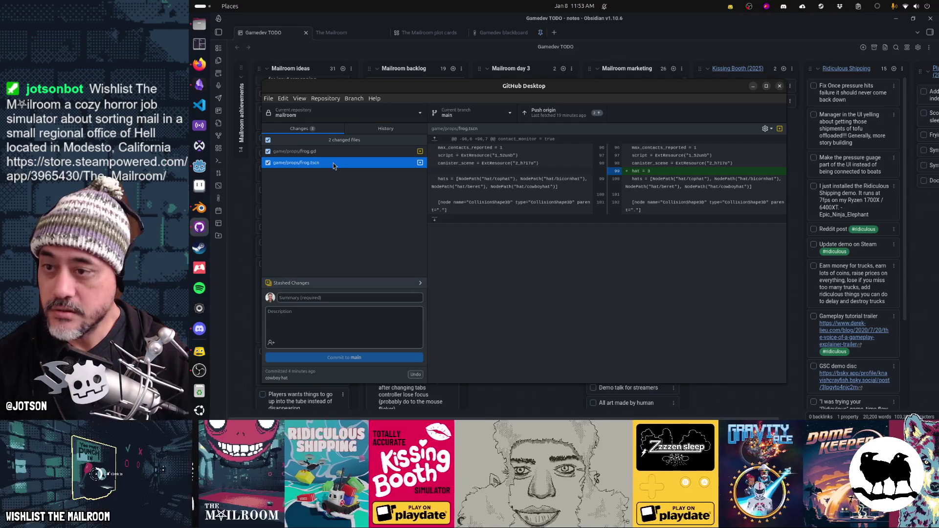
right_click(334, 165)
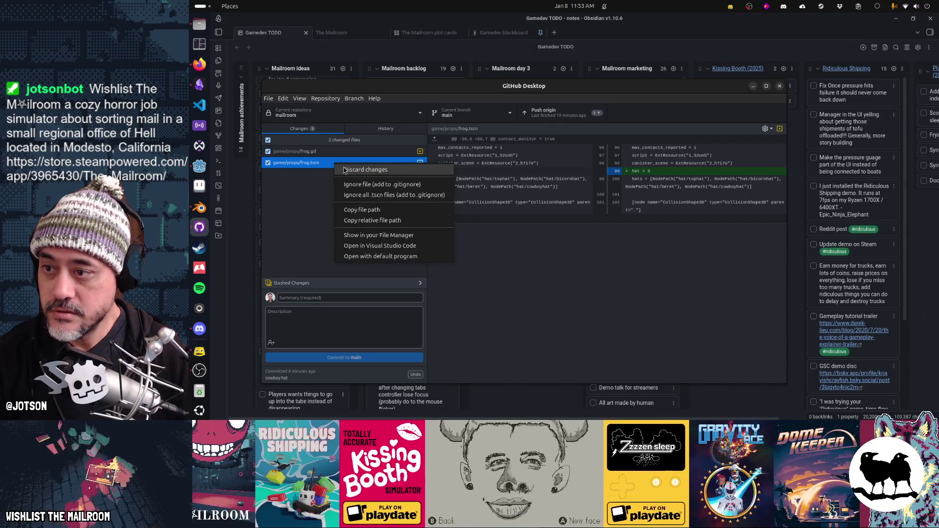
click(345, 170)
Step: Set the frog's Hat value to 0 in Godot and save the scene
key(alt+Tab)
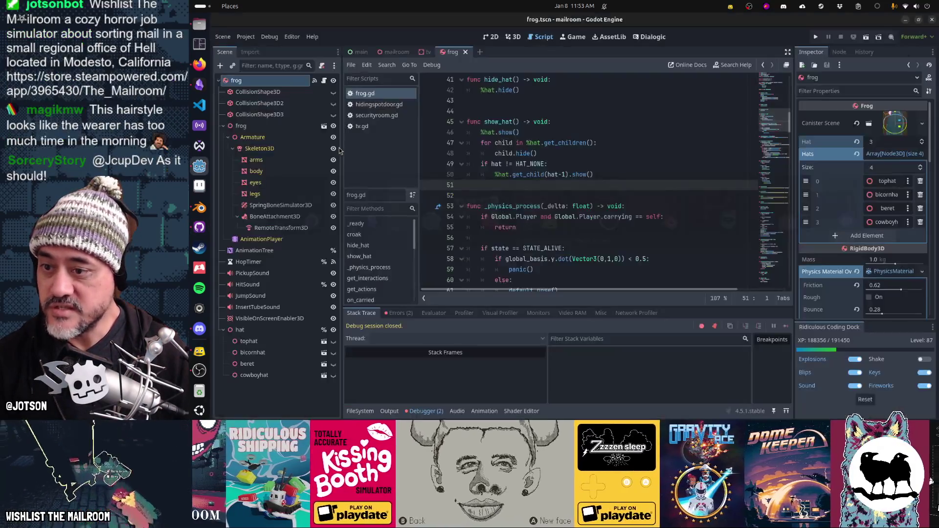
click(922, 145)
key(ctrl+s)
Step: Discard the frog.gd change and push the commits to origin
key(alt+Tab)
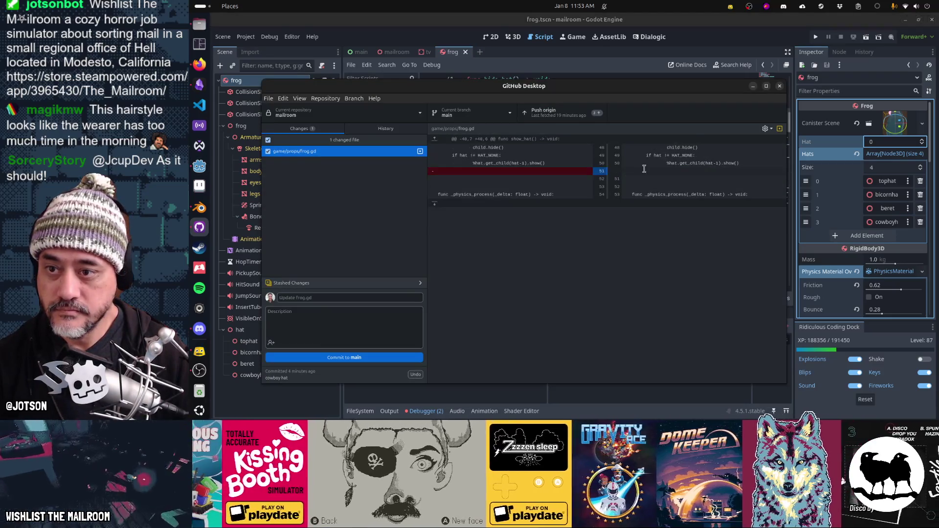
right_click(387, 155)
click(395, 160)
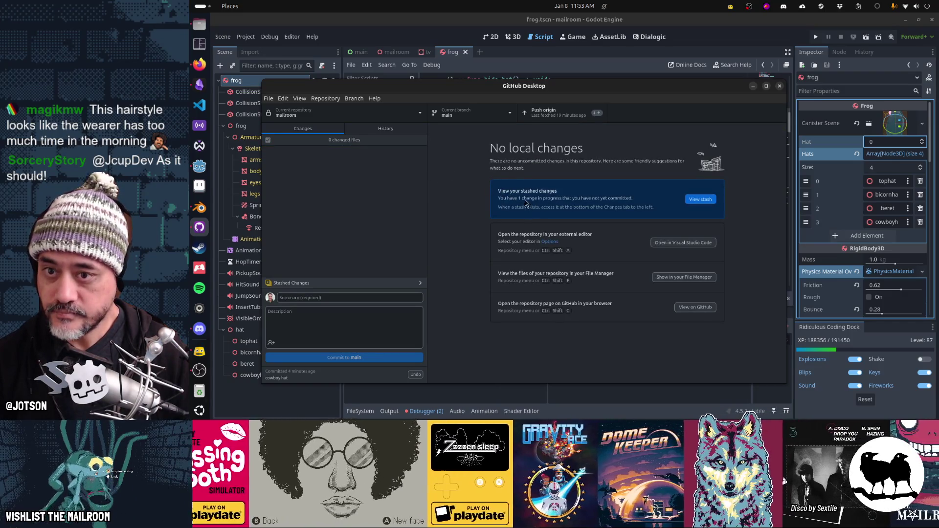
click(543, 113)
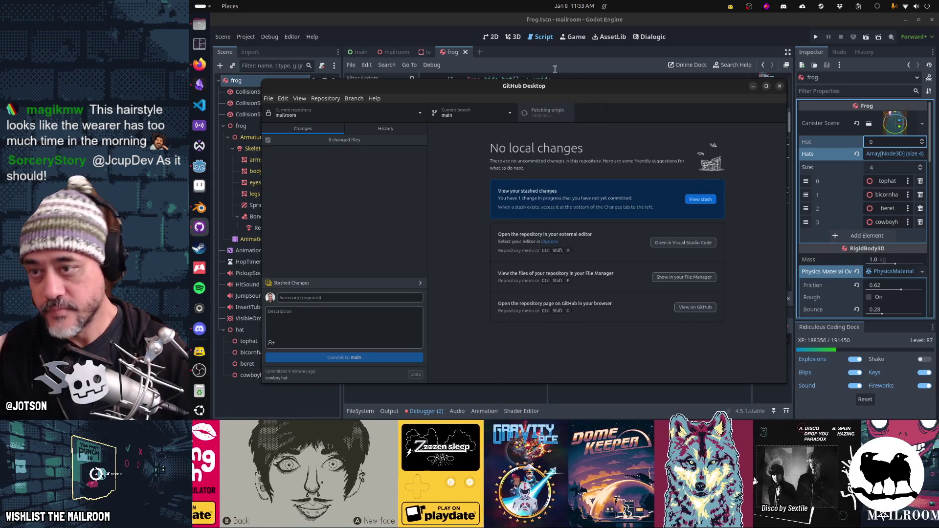
click(554, 69)
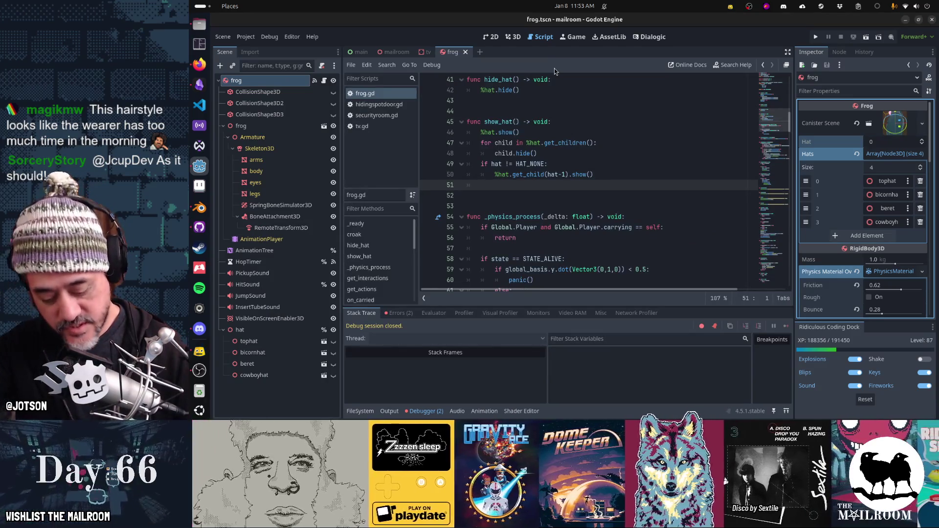
Step: Open the previewer scene and delete its seeker node
key(shift+alt+o)
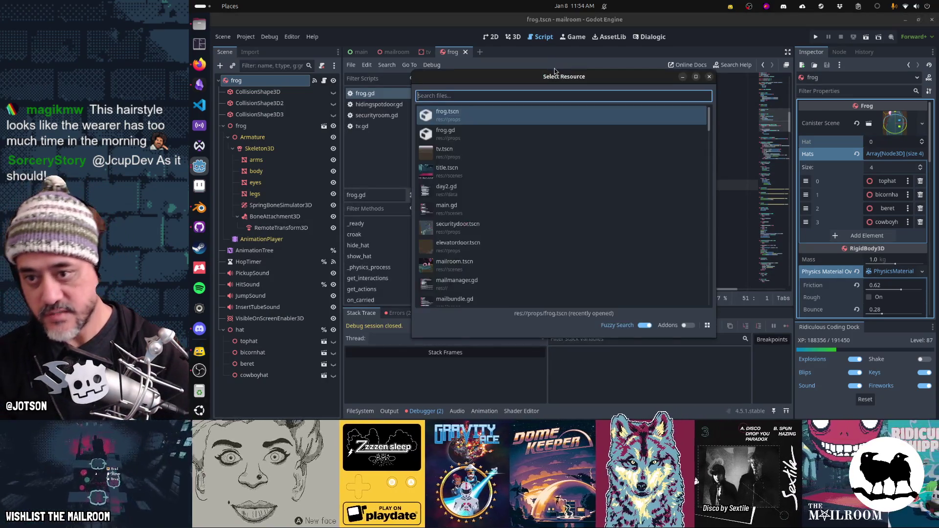
text(tophat)
key(Return)
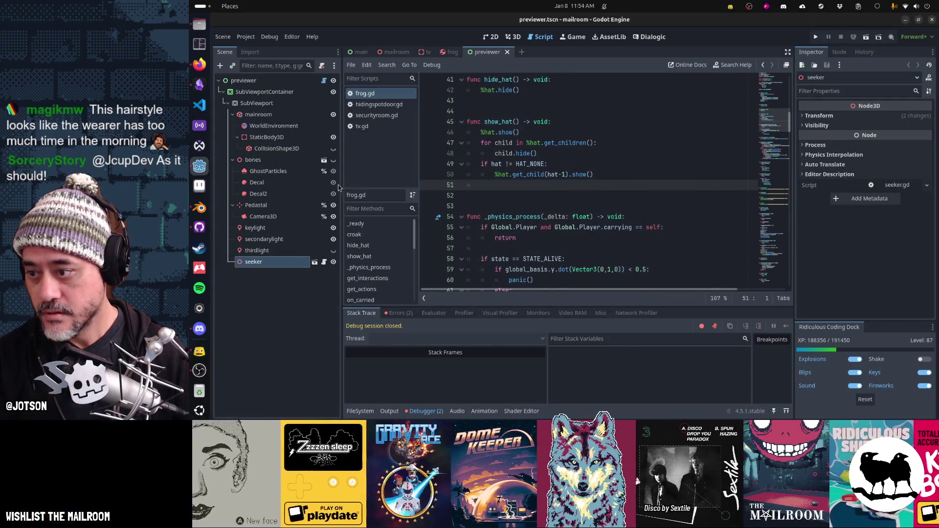
key(Delete)
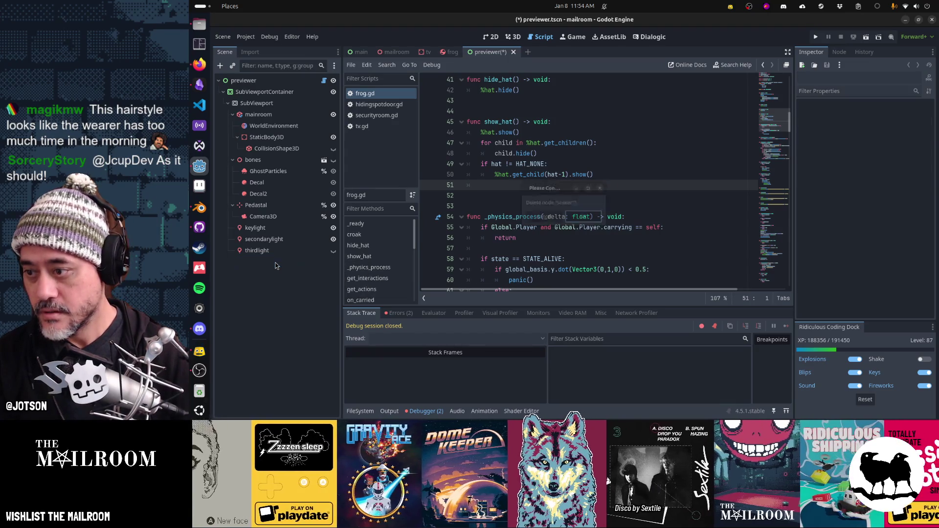
Step: Instance the frog scene under the SubViewport and lift it upward in the 3D view
click(236, 79)
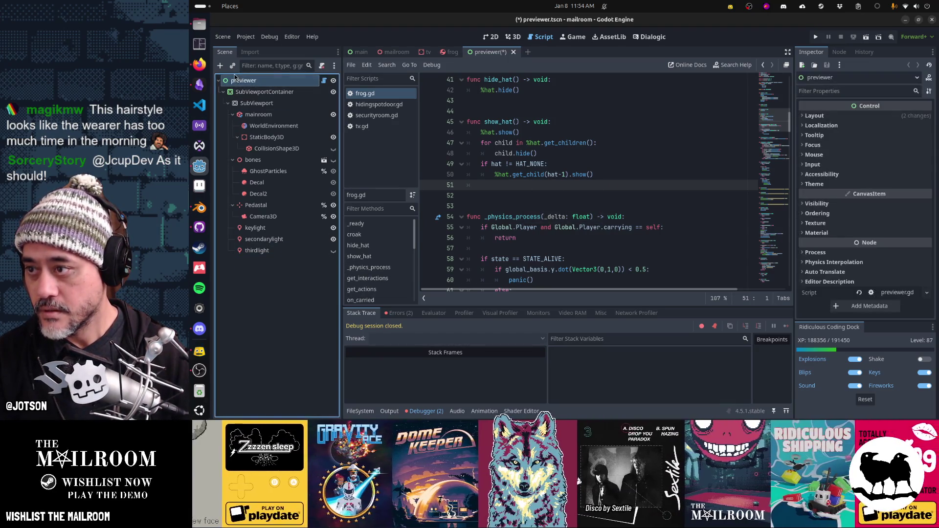
click(255, 103)
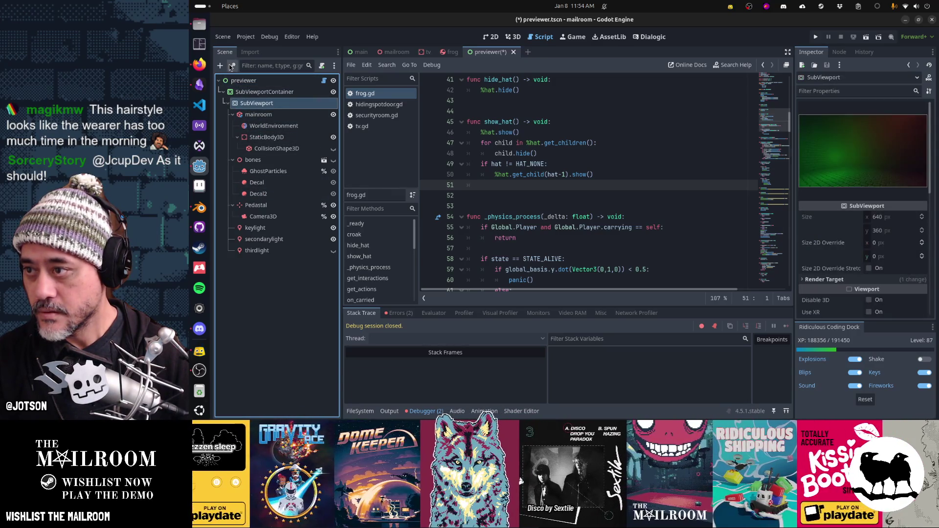
click(232, 66)
text(frog)
key(Return)
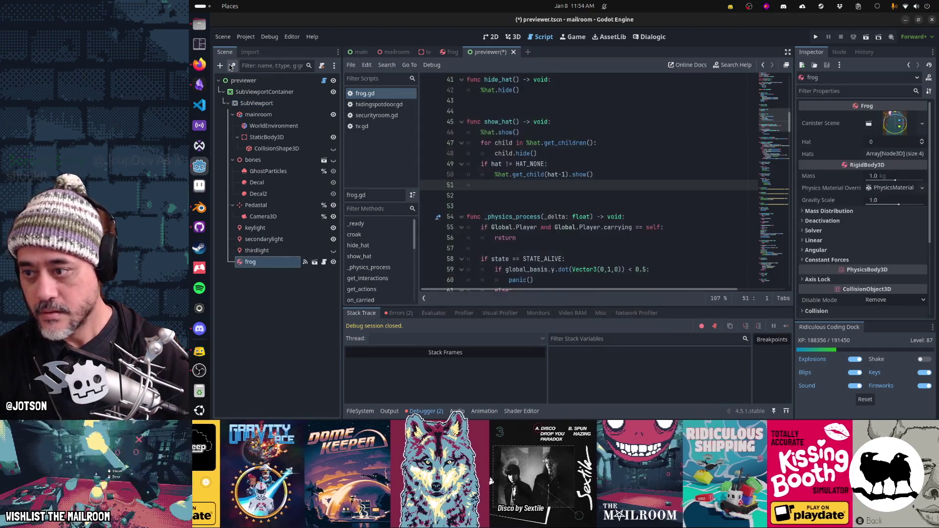
key(ctrl+F2)
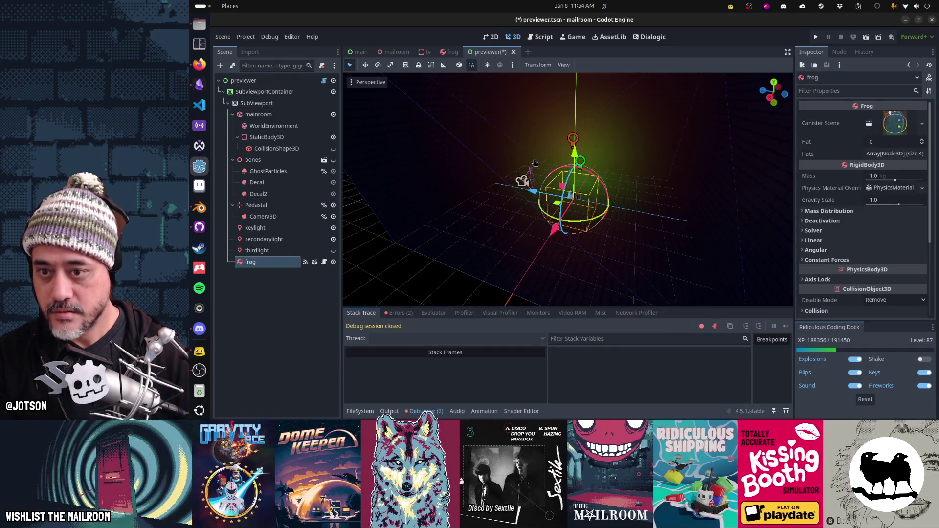
scroll(561, 201, up, 5)
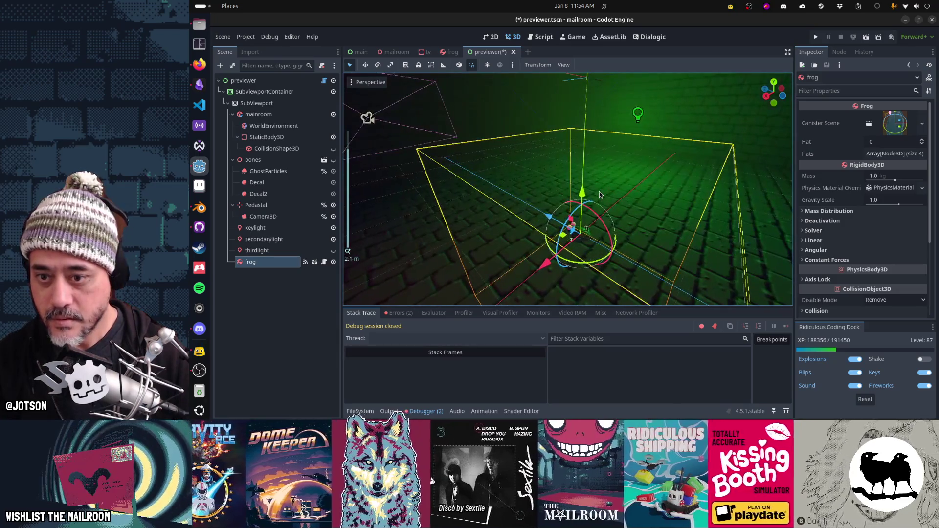
drag(585, 186, 626, 169)
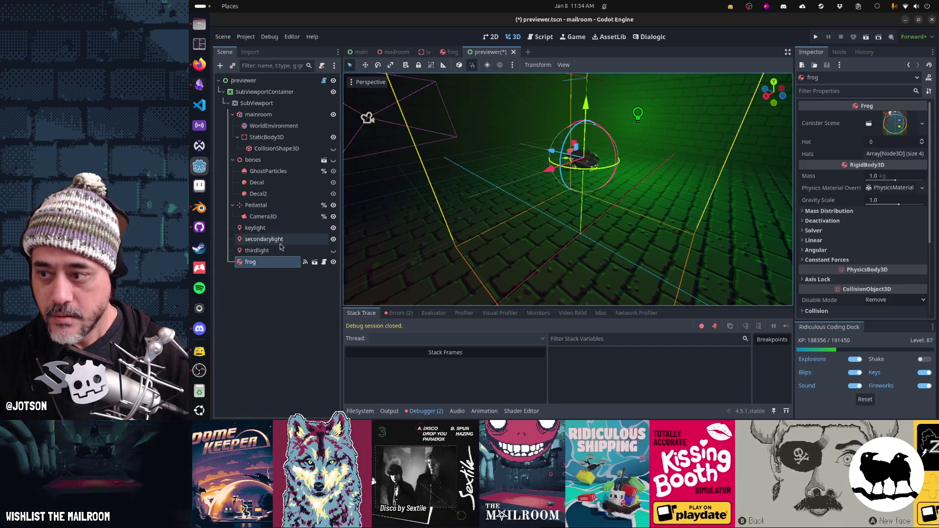
Step: Make the frog instance local and set its AnimationTree Transition Request to carry
right_click(272, 264)
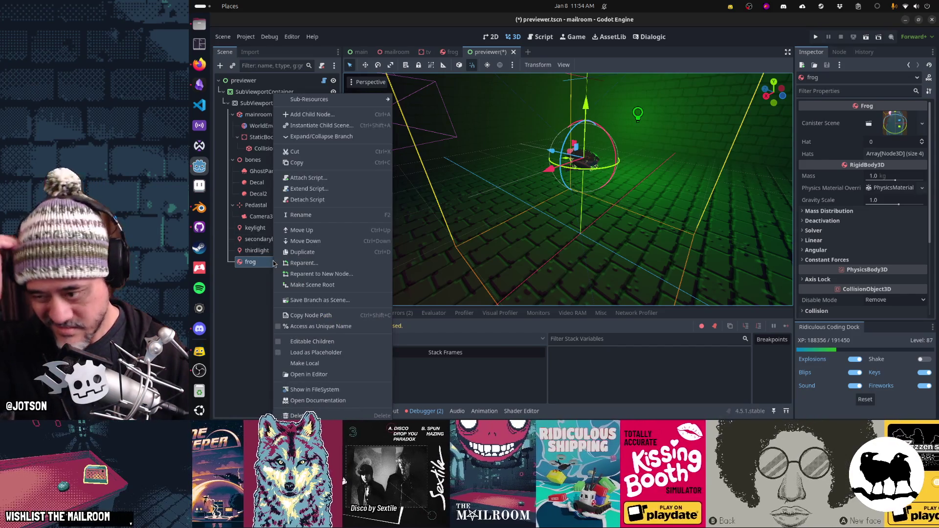
click(321, 364)
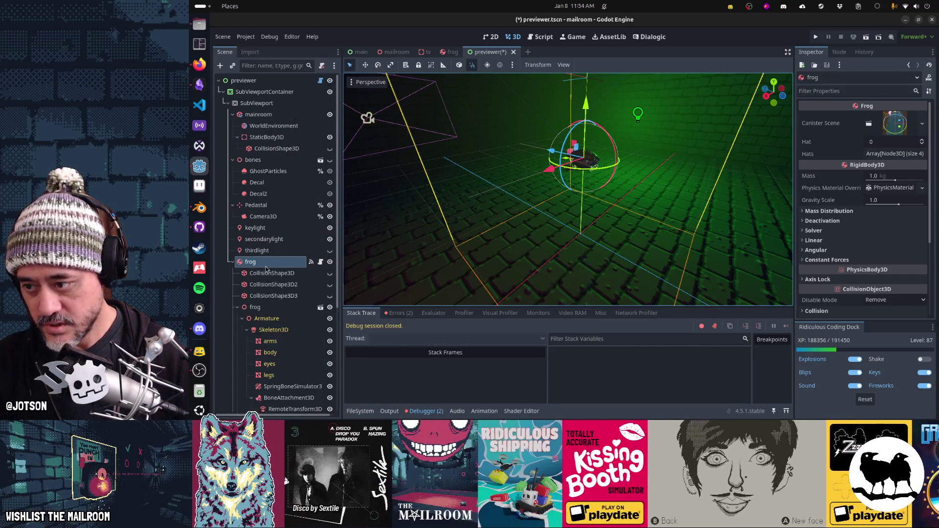
scroll(266, 269, down, 4)
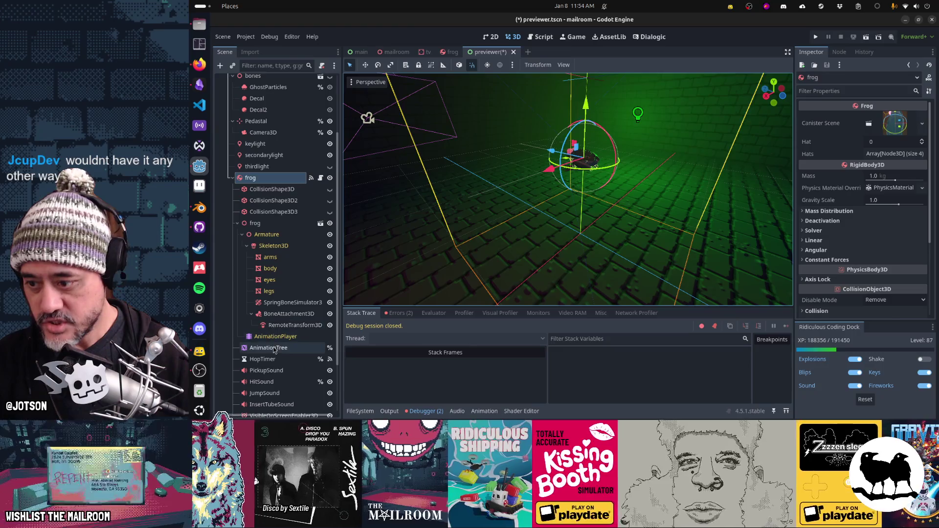
click(273, 348)
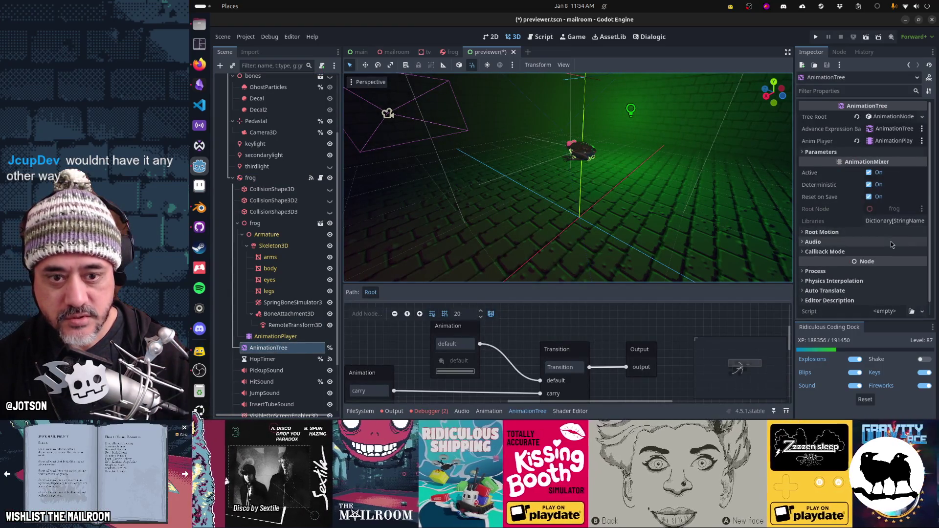
scroll(888, 252, down, 1)
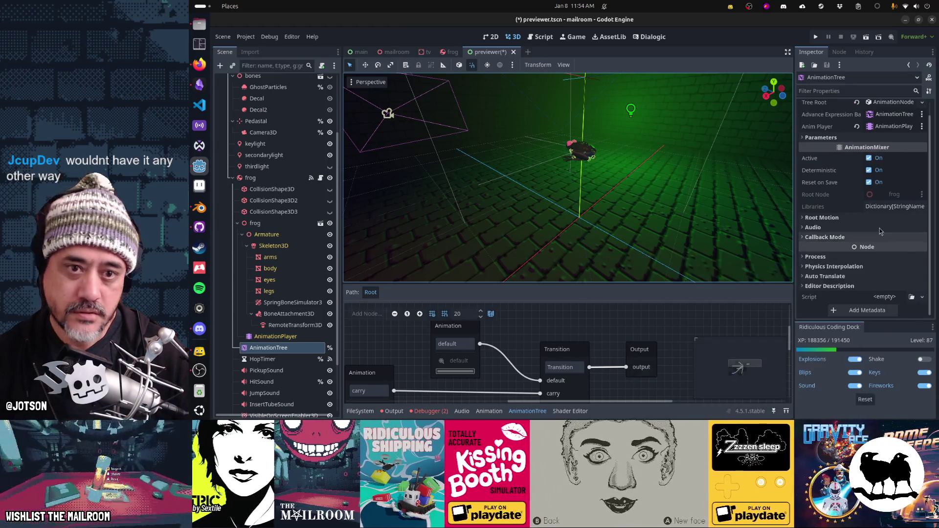
click(868, 138)
click(868, 148)
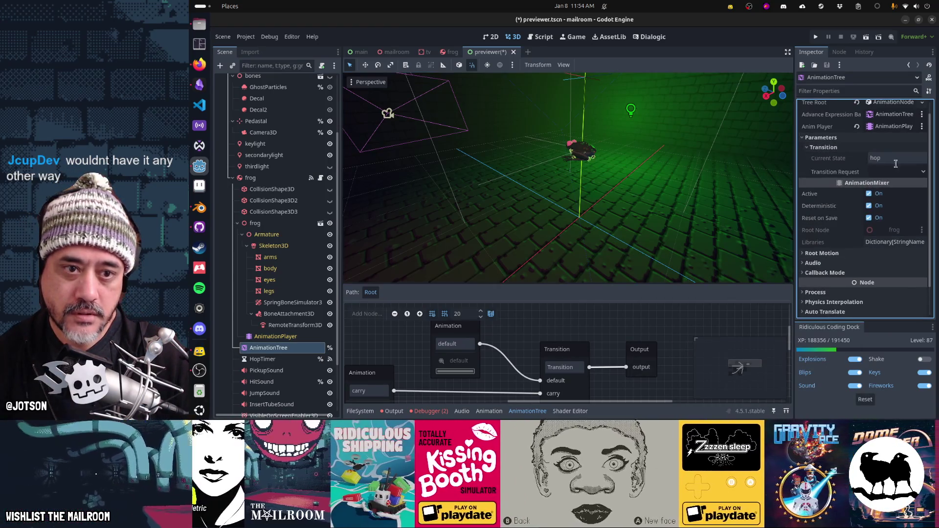
click(905, 172)
click(902, 197)
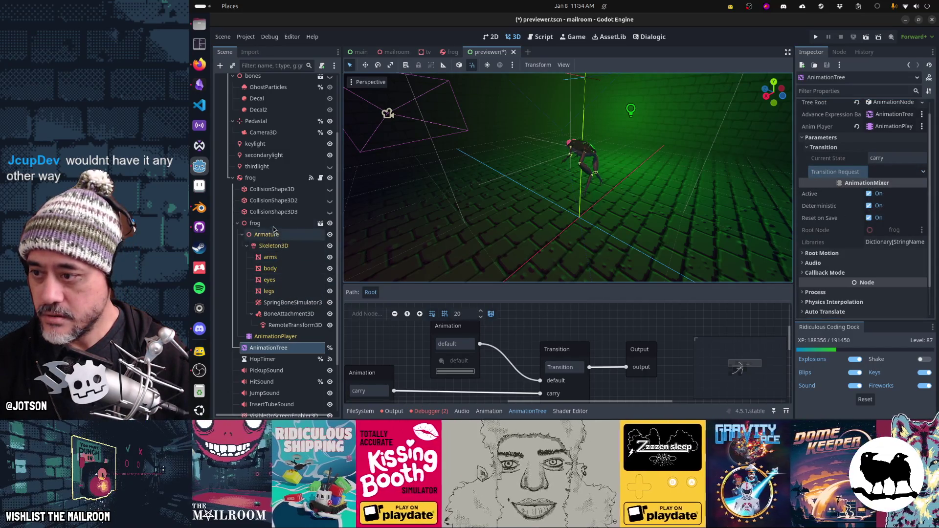
Step: Give the outer frog node a unique name and view the previewer.gd script
click(255, 223)
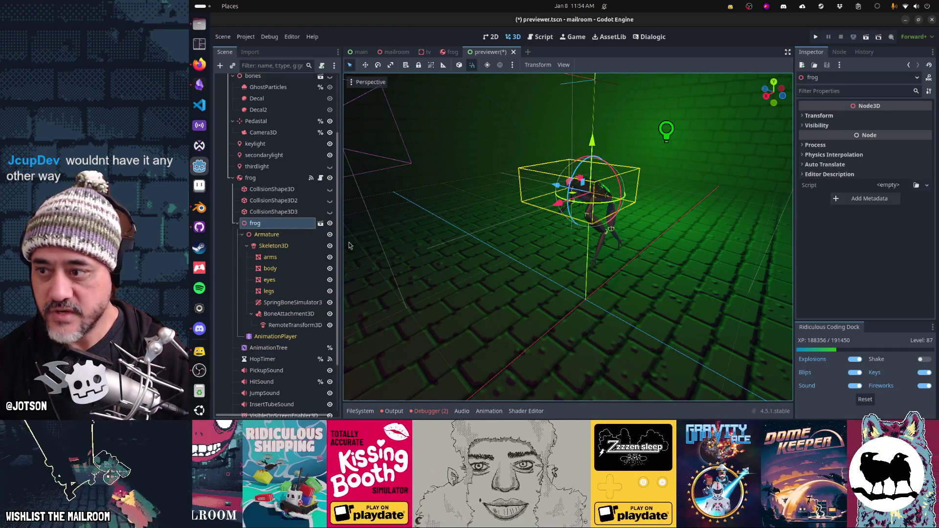
scroll(268, 165, up, 4)
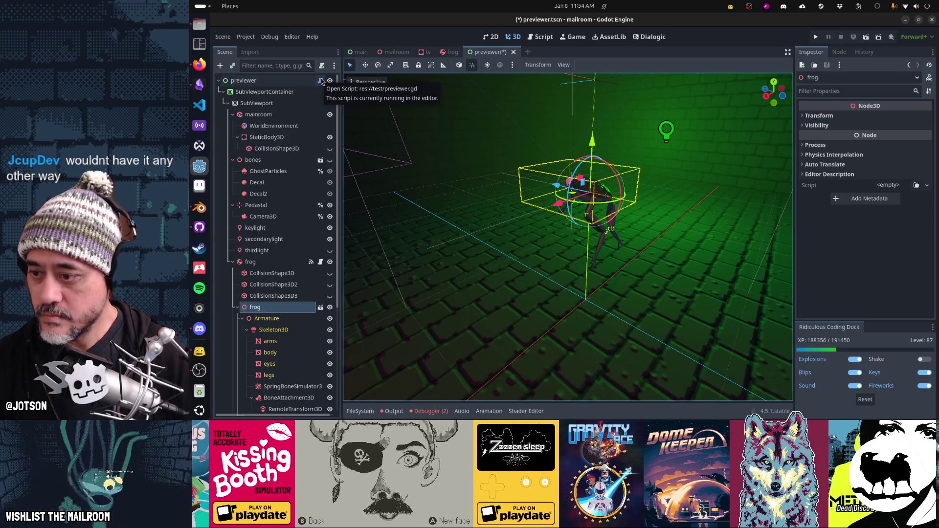
right_click(258, 264)
click(309, 387)
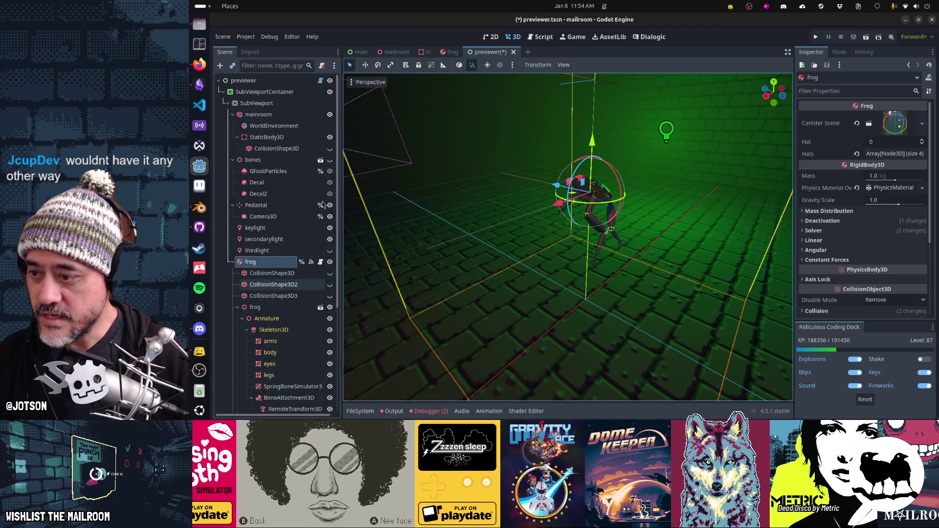
click(321, 81)
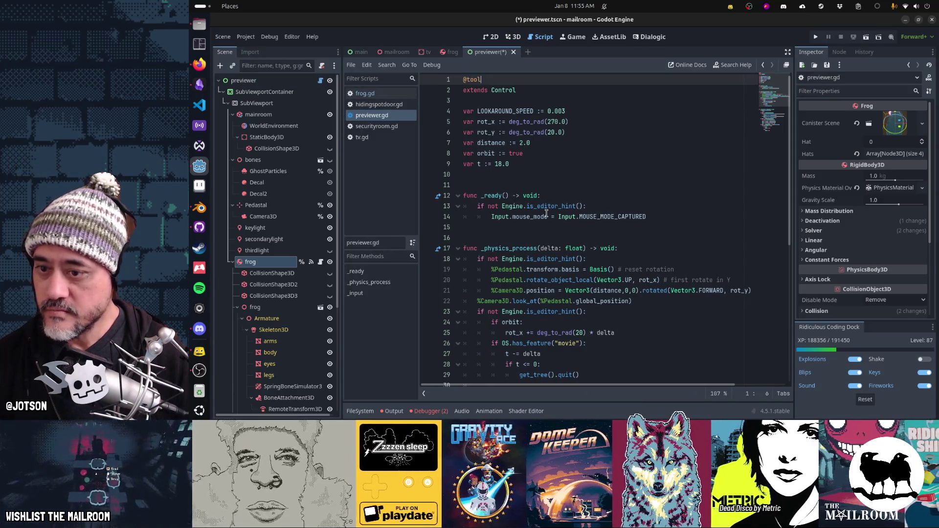
scroll(546, 214, down, 3)
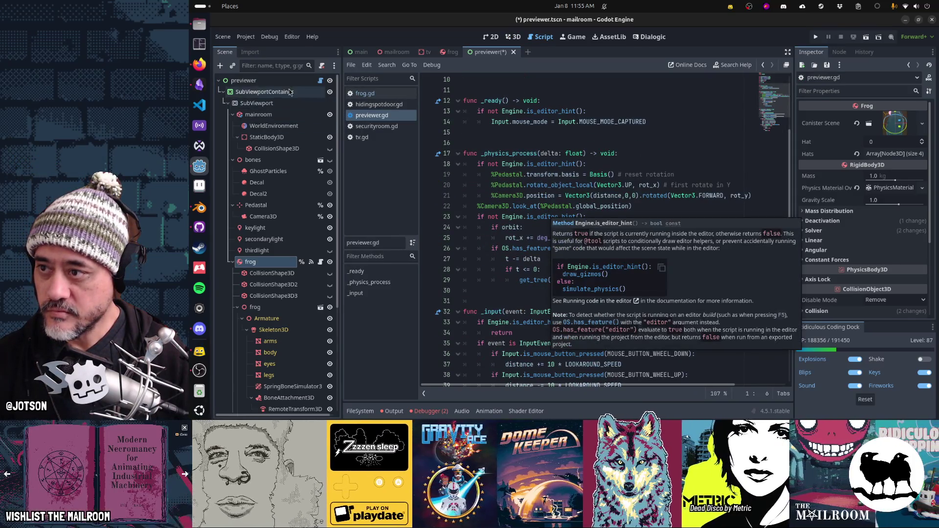
click(259, 80)
click(222, 68)
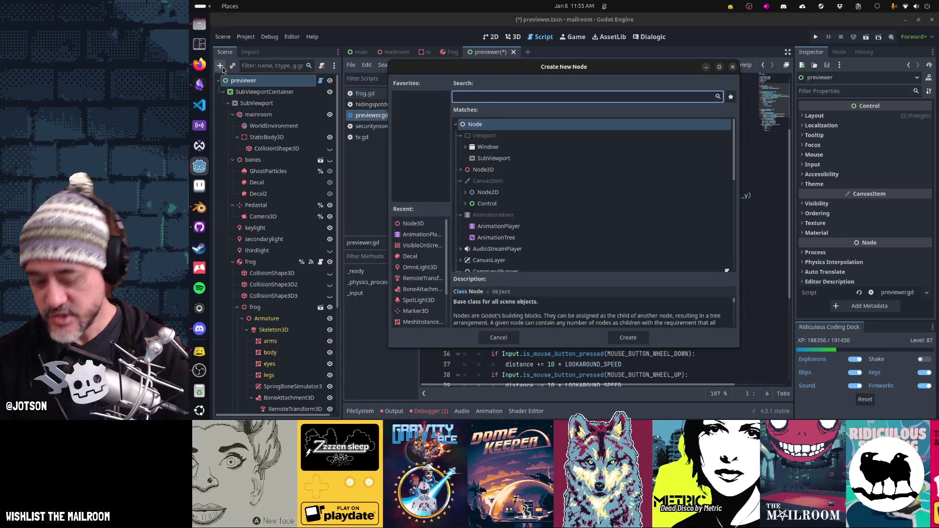
Step: Add an AnimationPlayer node to the previewer scene and return to the 3D view
text(animation)
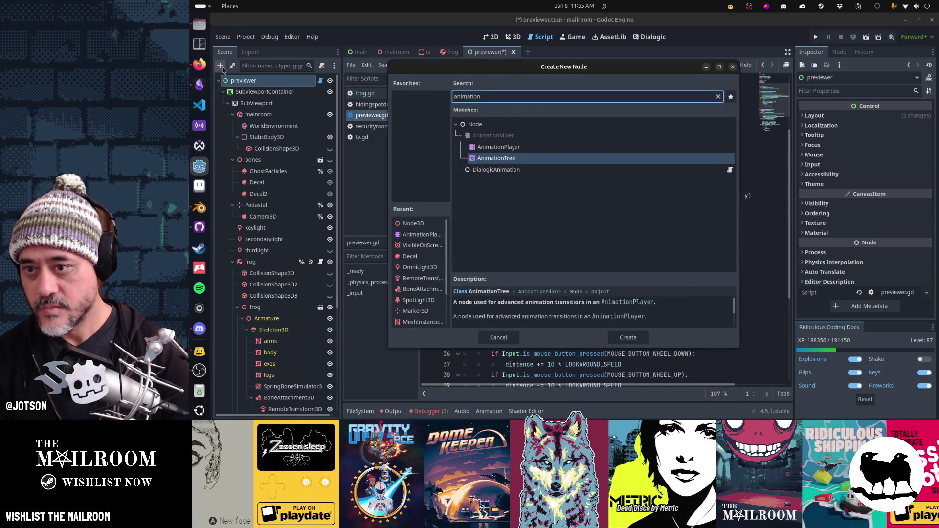
key(Up)
key(Return)
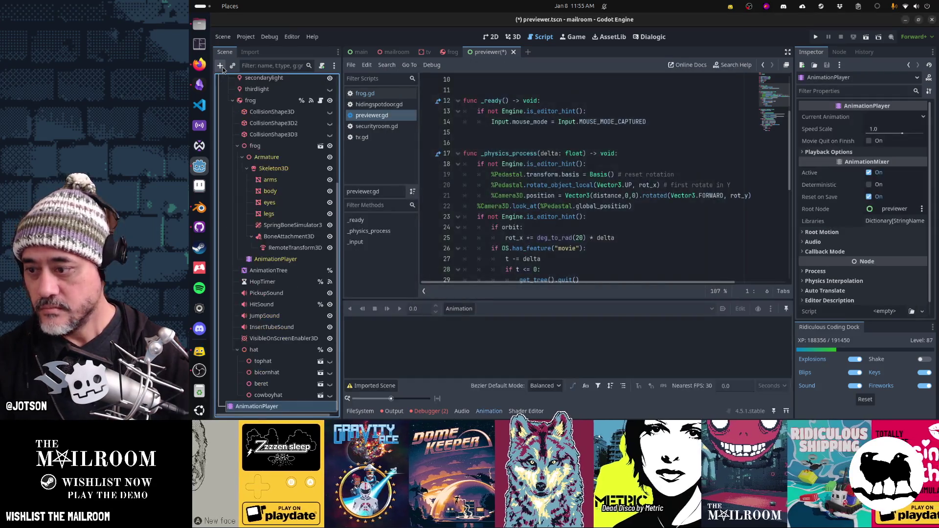
key(ctrl+F2)
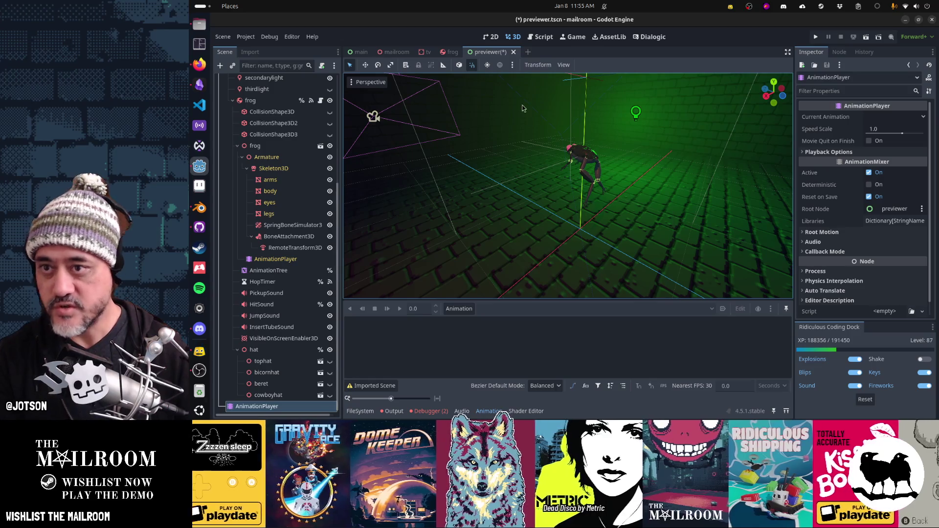
Step: Save and test-run the previewer scene with F6, then stop it with F8
key(F6)
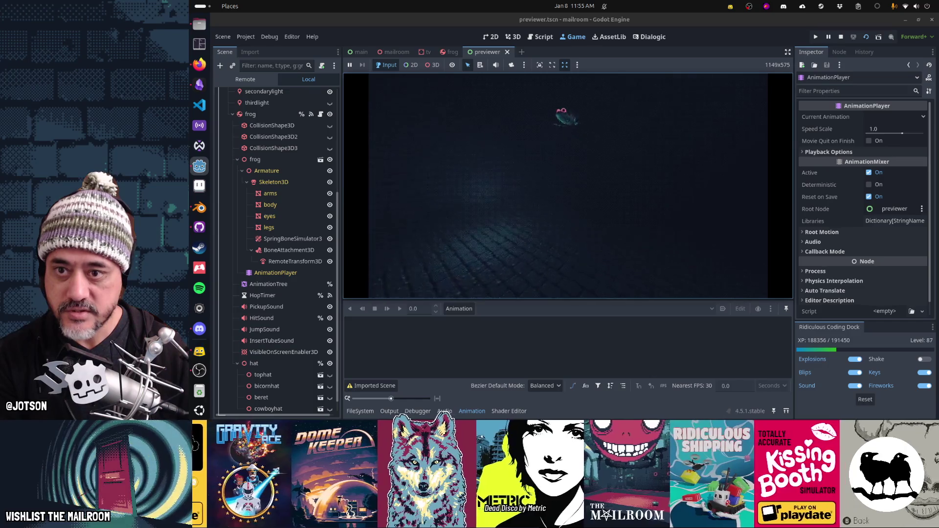
key(F8)
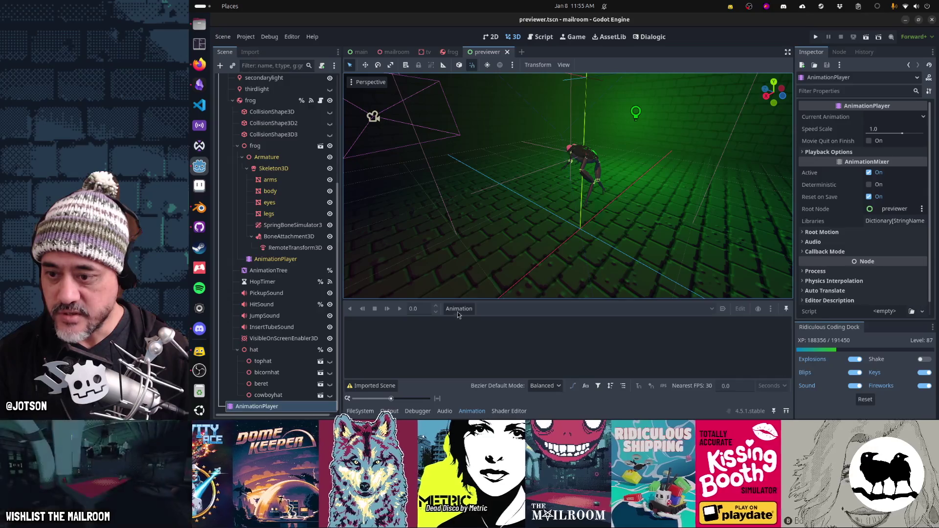
click(458, 311)
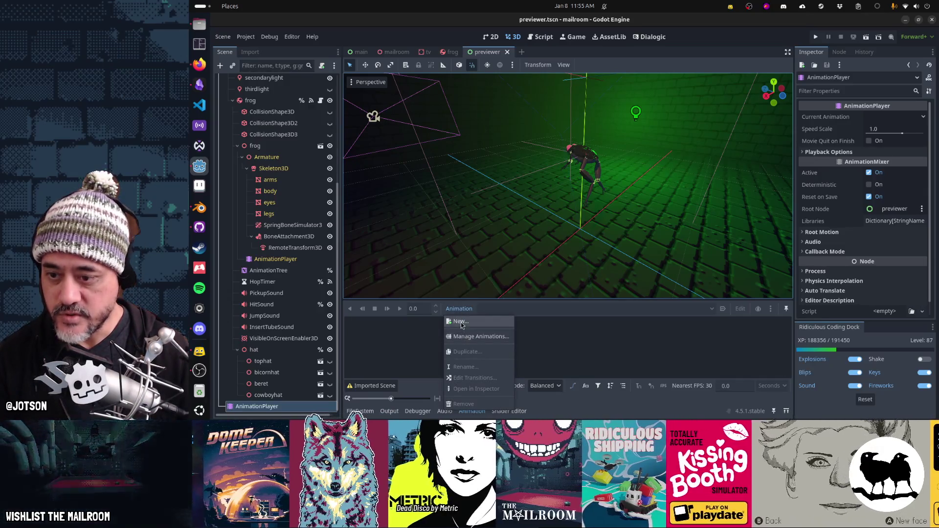
Step: Create a new animation named 'defaul' that autoplays on load, loops and lasts 12 seconds
click(461, 323)
text(defaul)
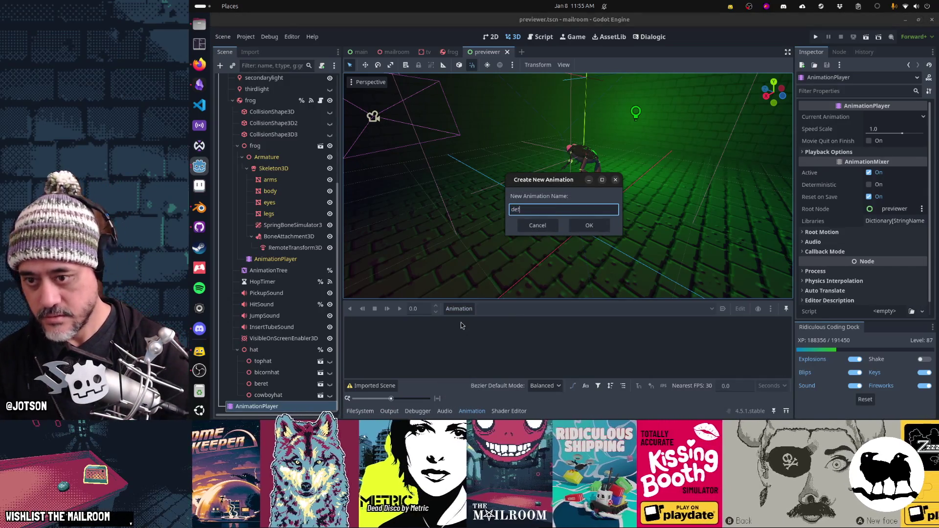
key(Return)
click(723, 317)
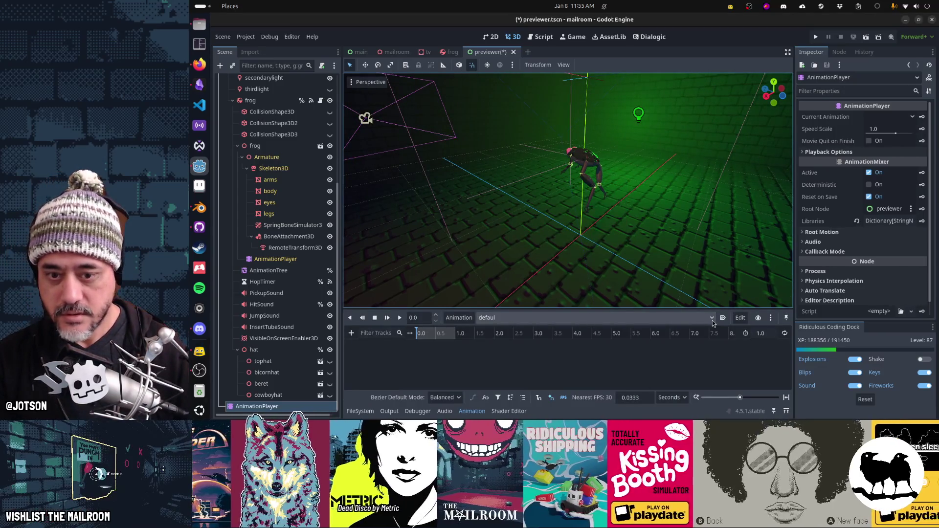
click(784, 333)
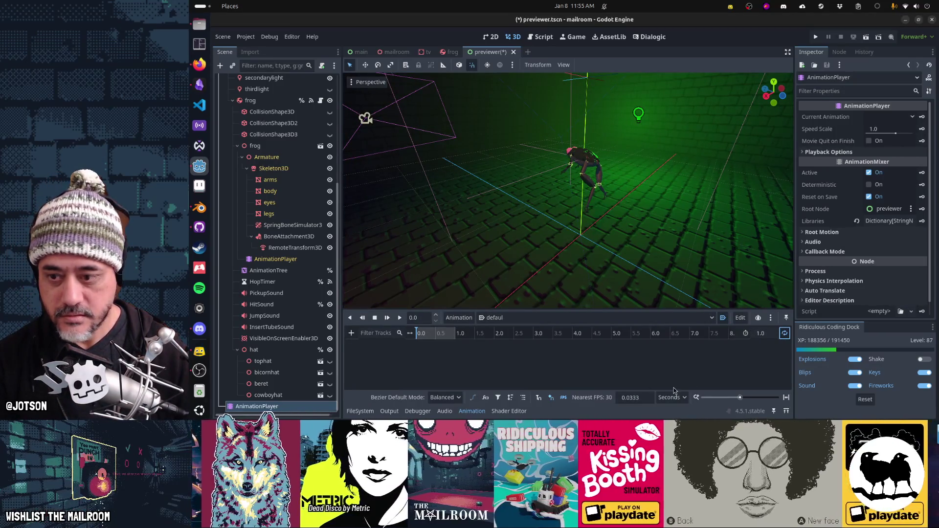
click(761, 333)
text(12)
key(Return)
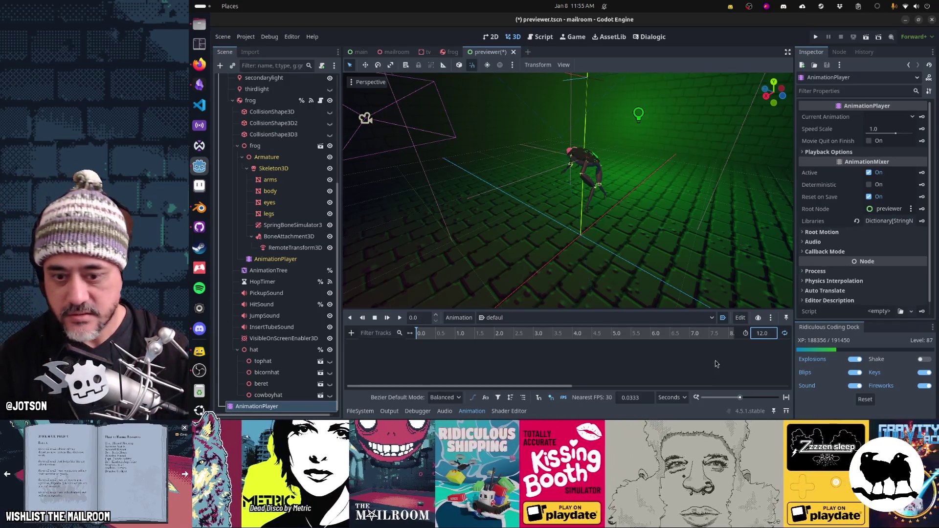
Step: Add a Call Method track targeting the frog node
scroll(684, 367, down, 3)
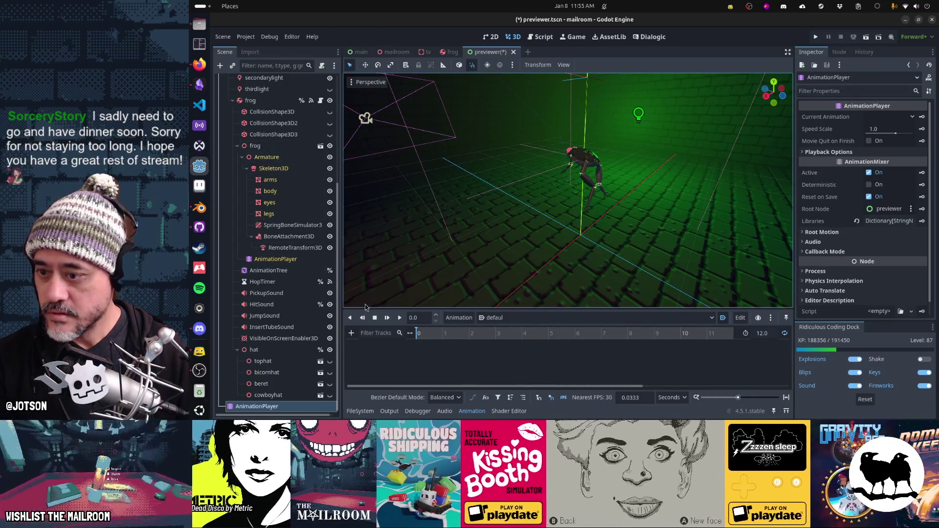
click(351, 333)
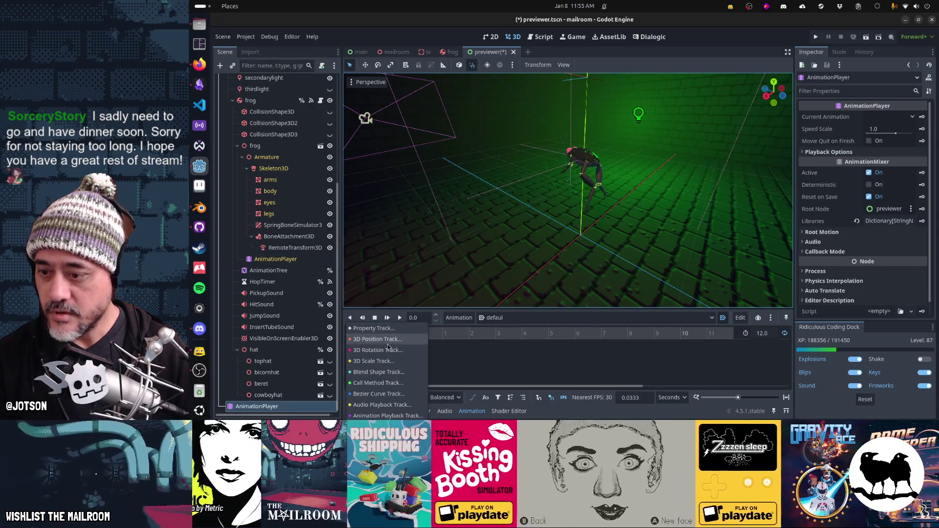
click(386, 383)
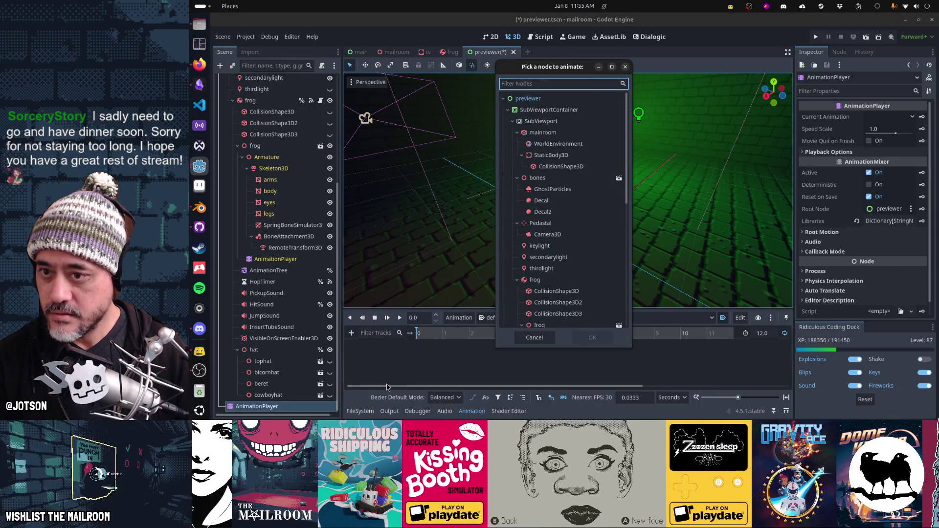
scroll(544, 200, down, 5)
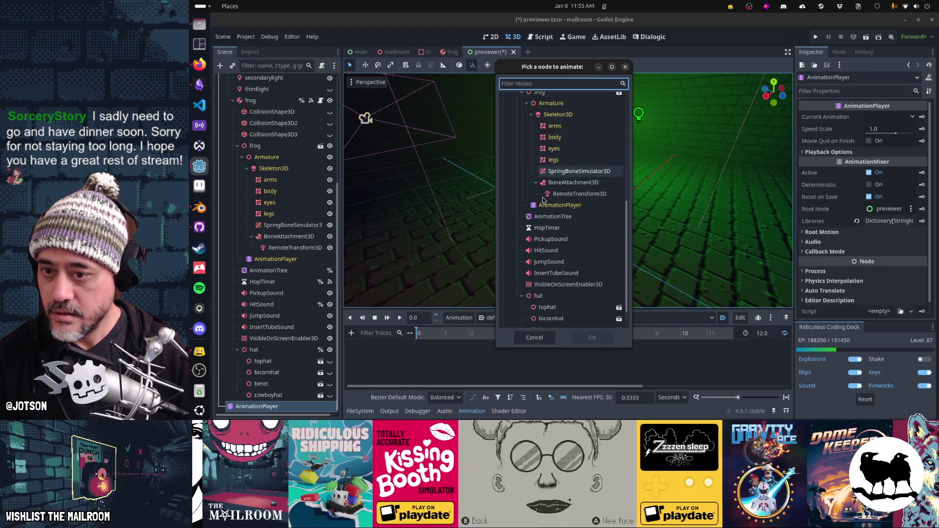
scroll(544, 200, up, 3)
click(534, 105)
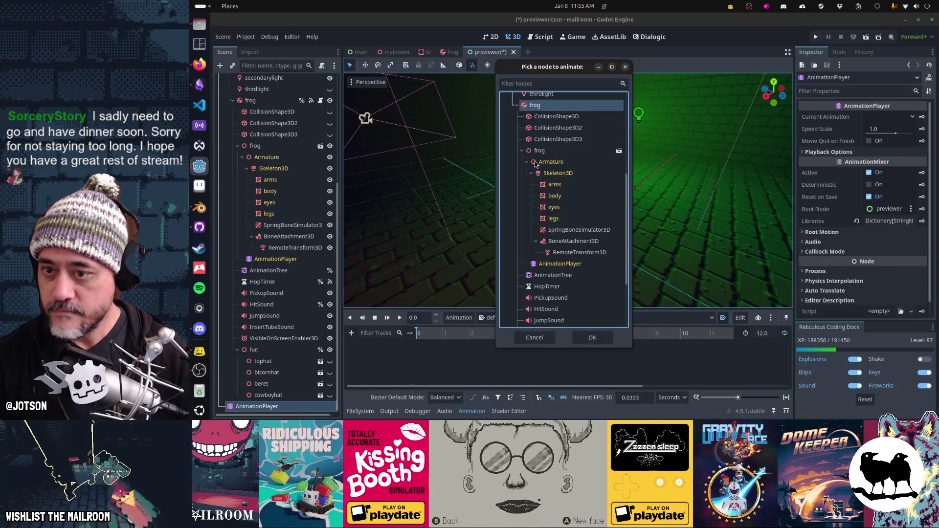
click(599, 337)
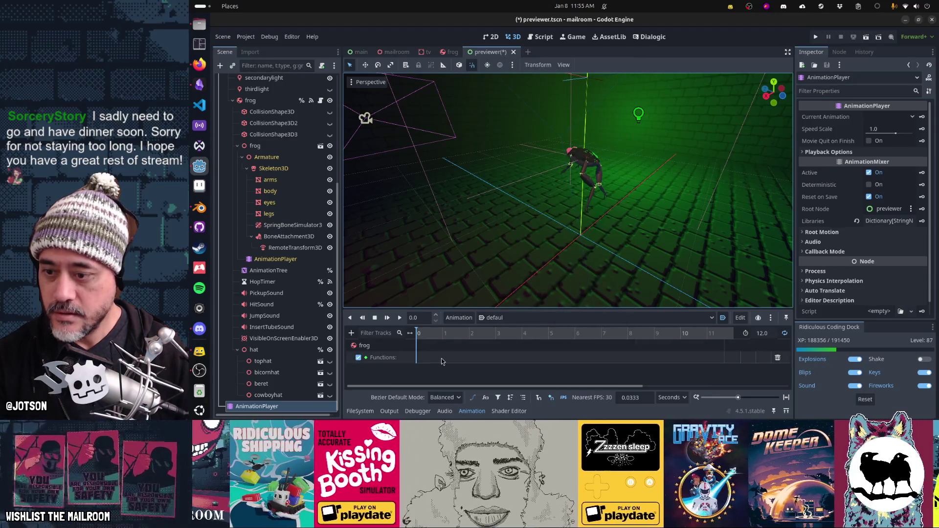
Step: Insert a carry_pose() method key at 0 s, then move the playhead to 3 seconds
right_click(418, 361)
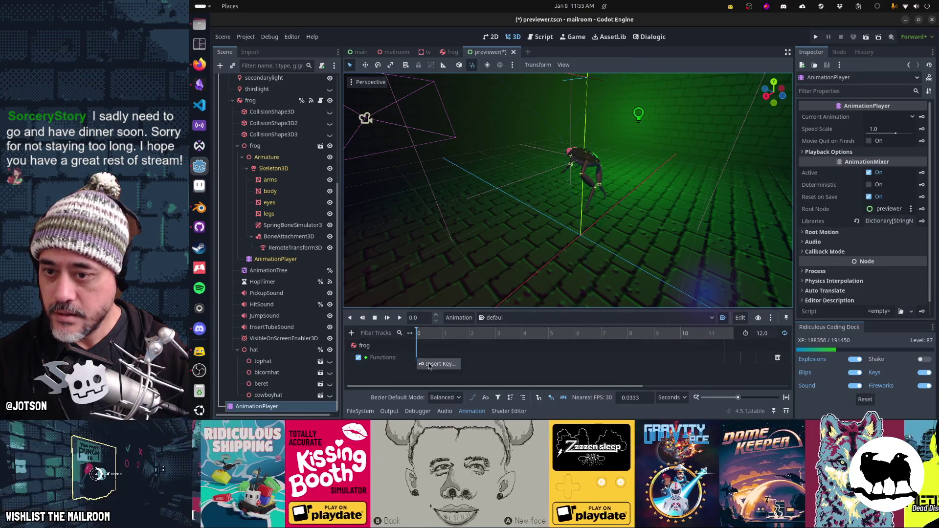
click(435, 364)
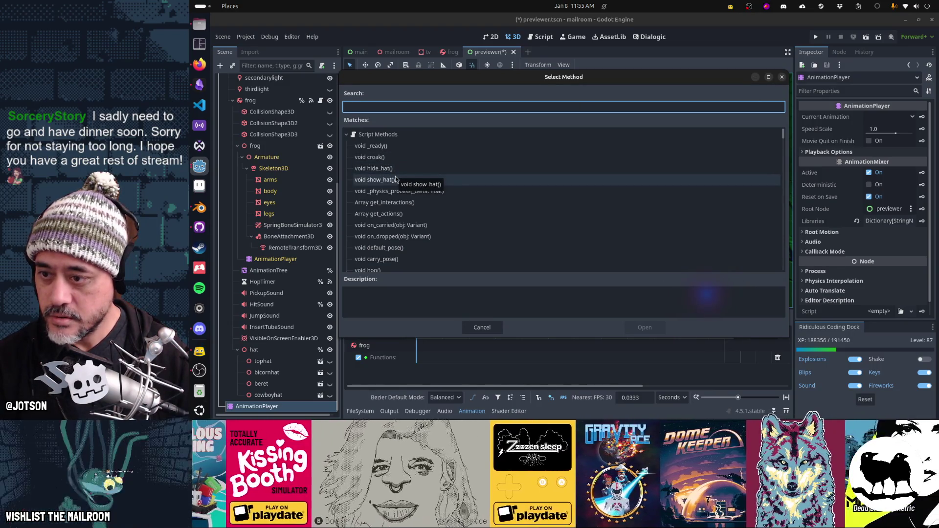
click(420, 259)
click(644, 327)
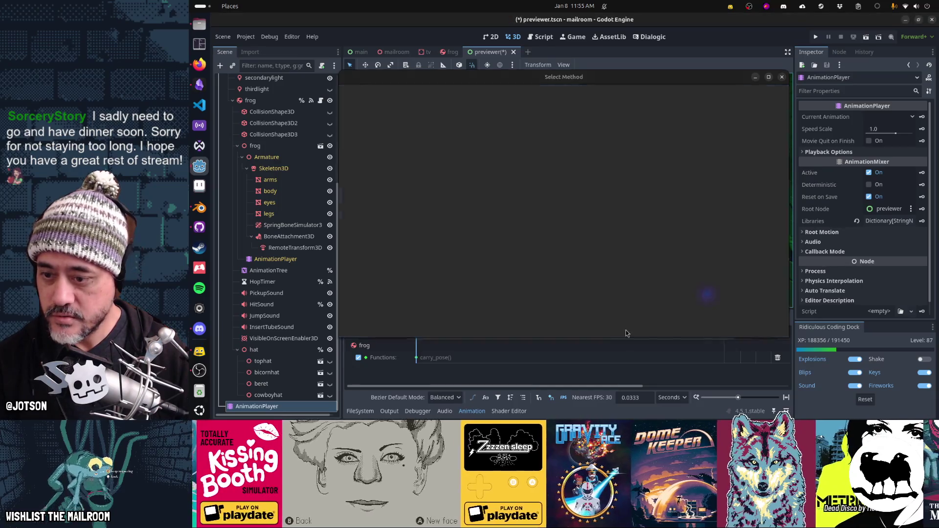
right_click(416, 357)
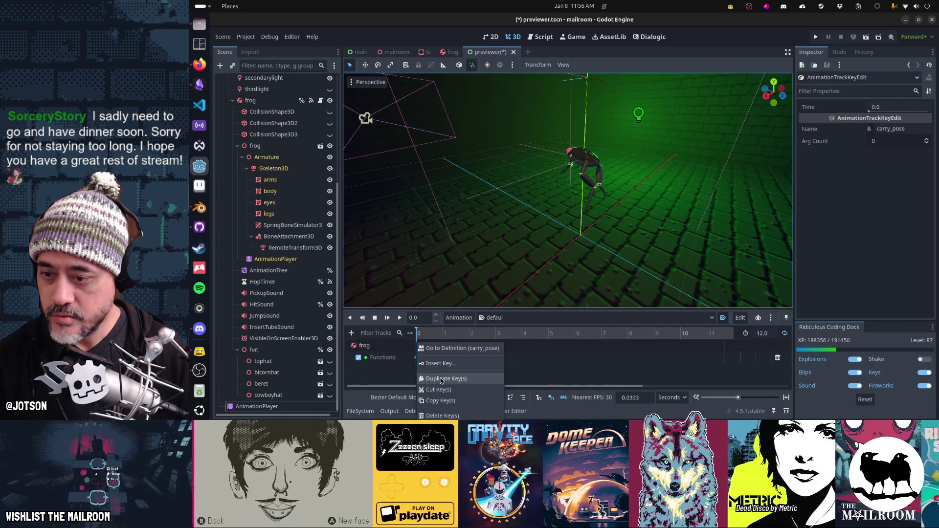
click(442, 379)
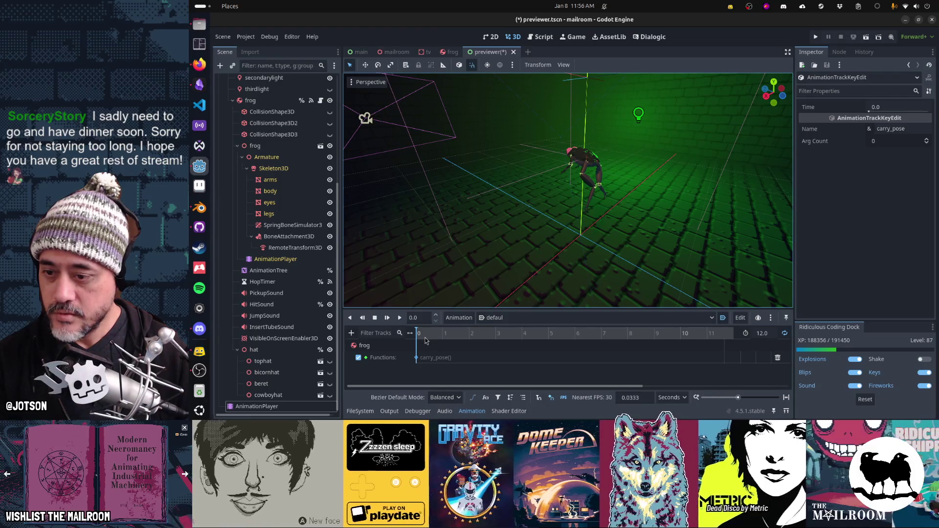
click(496, 335)
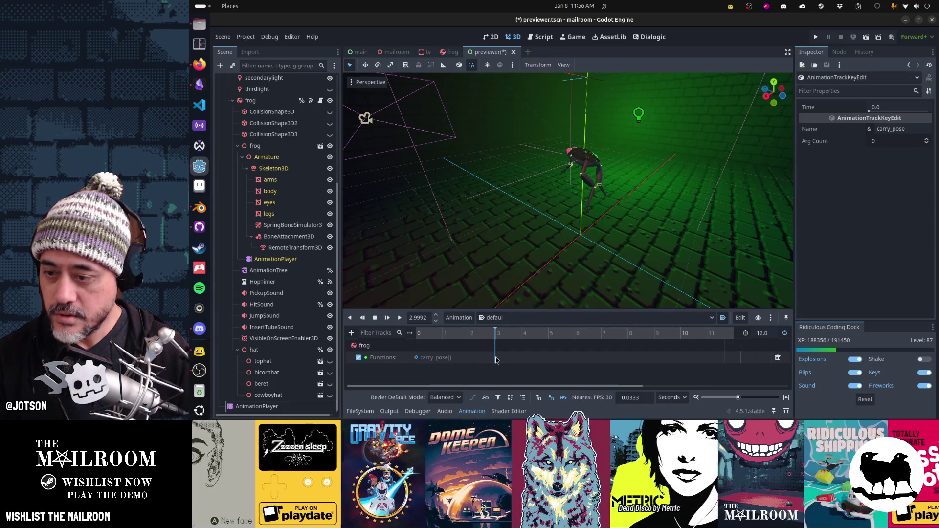
scroll(270, 152, up, 3)
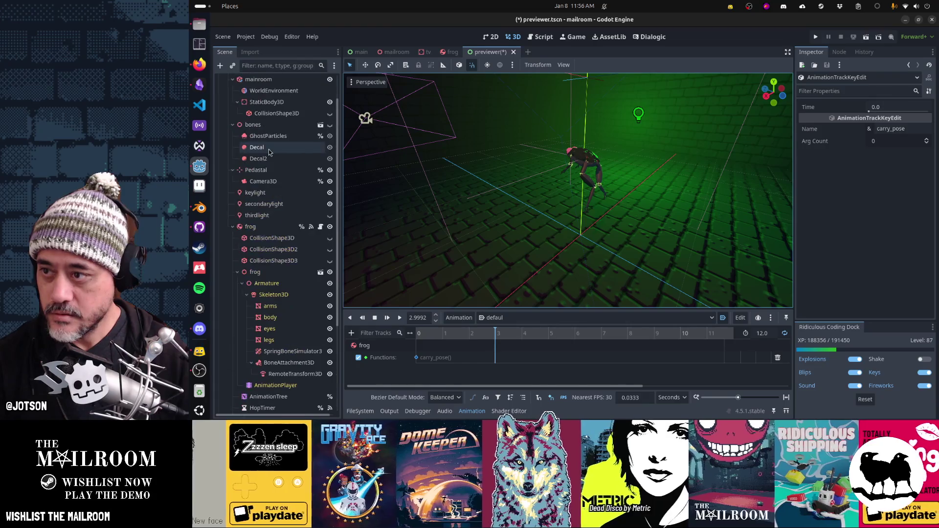
drag(454, 335, 398, 332)
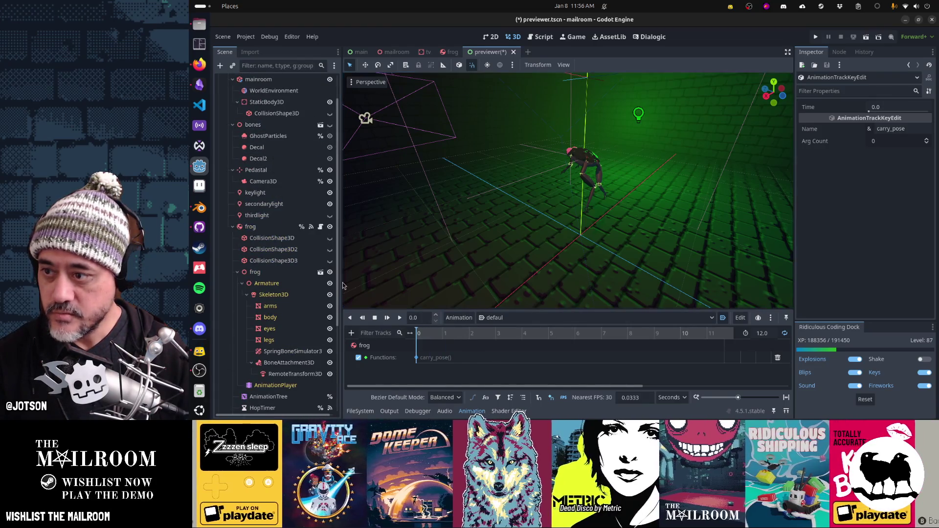
Step: Create a Hat track on the frog keyed at 0, then key Hat 1 at 3 seconds
click(251, 226)
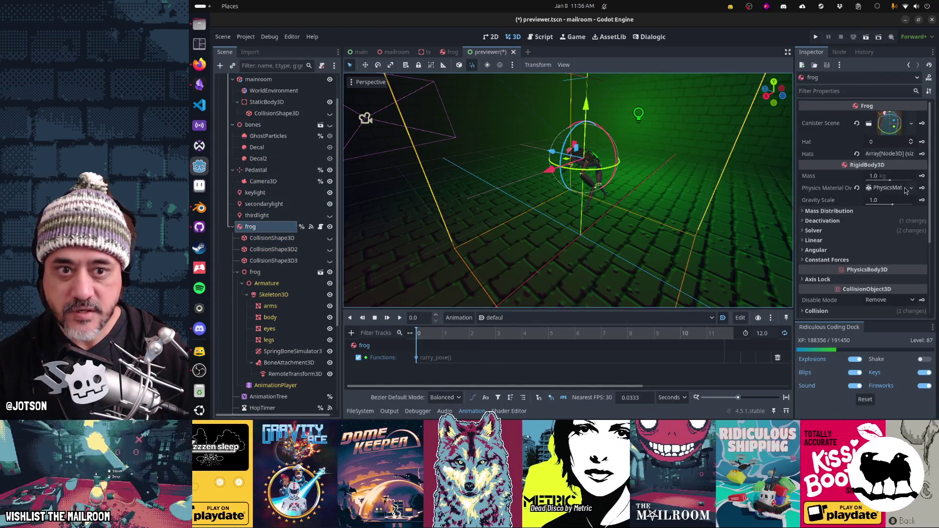
click(921, 142)
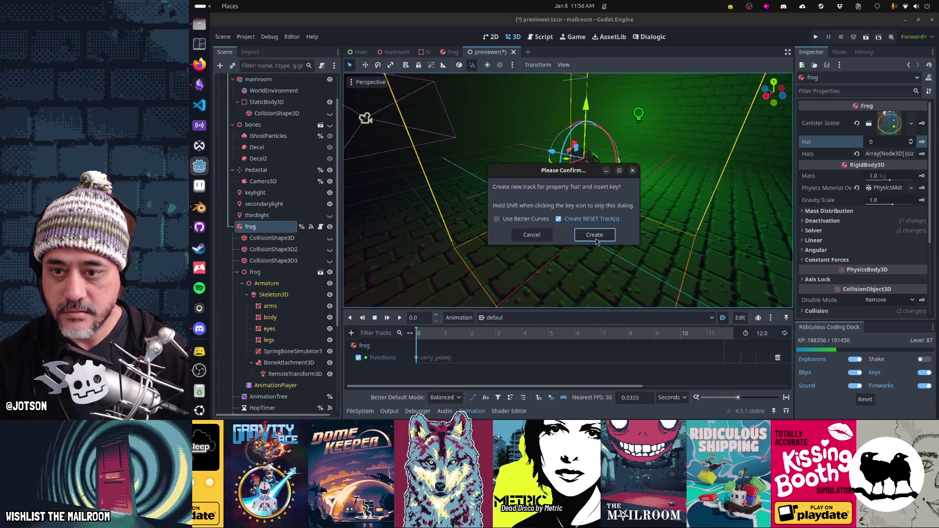
click(595, 234)
click(485, 335)
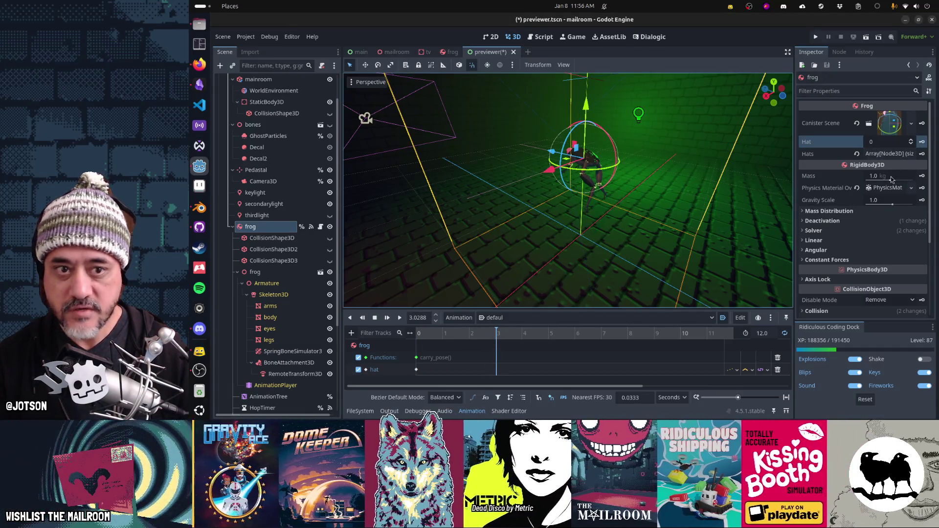
click(912, 140)
click(922, 142)
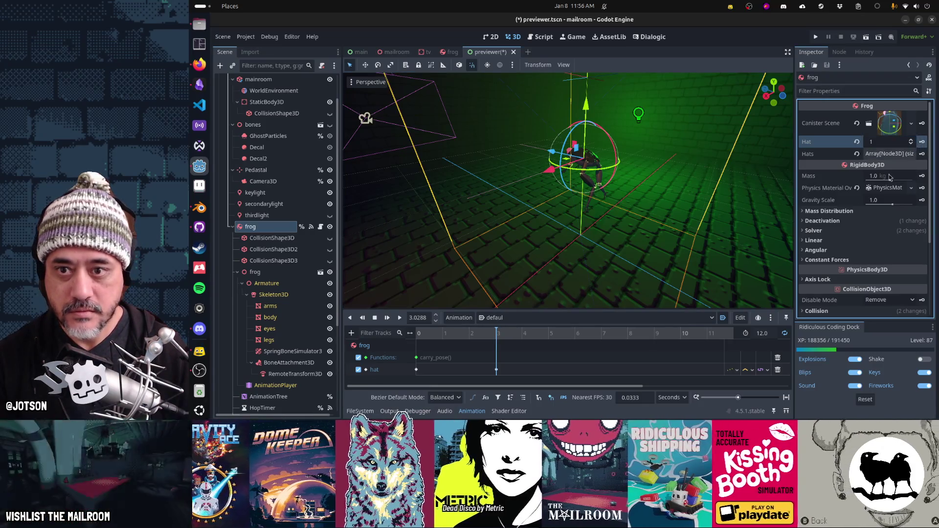
Step: Key Hat values 2, 3 and 4 at 6, 9 and 12 seconds
click(577, 334)
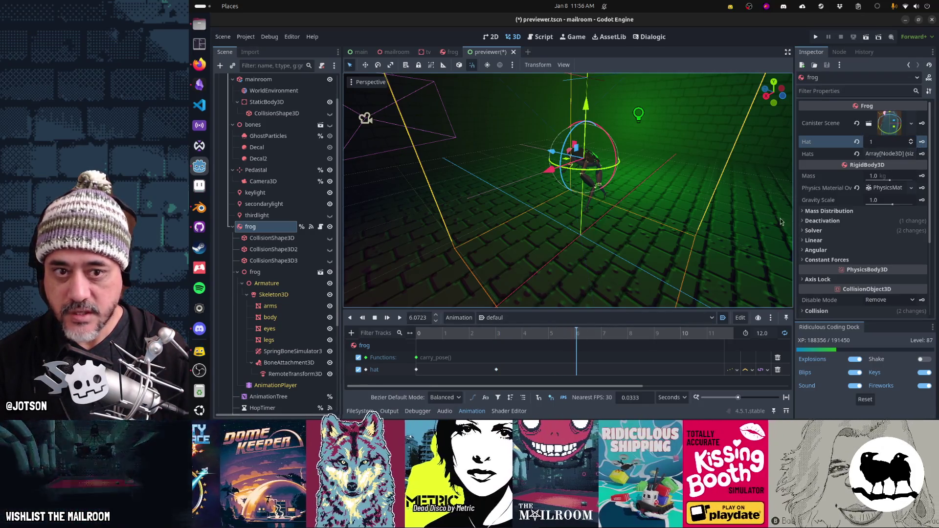
click(911, 140)
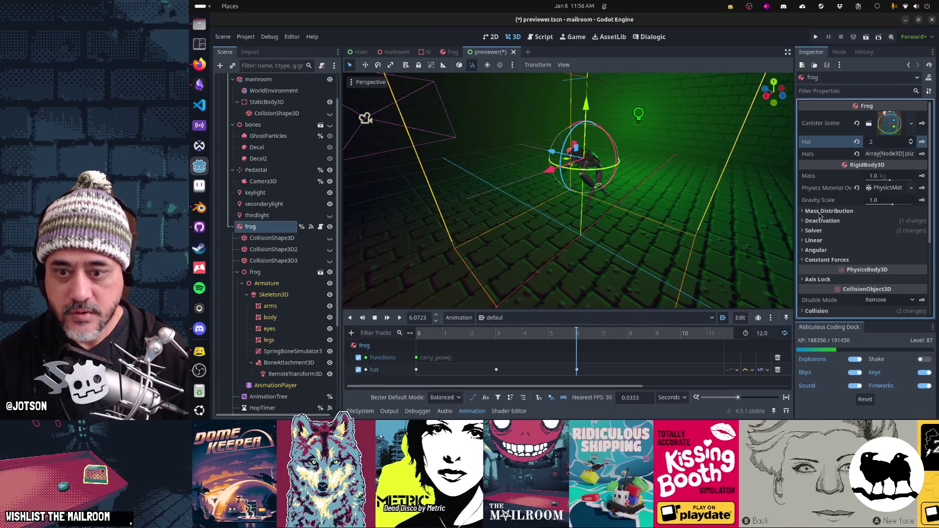
click(655, 333)
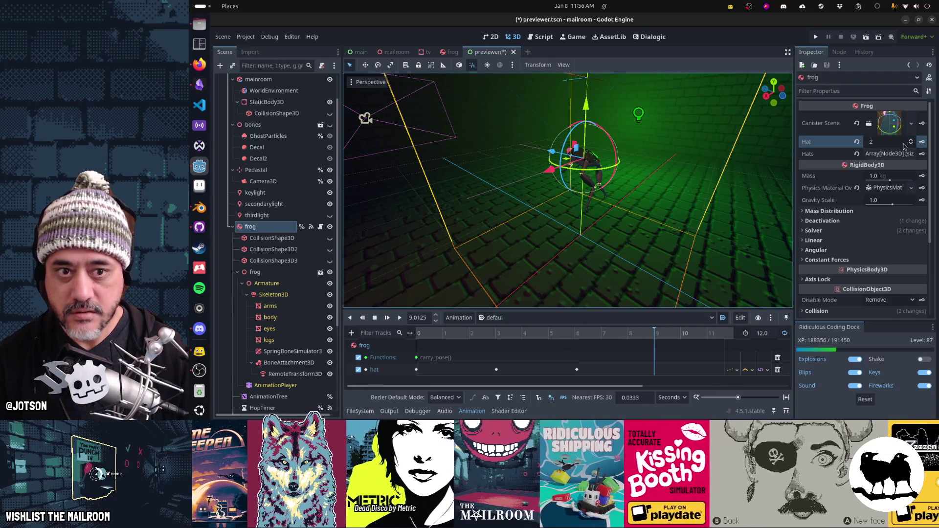
click(911, 140)
key(shift+d)
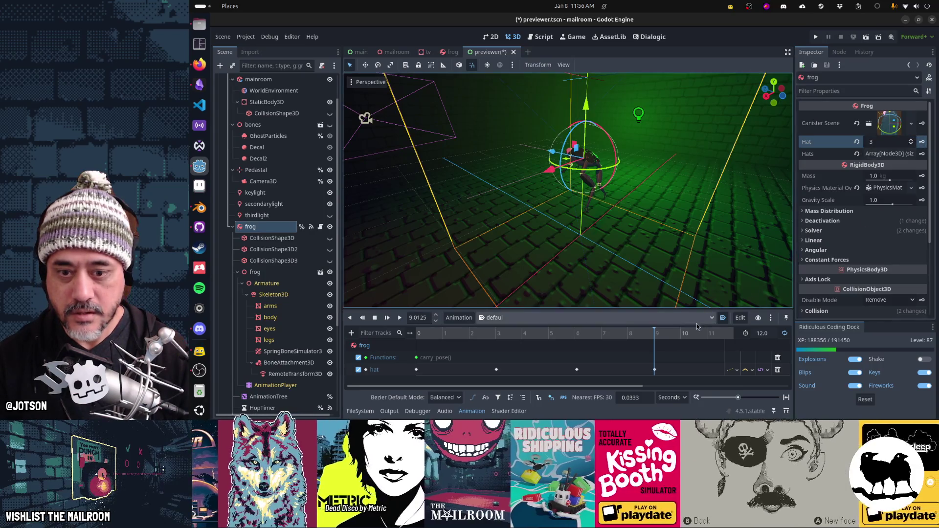
click(911, 141)
click(922, 142)
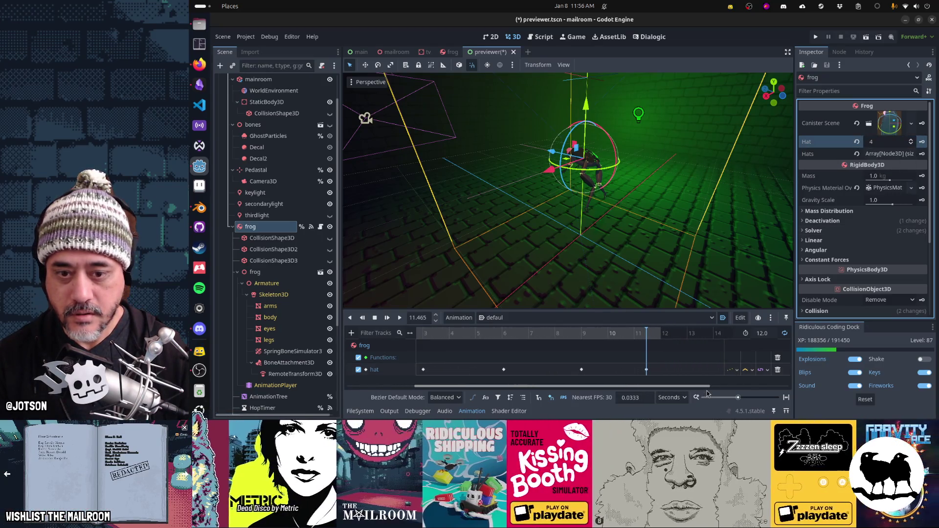
Step: Extend the animation to 15 seconds, set the last Hat key at 12 s, and play it
click(762, 333)
text(15)
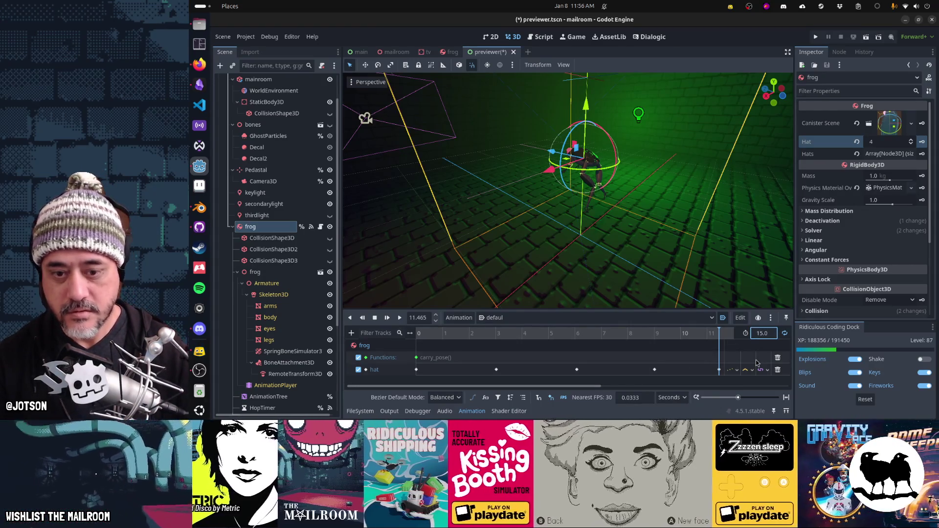
key(Return)
drag(642, 370, 653, 372)
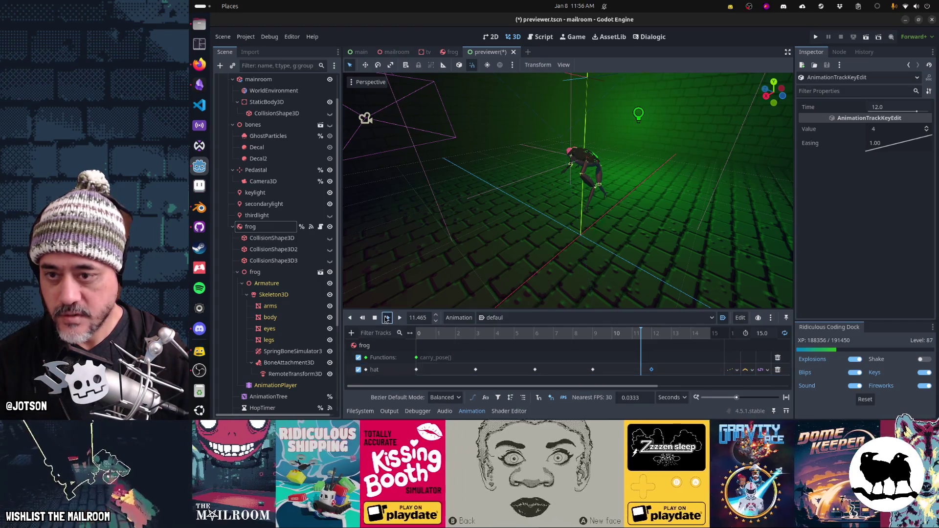
key(shift+d)
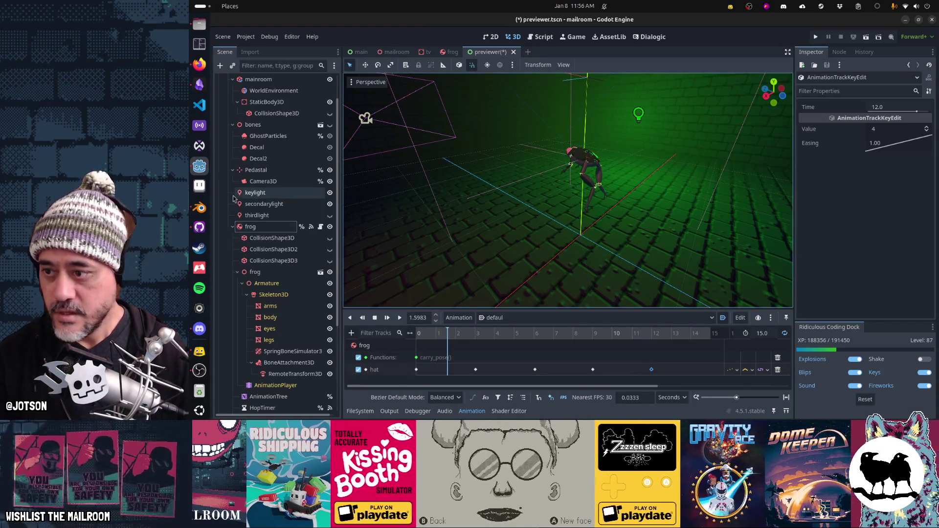
scroll(253, 198, up, 3)
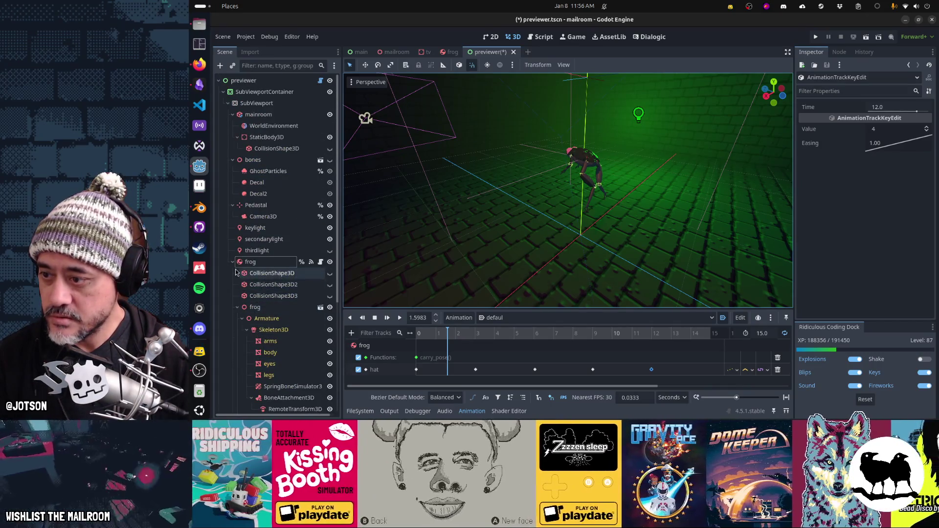
click(232, 261)
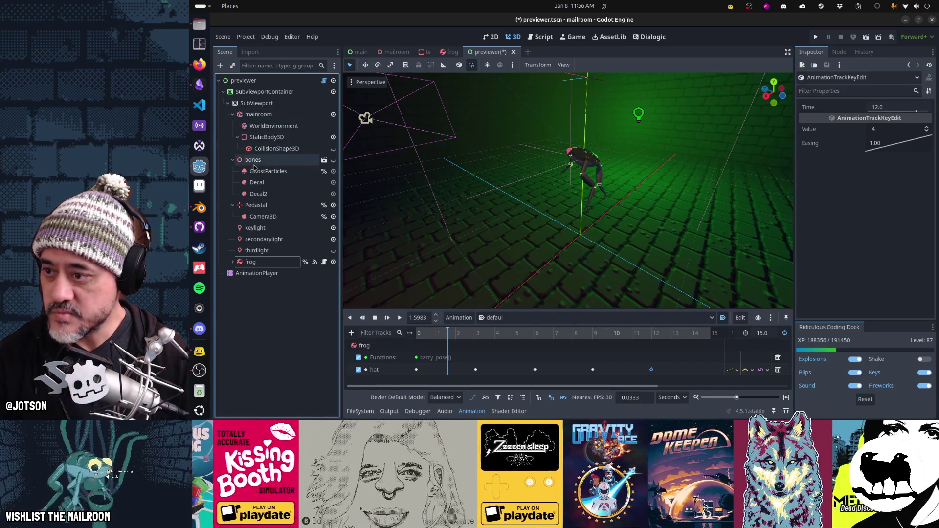
click(259, 218)
Step: Try moving the camera in local space, then undo the camera move
key(f)
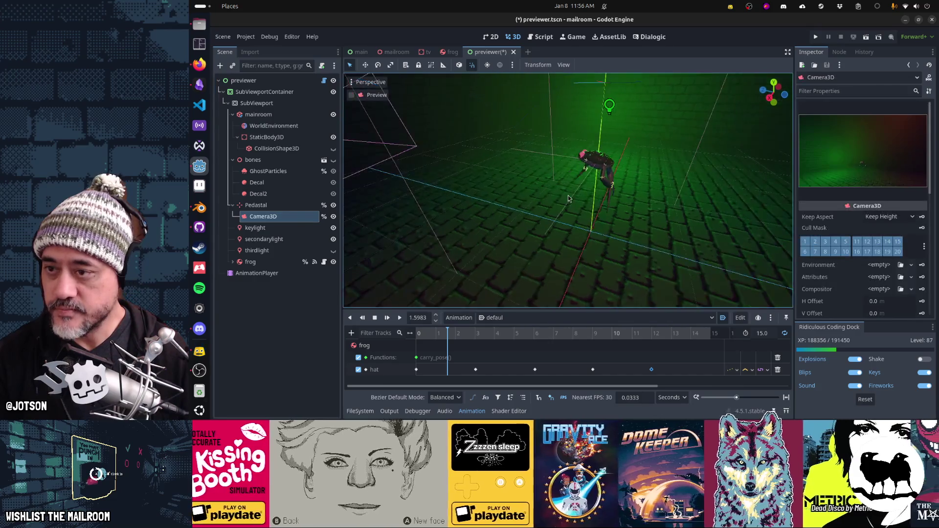
key(t)
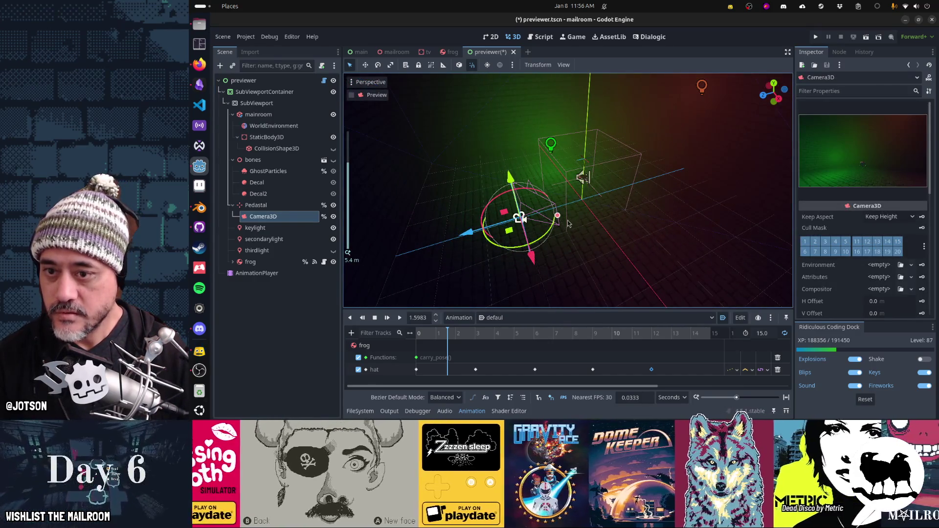
drag(581, 209, 537, 266)
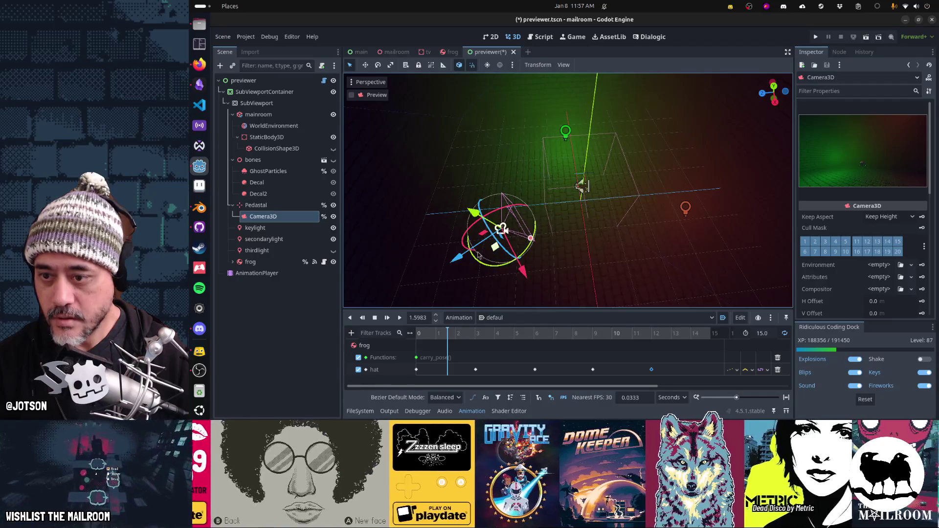
drag(459, 260, 501, 246)
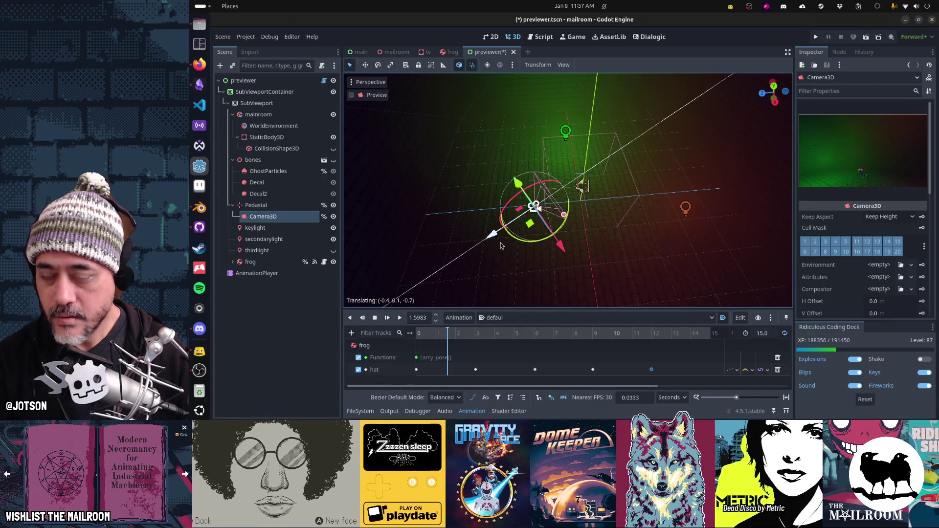
click(463, 242)
key(ctrl+z)
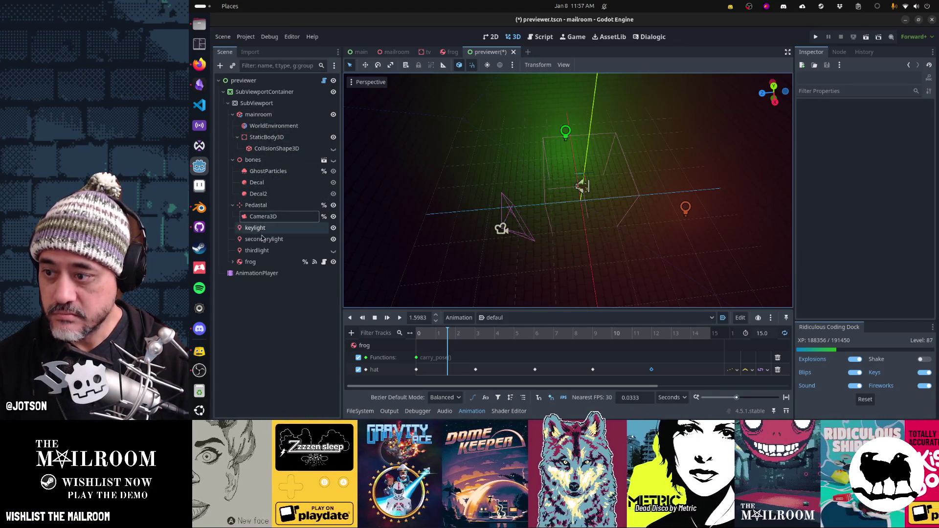
Step: Raise the frog 0.6 units on its pedestal, then save and run the scene
click(250, 262)
key(f)
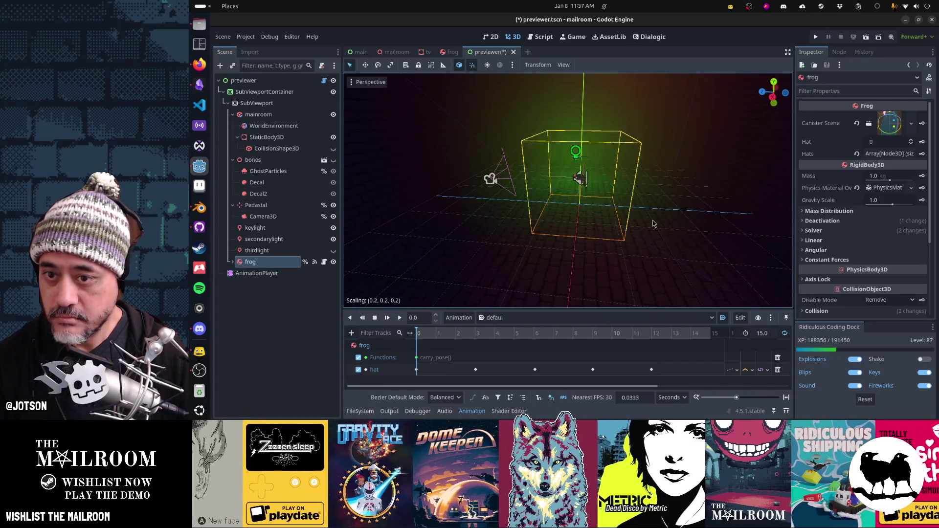
scroll(714, 267, up, 3)
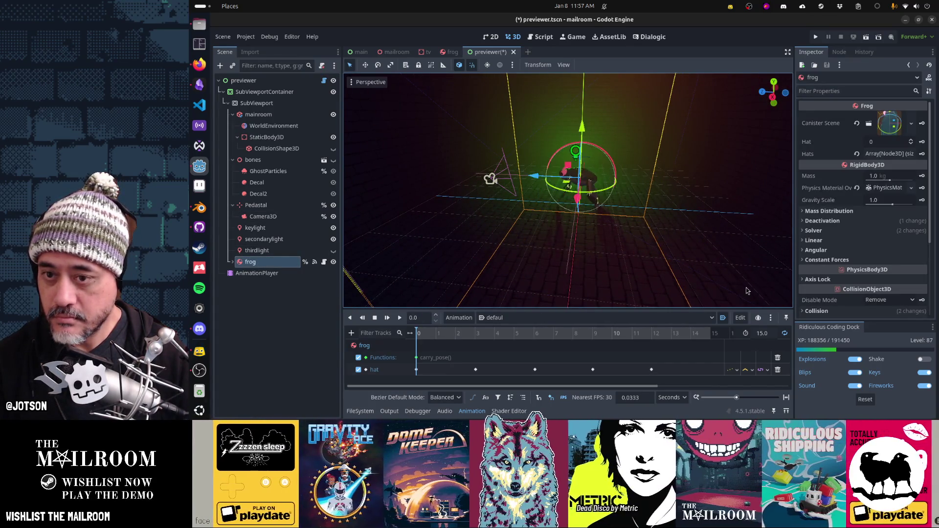
key(Escape)
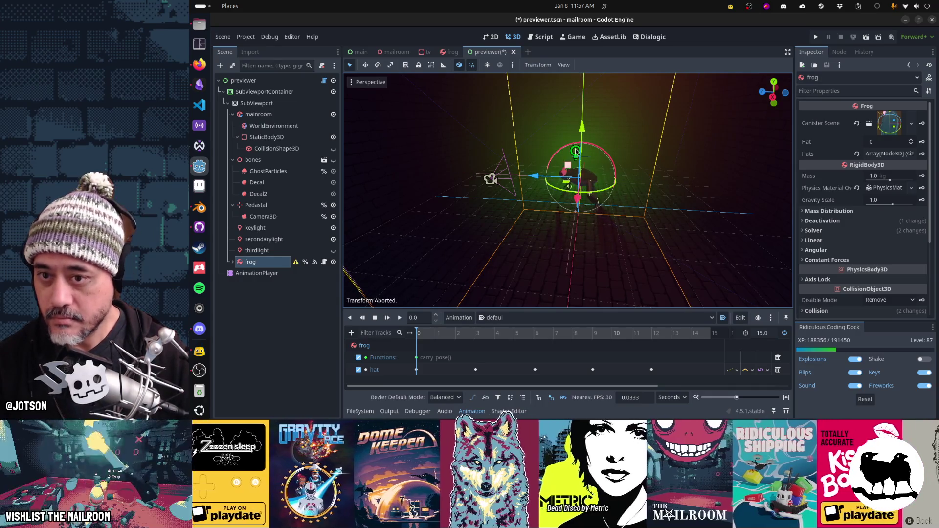
drag(583, 128, 585, 73)
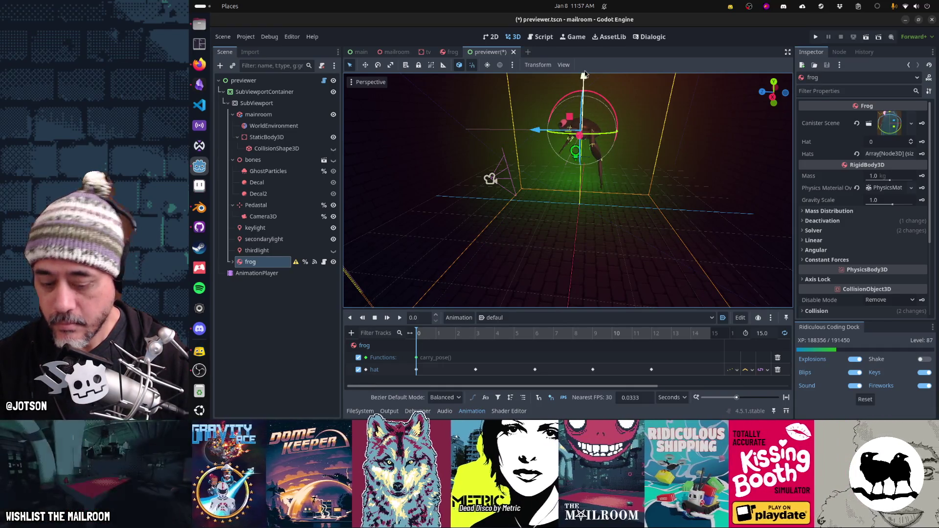
key(F6)
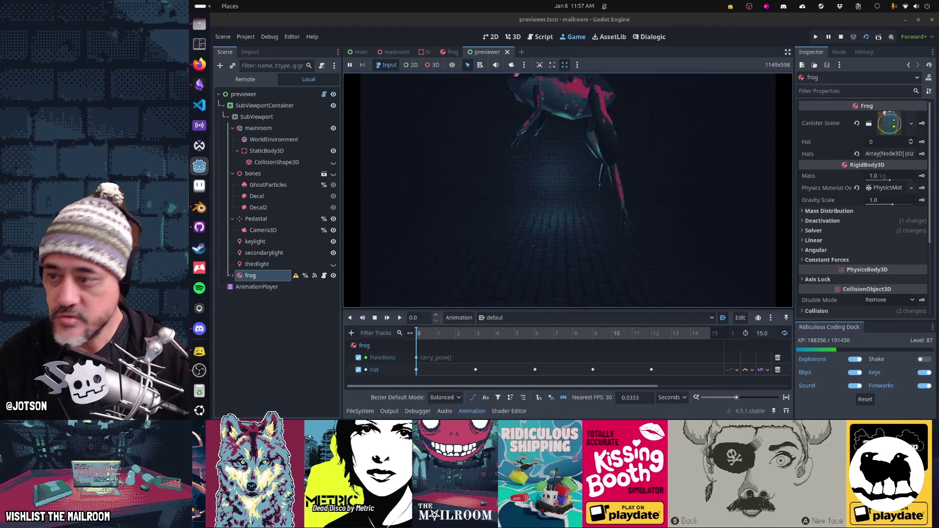
Step: Move the preview camera up and to the left, then save, test-run and stop the scene
key(F8)
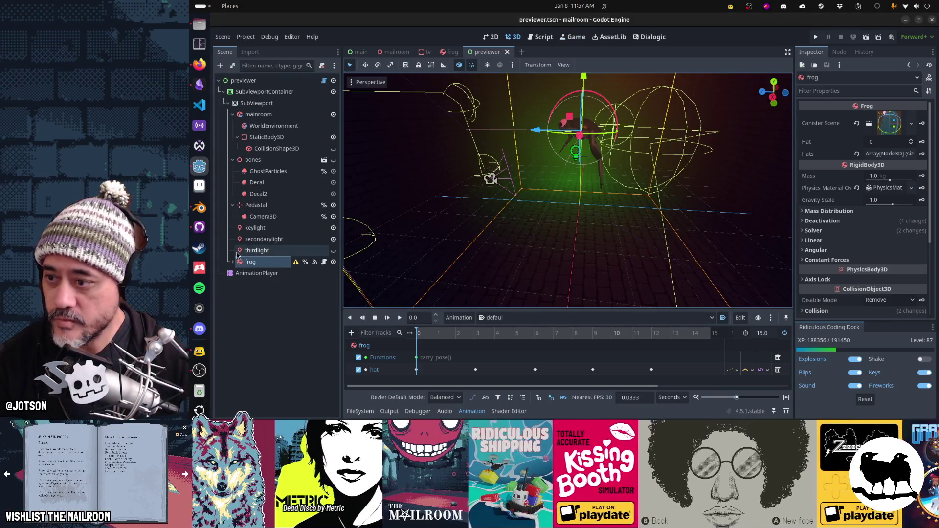
click(256, 208)
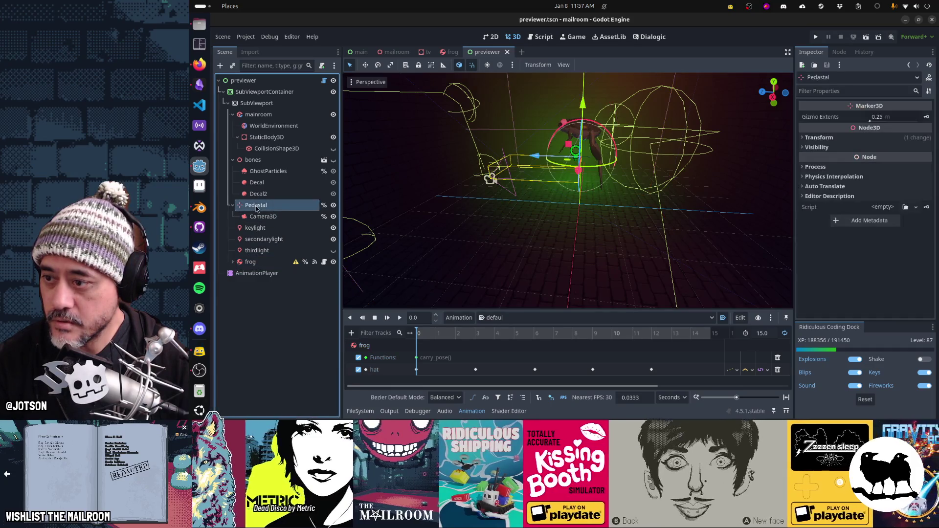
click(258, 217)
mouse_move(472, 128)
mouse_down()
mouse_move(449, 58)
mouse_move(449, 80)
mouse_up()
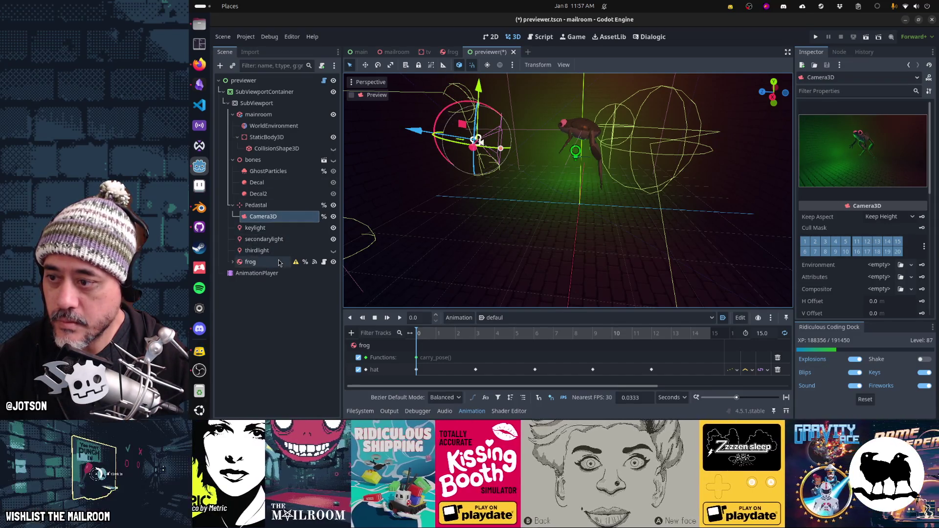
key(F6)
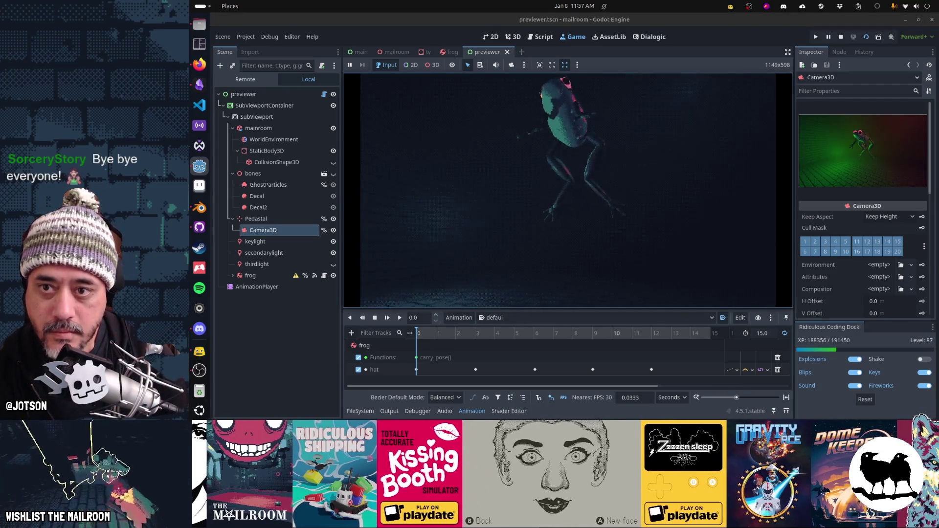
key(F8)
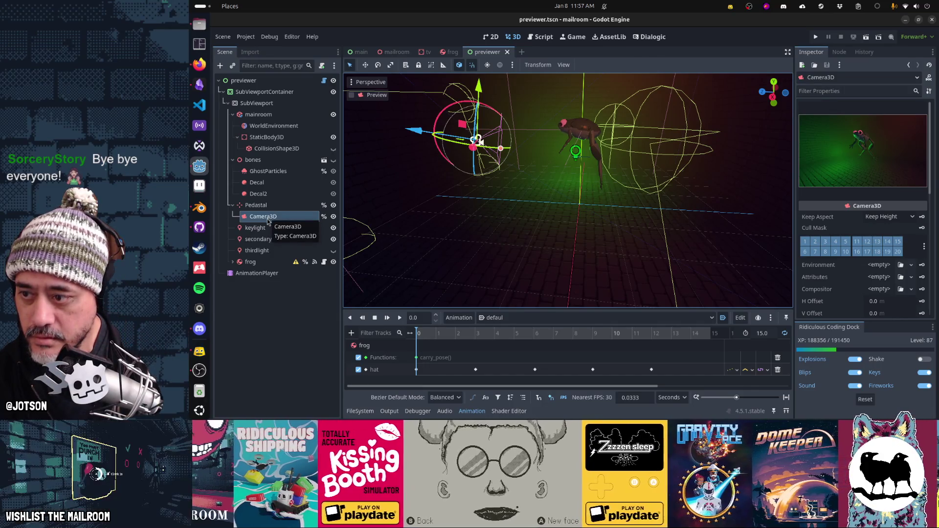
Step: Lower the frog 0.6 units and raise the Pedastal 0.3 units
click(266, 206)
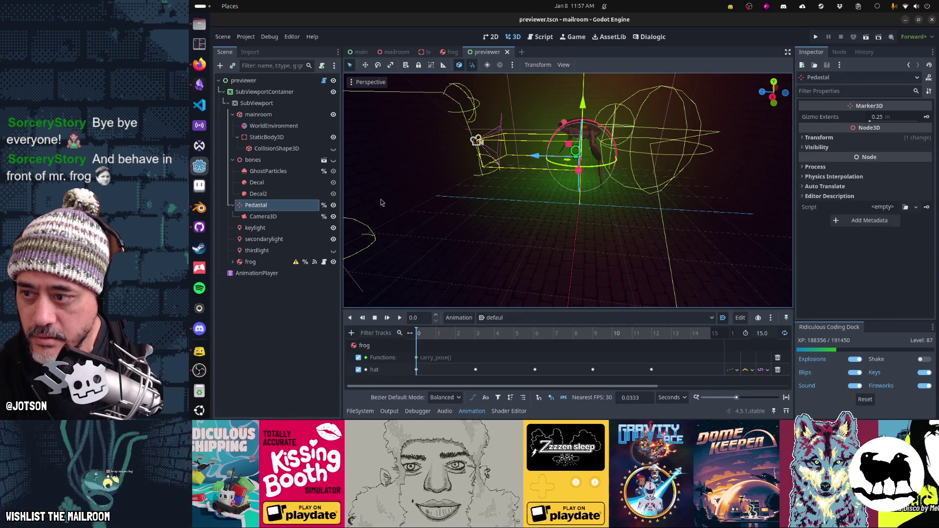
click(279, 262)
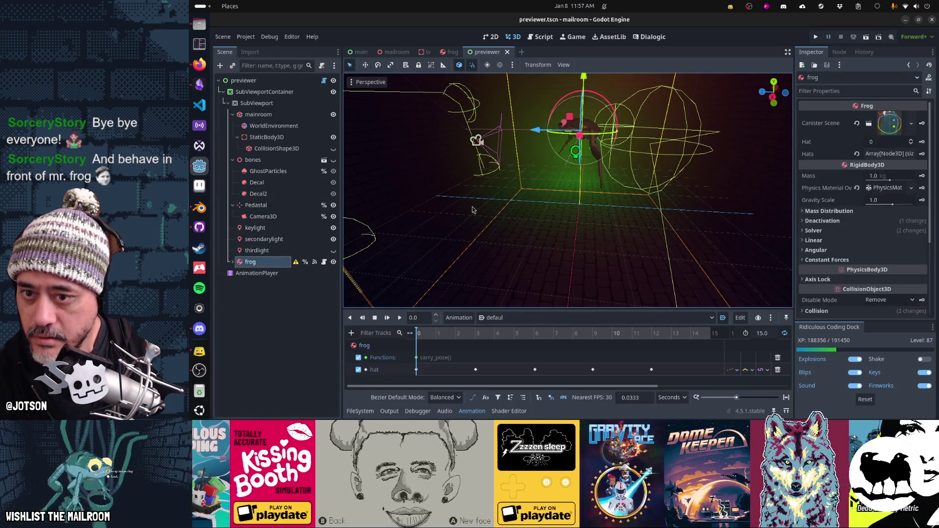
drag(585, 86, 585, 108)
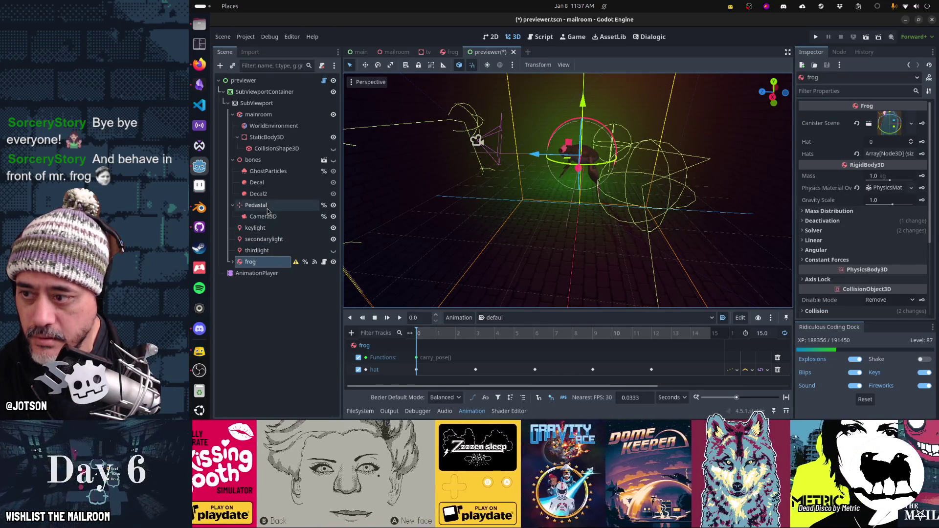
click(267, 205)
mouse_move(581, 103)
mouse_down()
mouse_move(578, 79)
mouse_move(581, 87)
mouse_up()
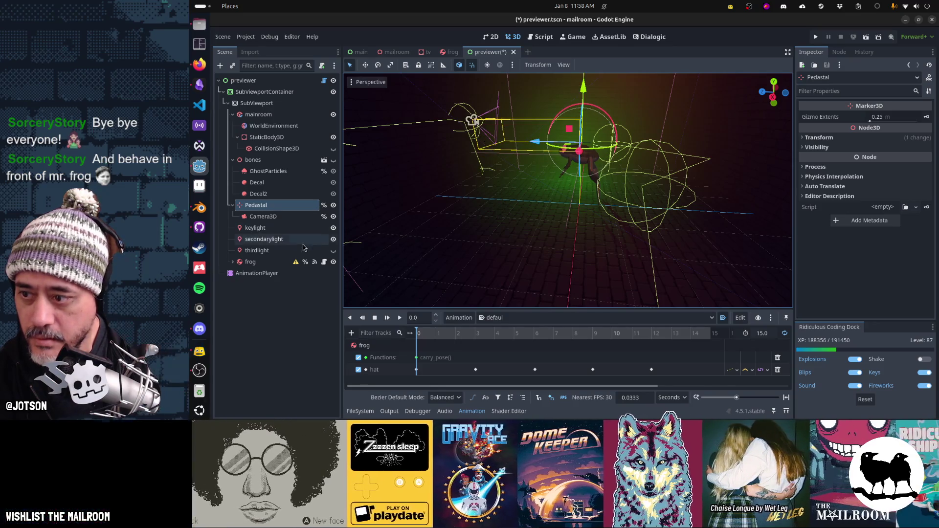
ctrl+click(266, 264)
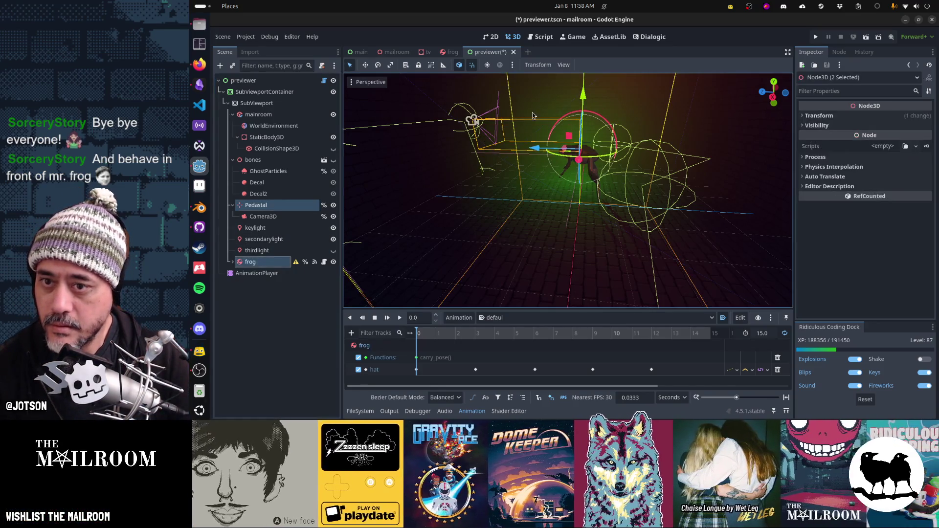
Step: Raise the Pedastal, frog, keylight, secondarylight and thirdlight together along Y
ctrl+click(257, 251)
ctrl+click(265, 239)
ctrl+click(255, 228)
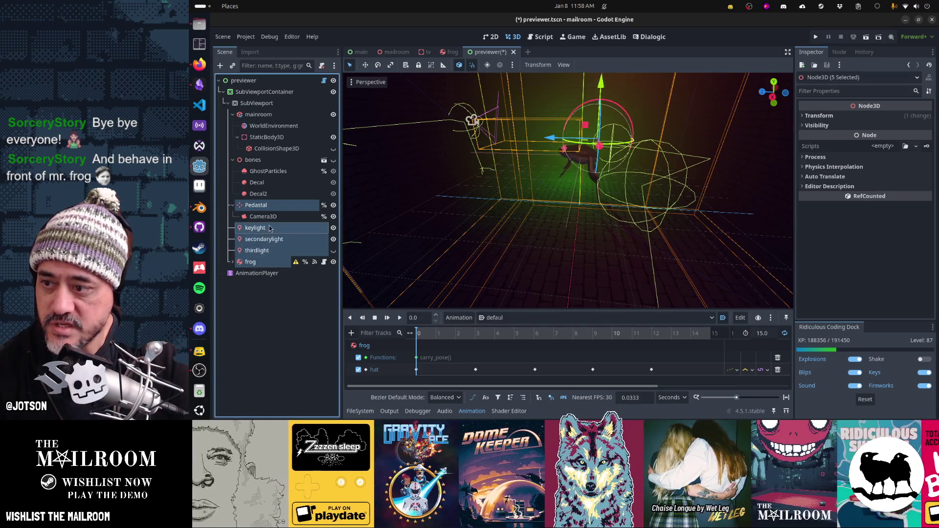
drag(601, 89, 603, 80)
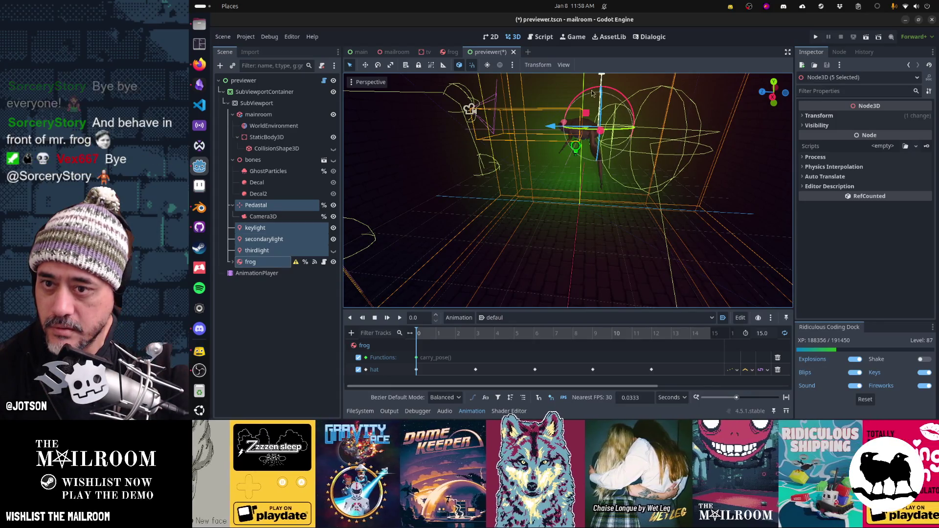
Step: Save and run the preview, rerun it, and check the pending scene changes in Git
key(F6)
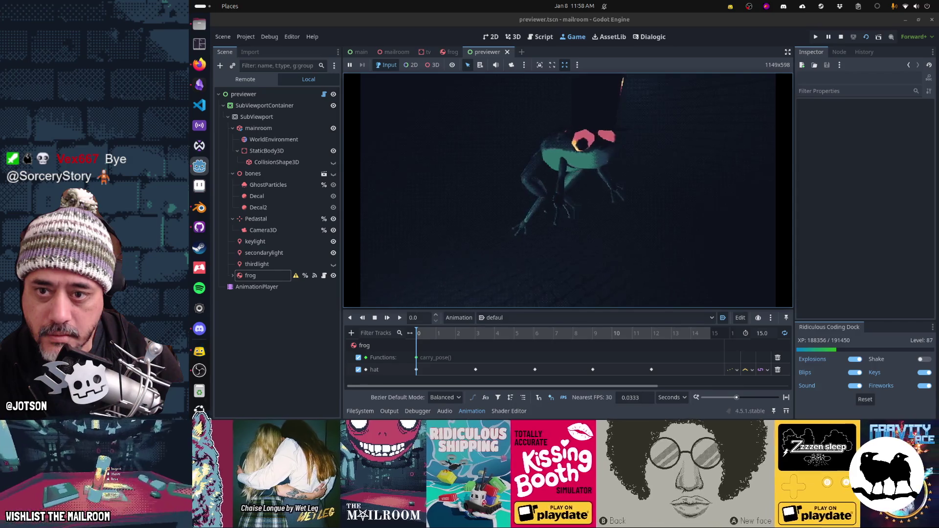
key(F8)
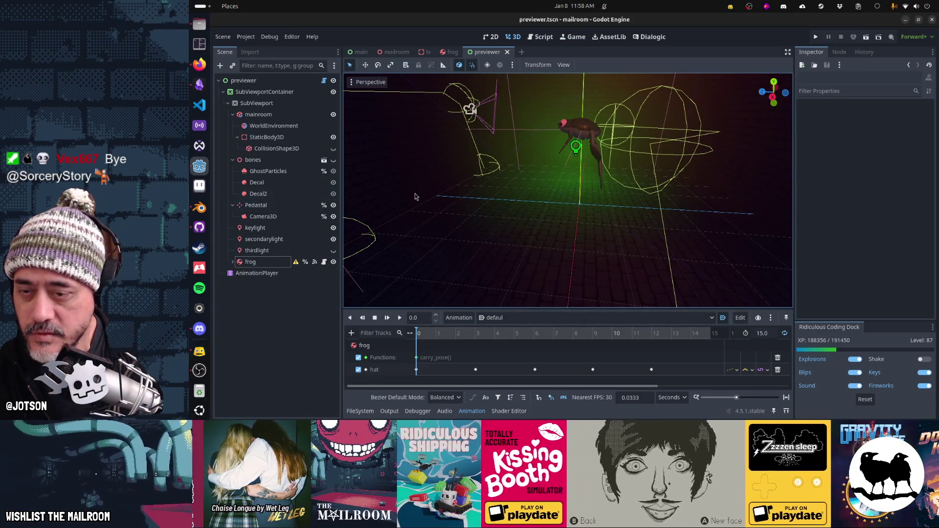
key(F6)
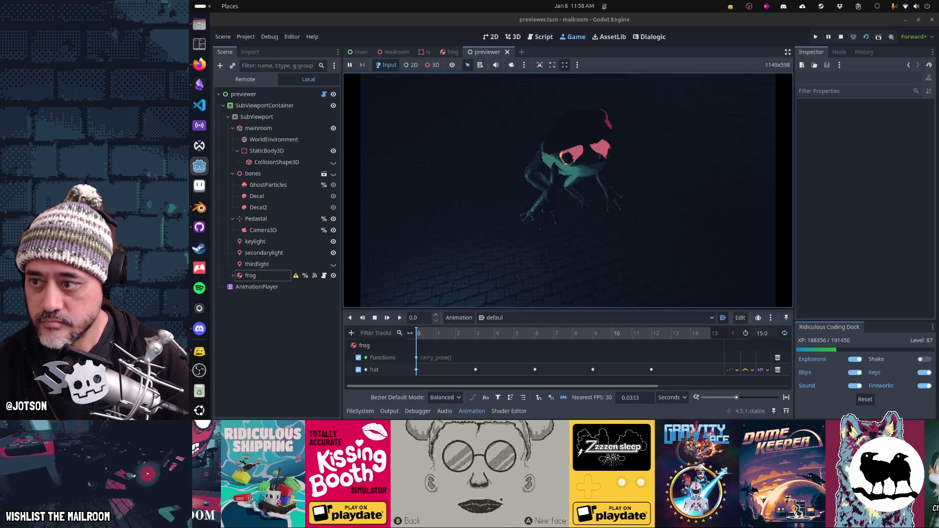
key(alt+Tab)
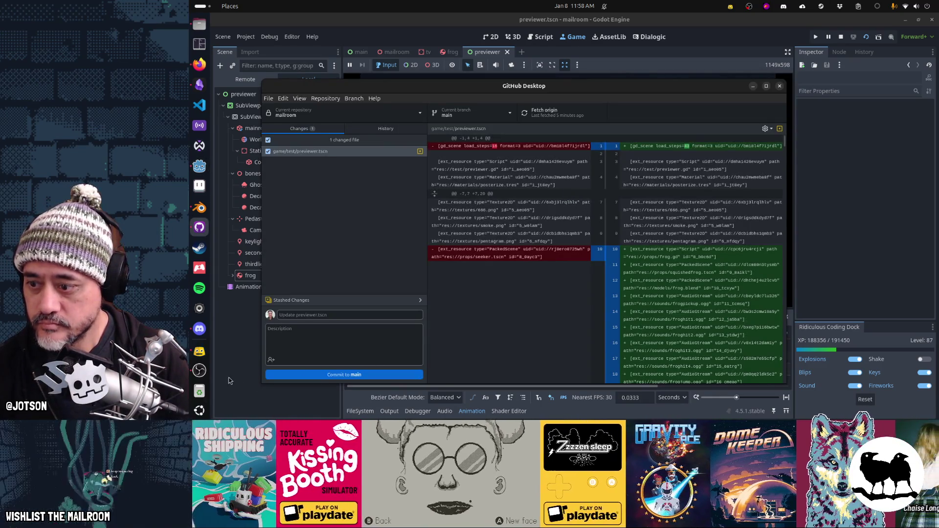
click(230, 380)
click(252, 277)
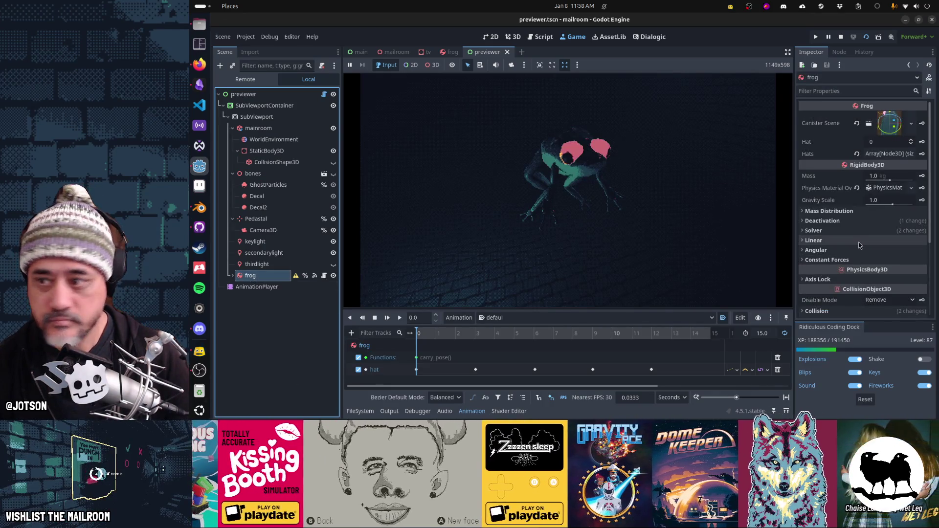
Step: Lift the Pedastal slightly by increasing its Inspector Position Y
click(256, 219)
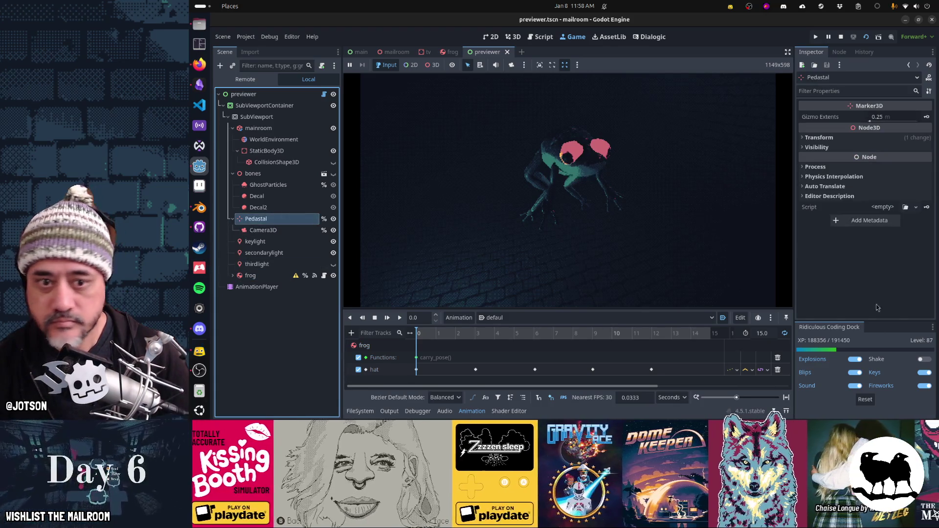
click(819, 138)
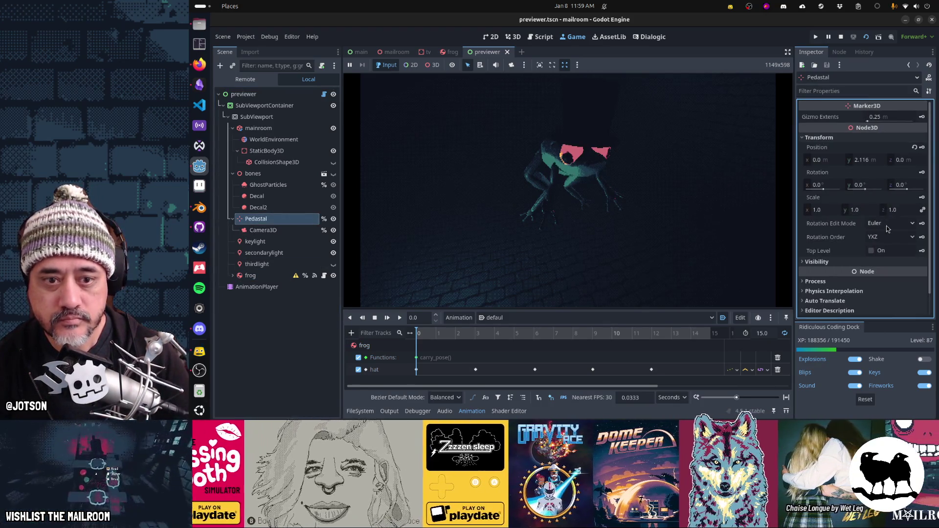
mouse_move(868, 160)
mouse_down()
mouse_move(890, 159)
mouse_move(875, 160)
mouse_up()
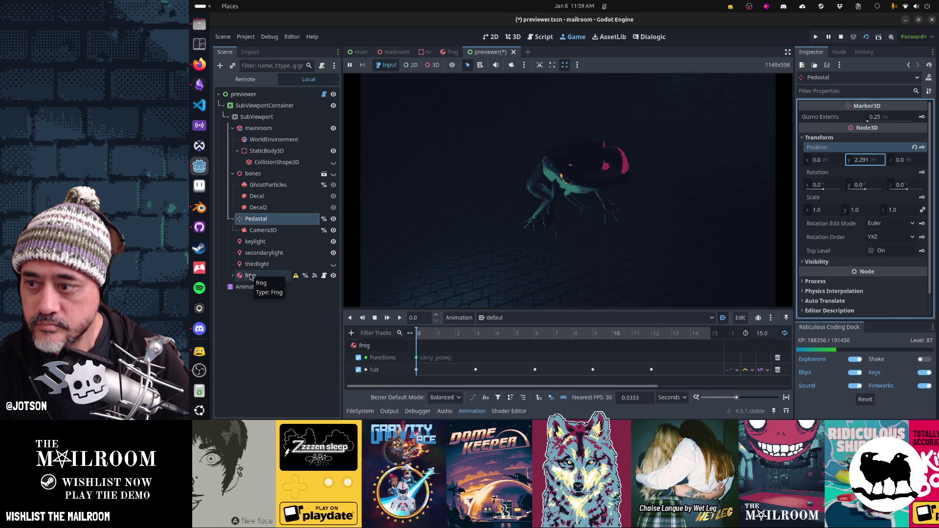
Step: Set the key light's position to x -0.48, z 0.005, then stop the preview
click(255, 242)
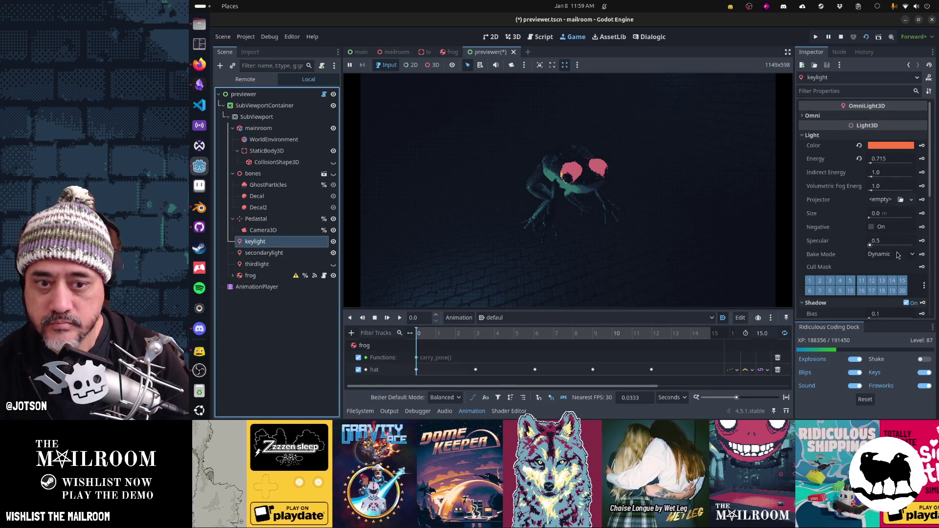
scroll(893, 263, down, 5)
scroll(892, 261, down, 4)
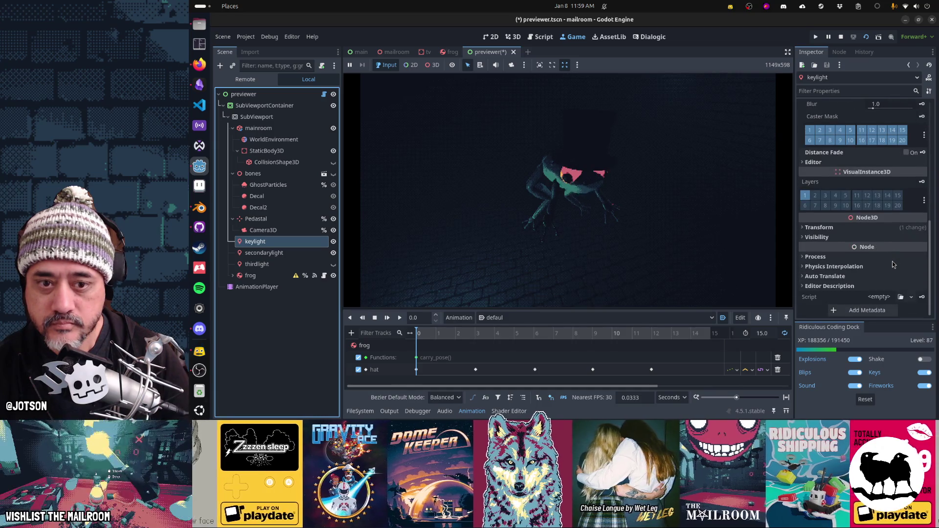
click(852, 231)
click(823, 250)
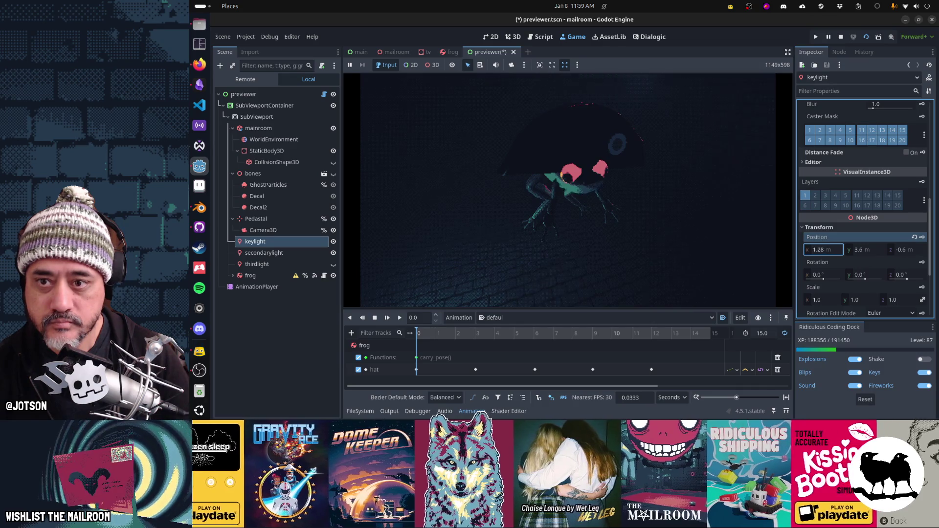
drag(824, 250, 833, 250)
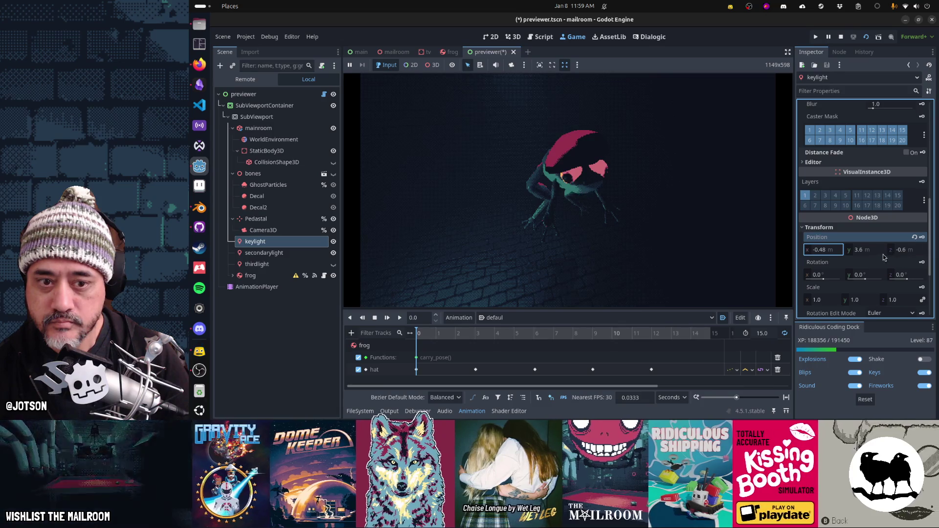
drag(903, 250, 901, 250)
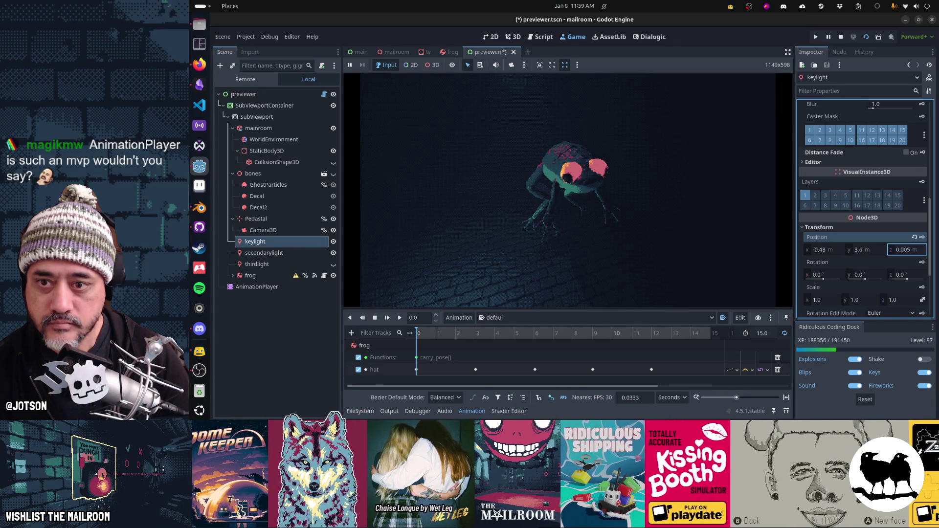
click(736, 288)
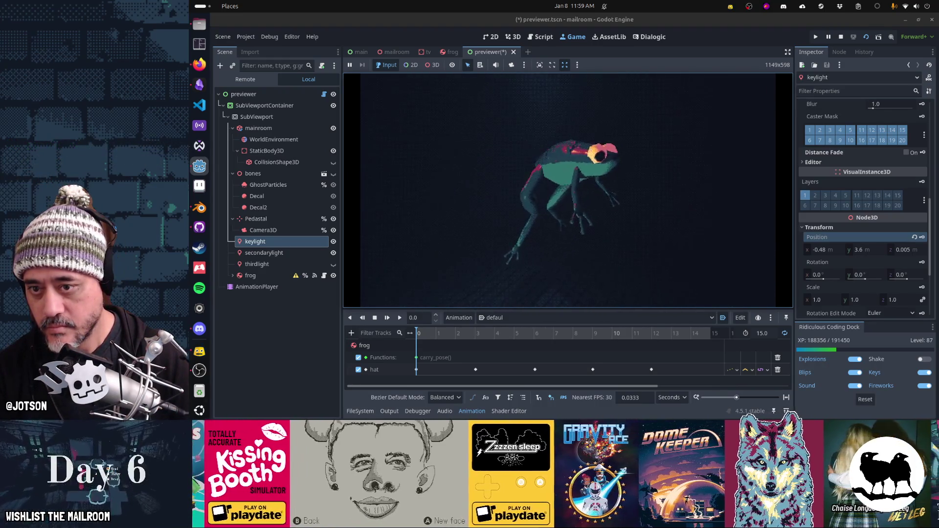
key(F8)
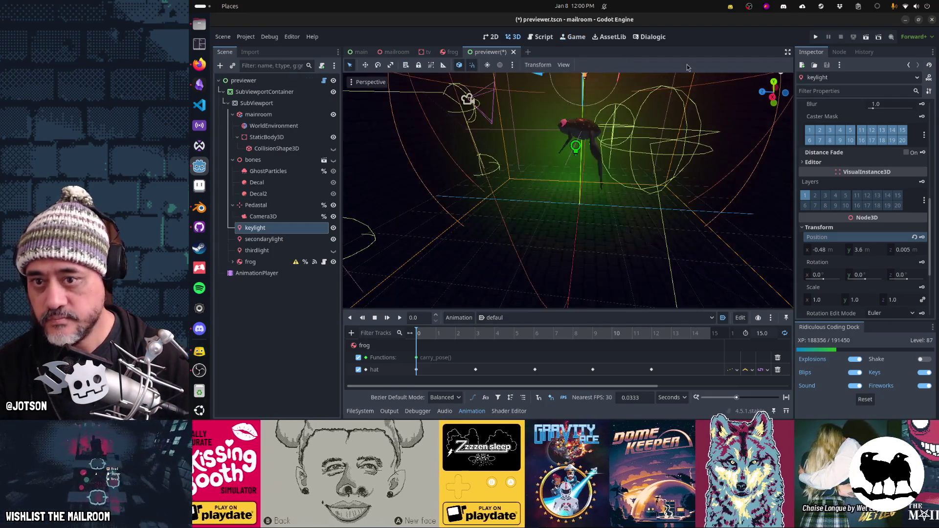
Step: Reposition the key light: 1.6 units along z, down to 3.0 height, shifted along x
mouse_move(631, 138)
mouse_down()
mouse_move(597, 147)
mouse_move(631, 138)
mouse_move(606, 146)
mouse_up()
scroll(587, 157, up, 2)
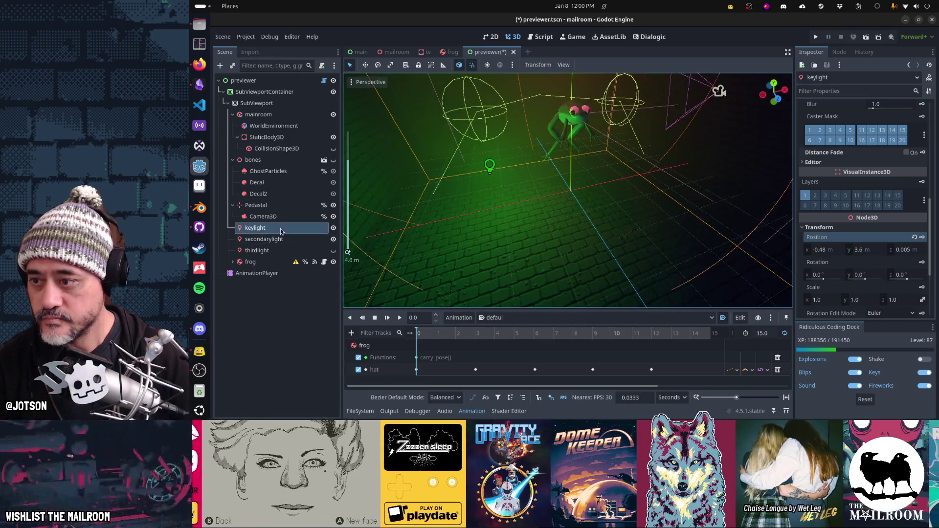
scroll(595, 173, down, 6)
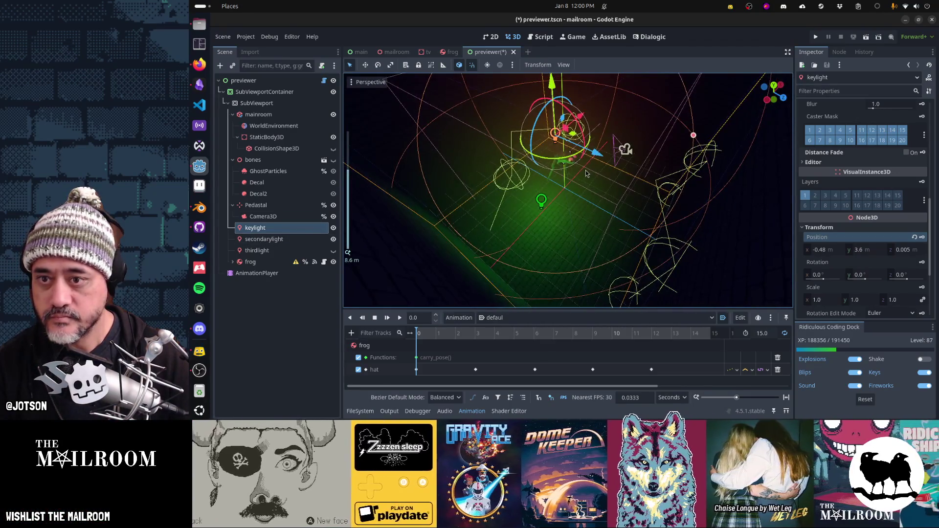
drag(597, 153, 644, 171)
drag(602, 103, 601, 147)
scroll(567, 168, up, 5)
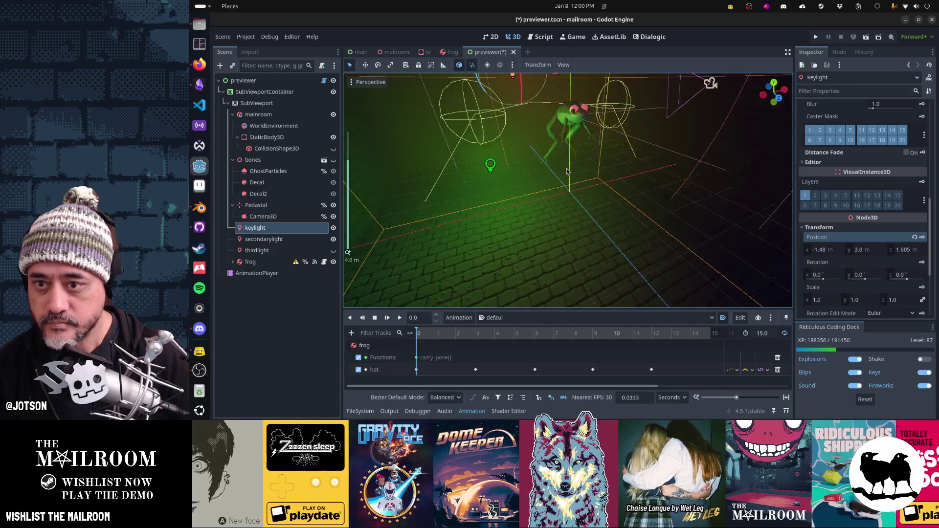
scroll(567, 169, down, 2)
drag(520, 139, 542, 137)
drag(484, 171, 478, 217)
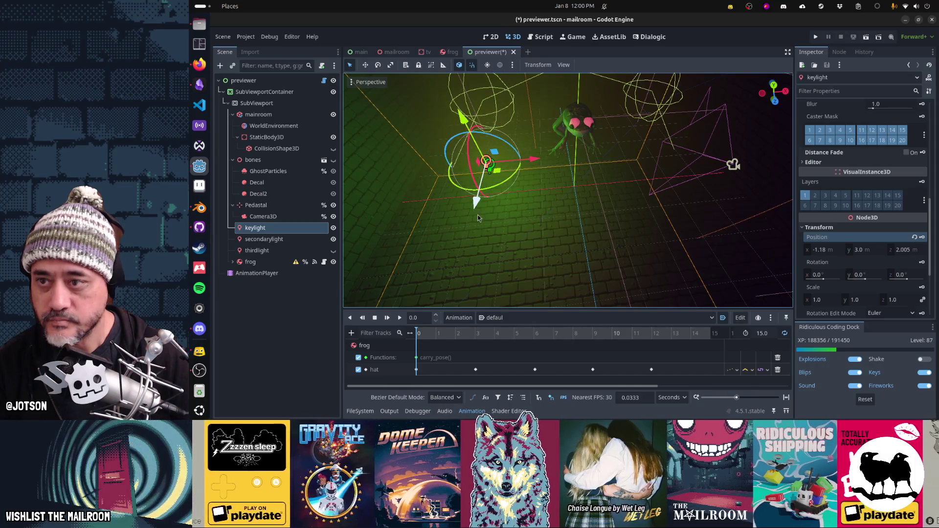
Step: Move the secondary light sideways, raise it, and bring it forward along z
click(280, 242)
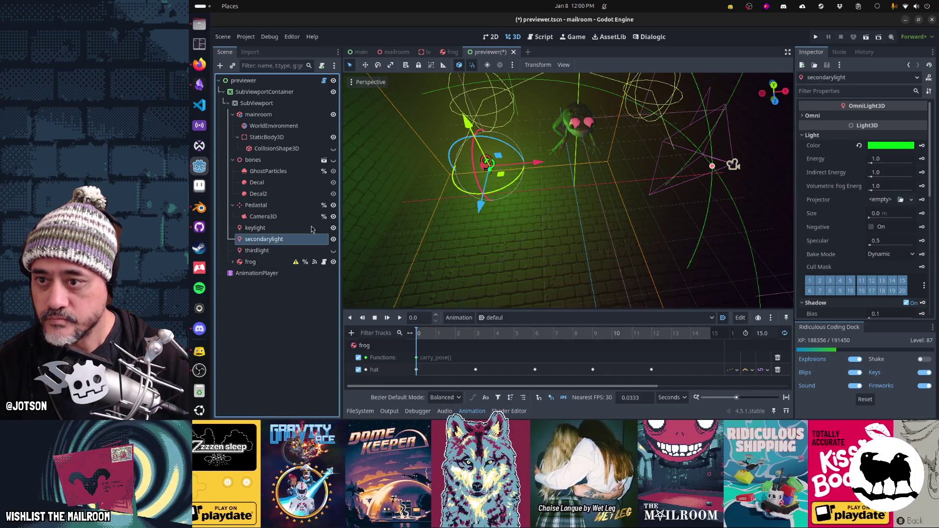
scroll(541, 197, down, 3)
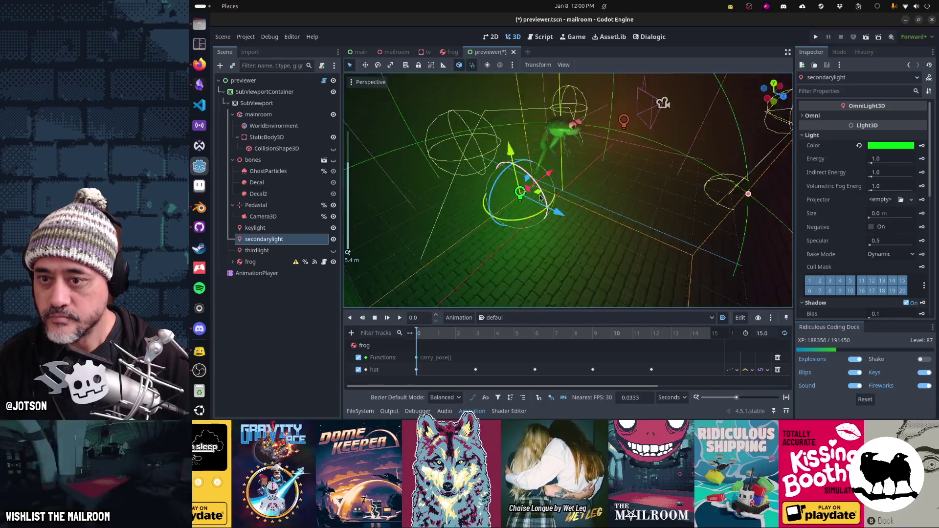
mouse_move(514, 152)
mouse_down()
mouse_move(558, 169)
mouse_move(553, 187)
mouse_move(659, 214)
mouse_up()
drag(658, 214, 500, 205)
drag(528, 171, 529, 136)
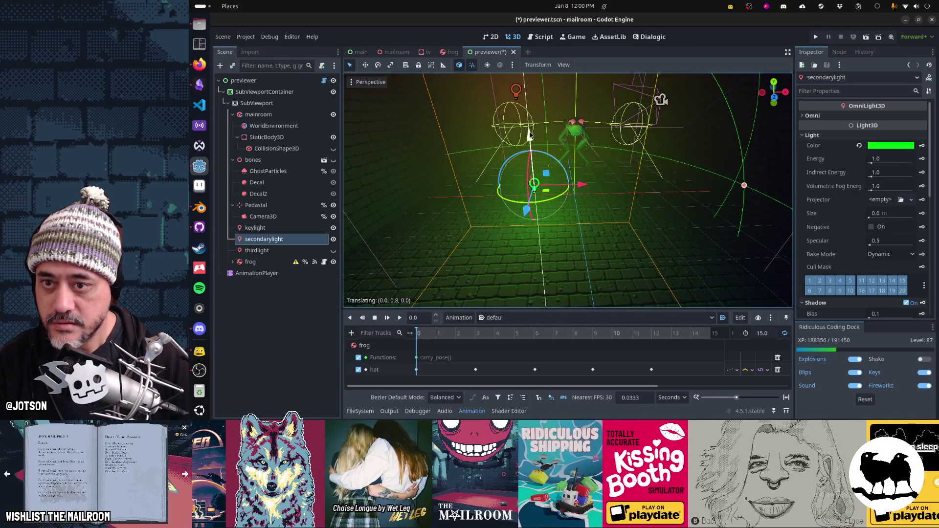
drag(533, 211, 528, 220)
drag(529, 141, 527, 137)
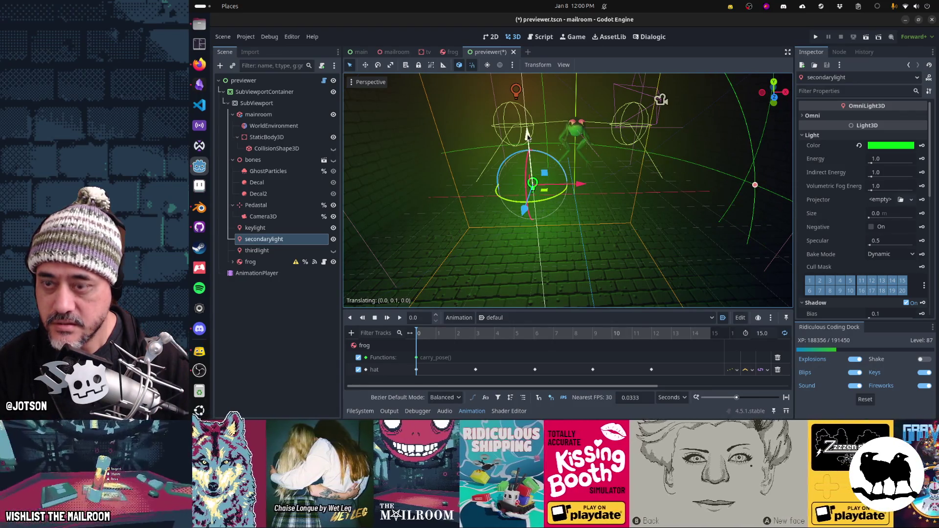
Step: Hide the third light, then save, test-run and stop the scene
click(311, 250)
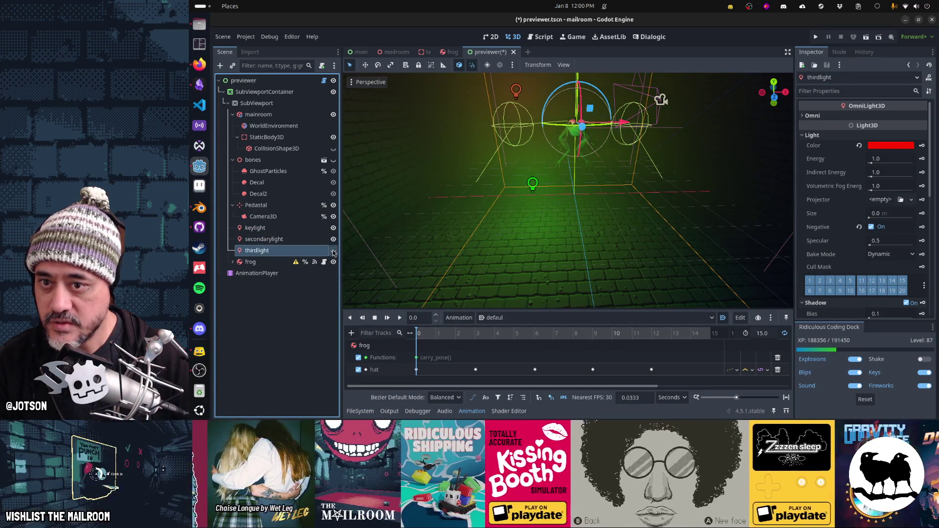
click(333, 250)
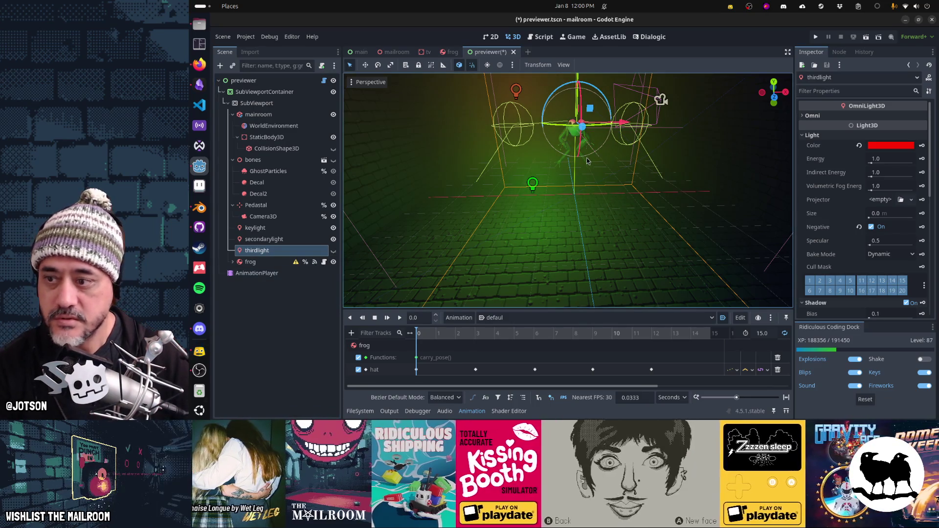
key(F6)
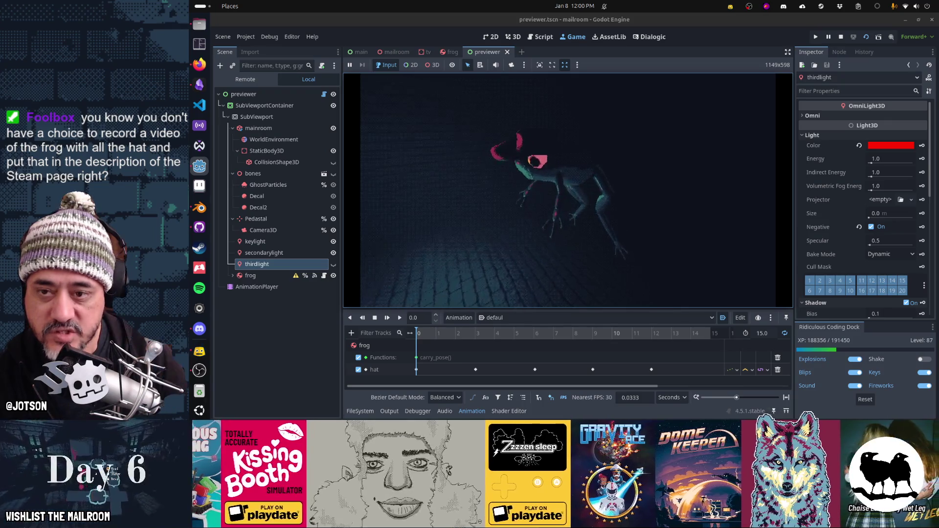
key(F8)
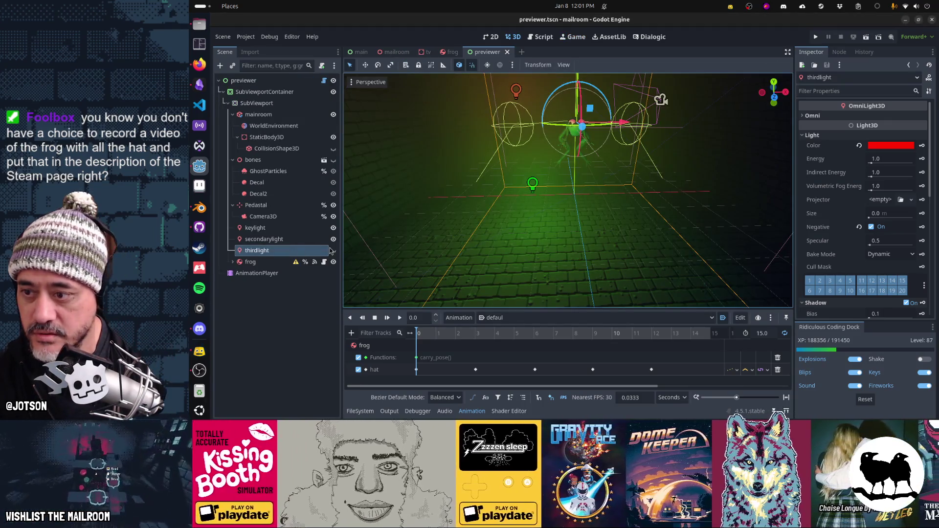
Step: Move the third light sideways along X and reset its colour to white
scroll(474, 181, down, 3)
mouse_move(475, 181)
mouse_down()
mouse_move(481, 176)
mouse_move(542, 216)
mouse_up()
mouse_move(562, 183)
mouse_down()
mouse_move(714, 201)
mouse_move(707, 208)
mouse_move(384, 164)
mouse_up()
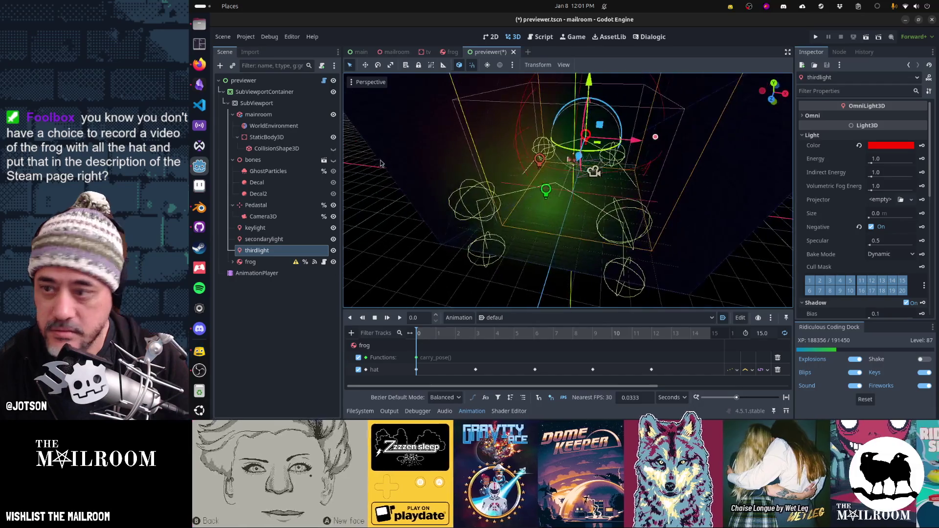
drag(585, 157, 665, 141)
mouse_move(596, 179)
mouse_down()
mouse_move(718, 208)
mouse_move(582, 141)
mouse_move(627, 132)
mouse_up()
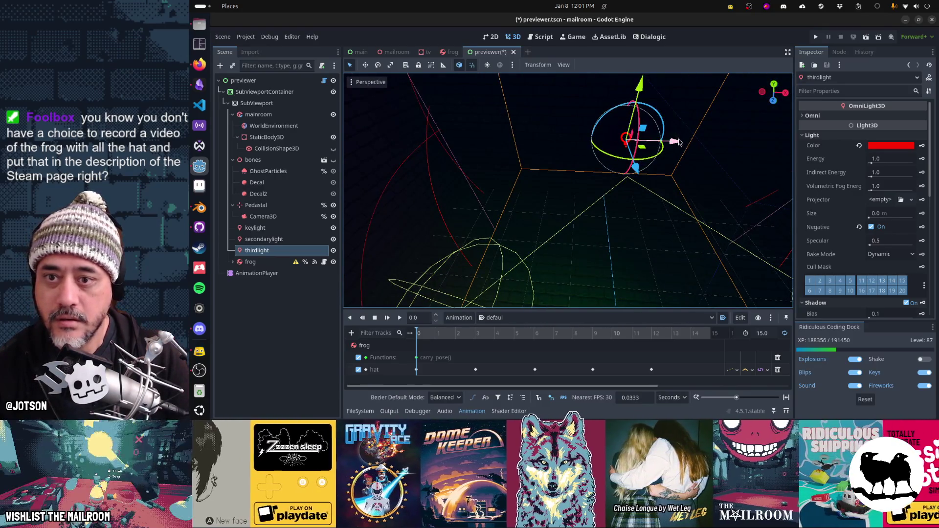
scroll(679, 142, down, 5)
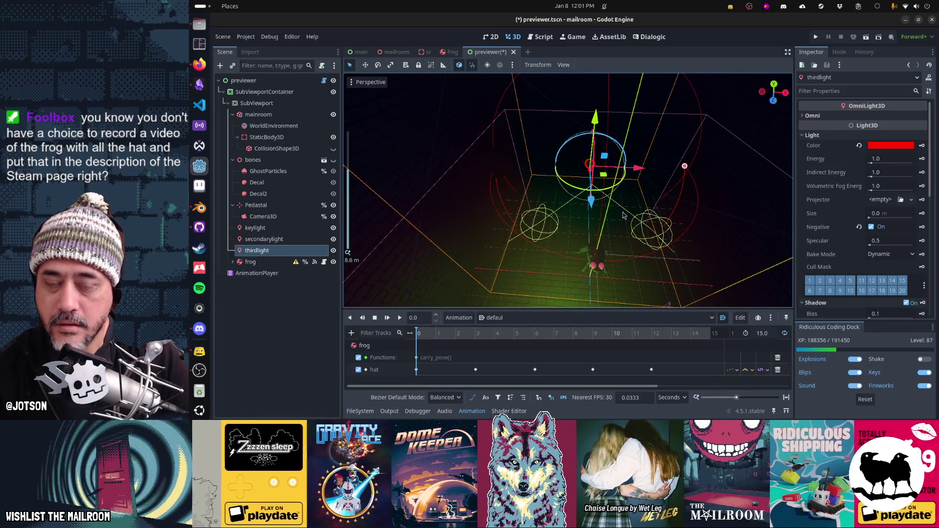
drag(623, 215, 675, 196)
mouse_move(503, 178)
mouse_down()
mouse_move(420, 157)
mouse_move(541, 163)
mouse_up()
scroll(544, 219, up, 3)
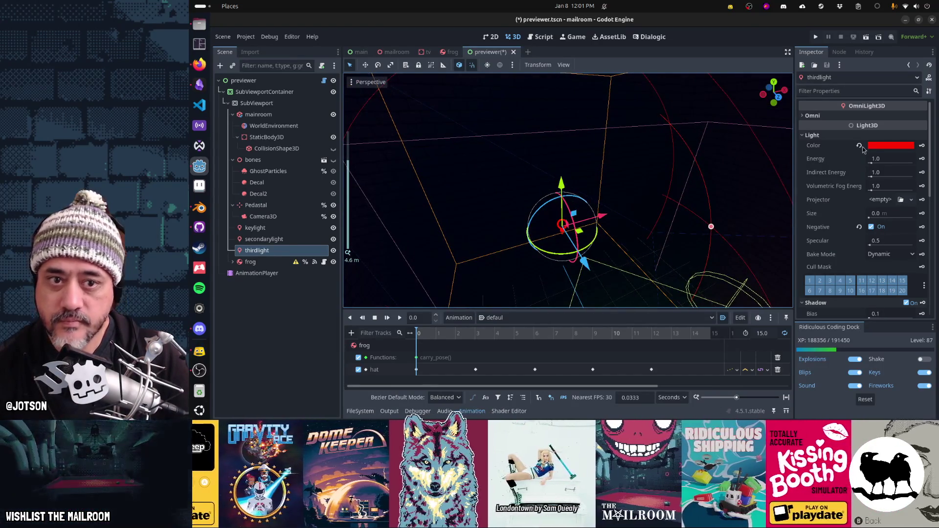
click(859, 146)
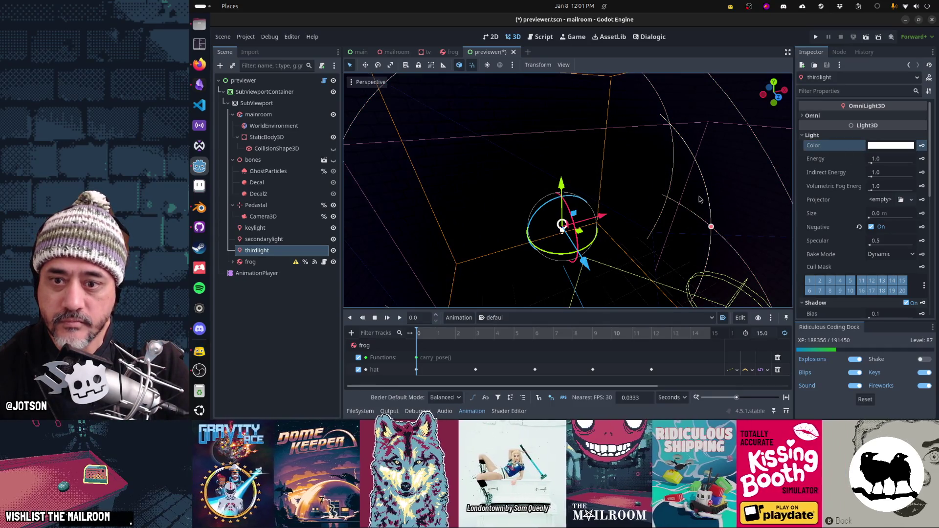
Step: Test-run the previewer scene with F6 to check the third light's current look
click(812, 116)
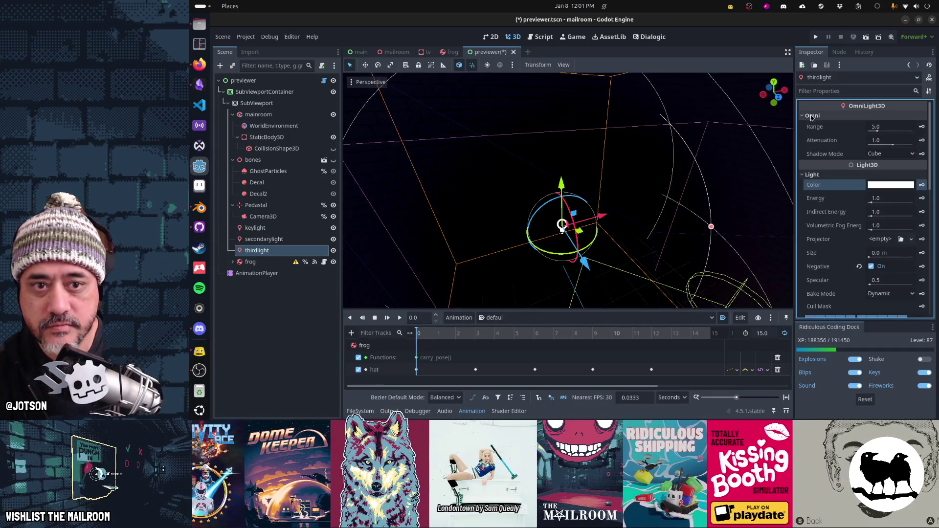
click(812, 116)
key(F6)
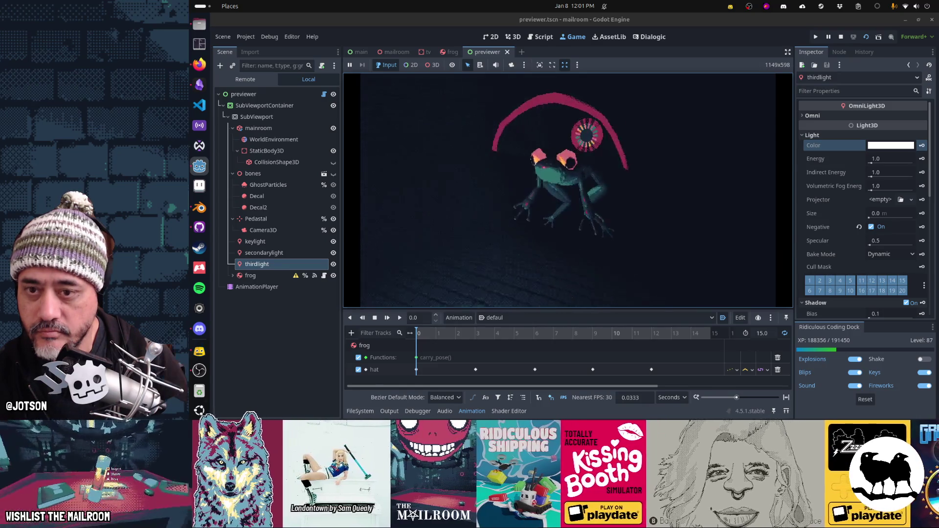
key(F8)
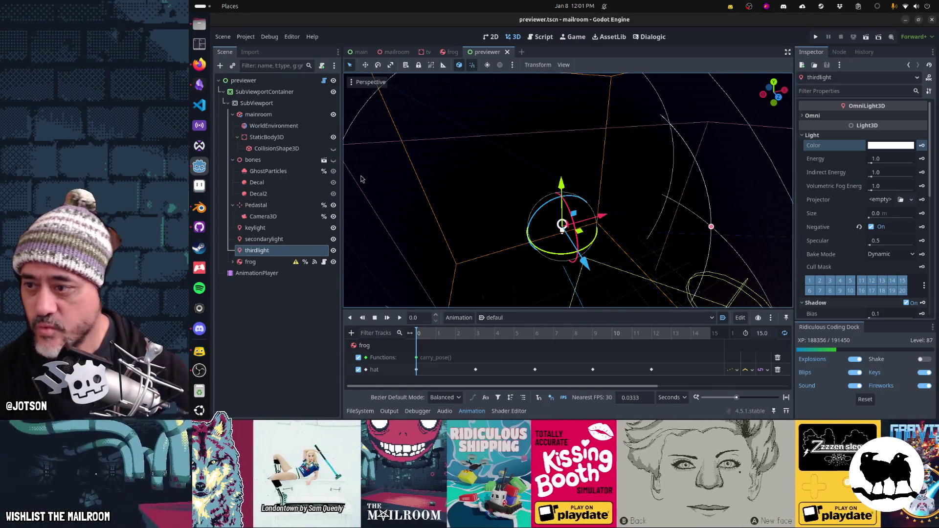
Step: Turn off Negative on the third light, colour it red, and test-run the scene
click(872, 228)
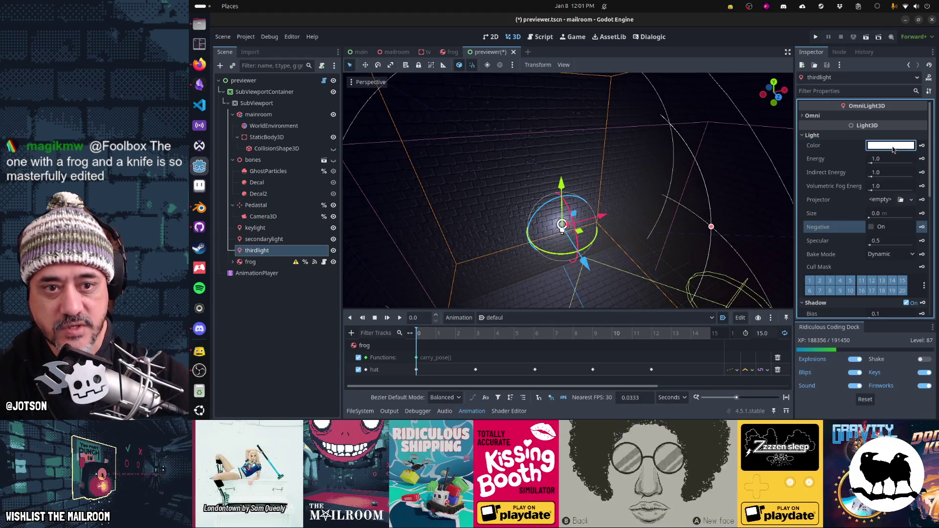
click(892, 145)
click(920, 206)
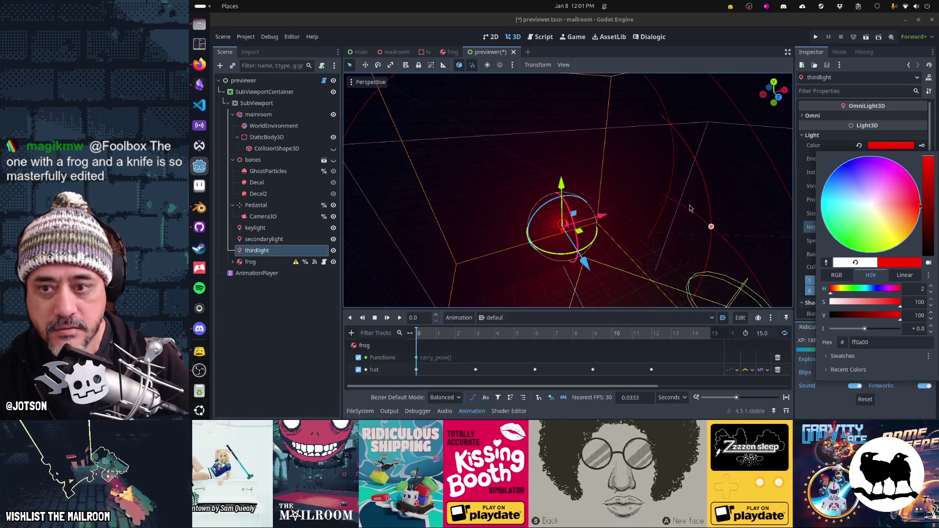
key(F6)
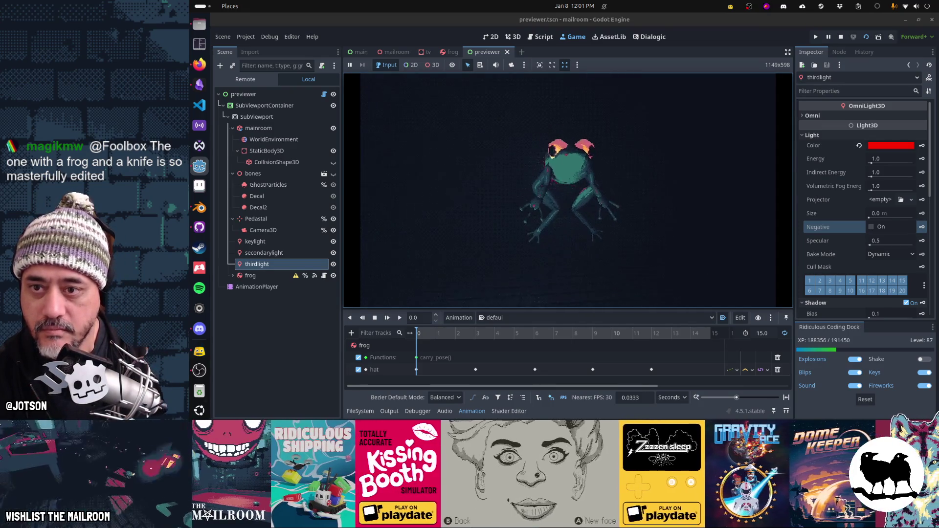
key(F8)
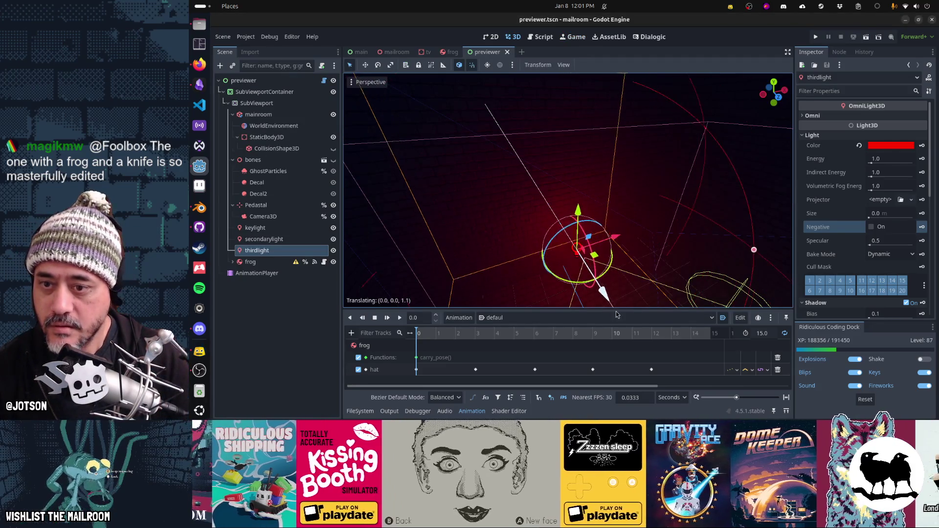
Step: Raise the third light above the frog, set its energy to 2.0, and run the scene
drag(595, 244, 590, 211)
drag(620, 270, 638, 219)
click(888, 162)
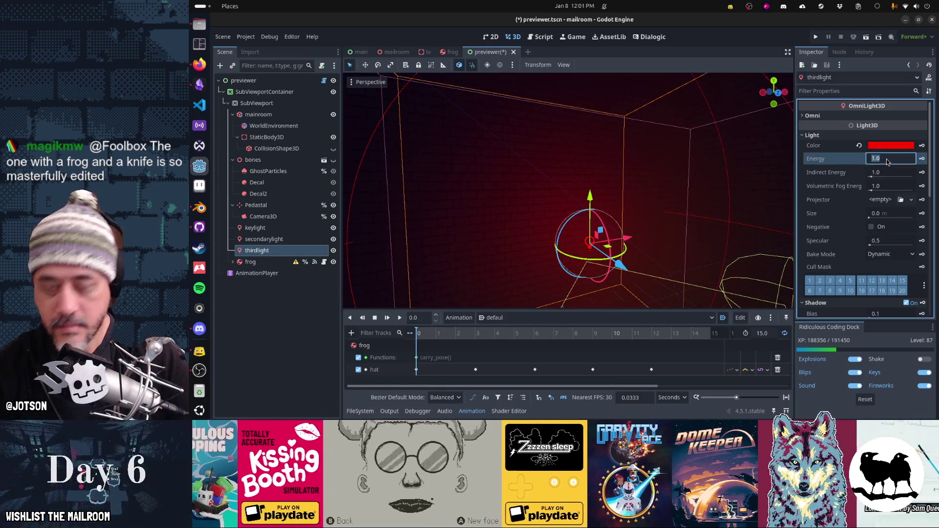
text(2)
key(F6)
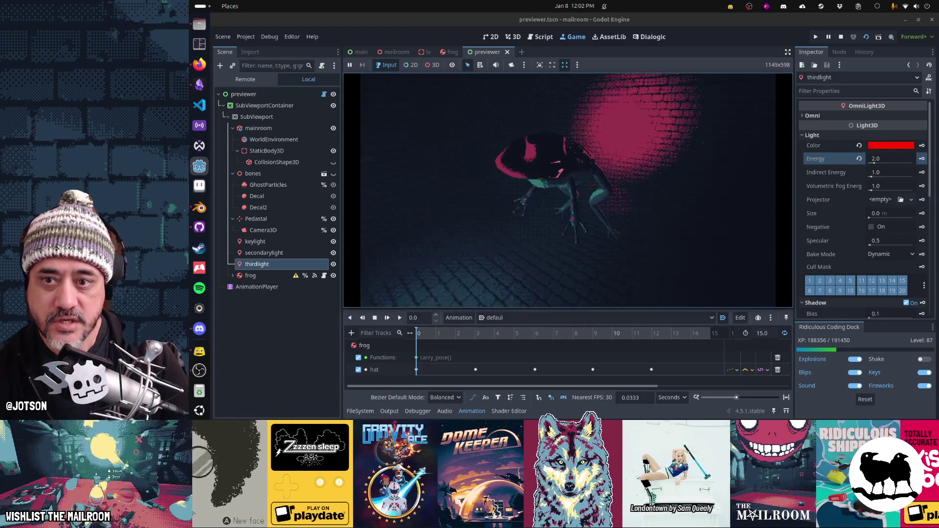
Step: Reset the third light's colour from red back to white
key(alt+Tab)
key(alt+Tab)
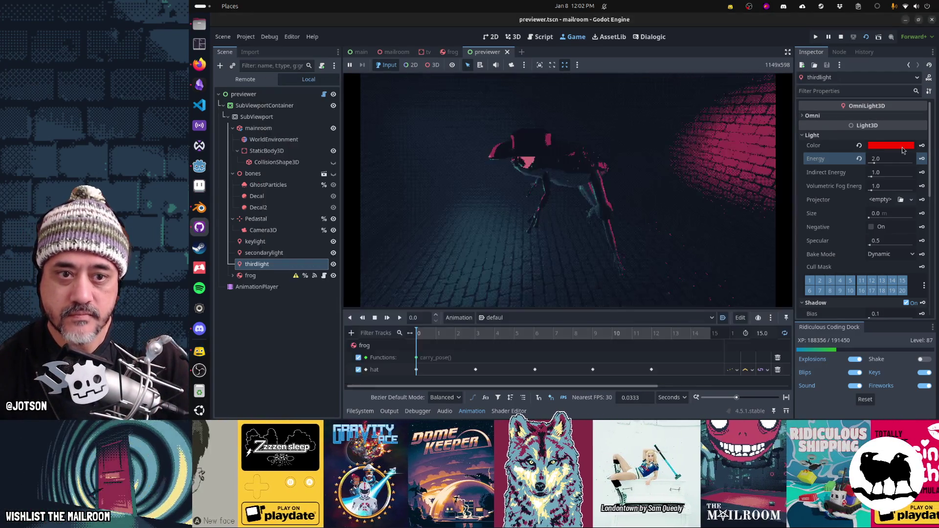
click(902, 148)
click(860, 148)
click(860, 147)
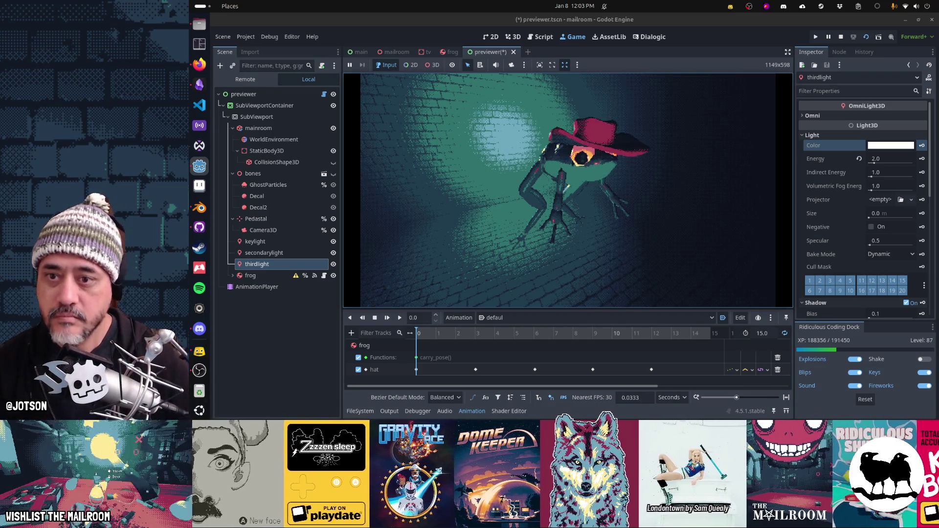
Step: Glance at the previewer.tscn diff, reset the third light's energy to 1.0, and select Pedastal
key(alt+Tab)
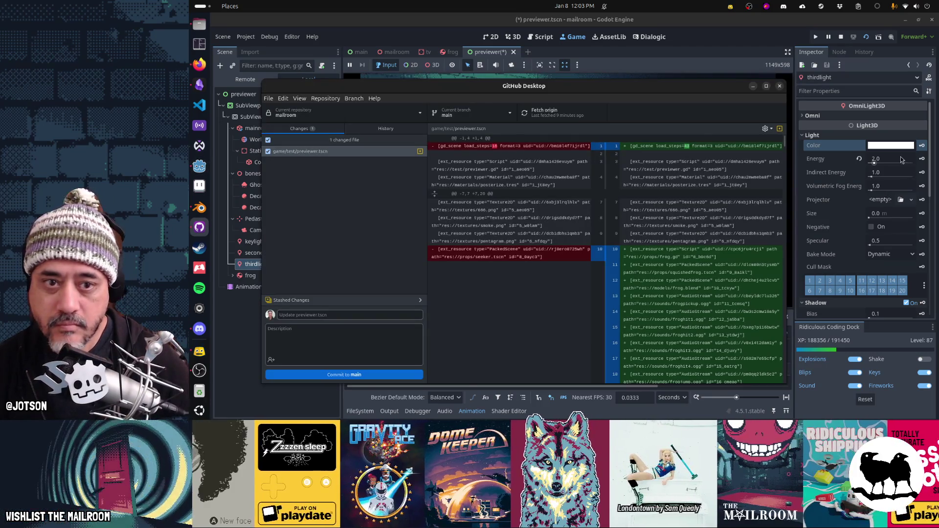
key(alt+Tab)
click(860, 159)
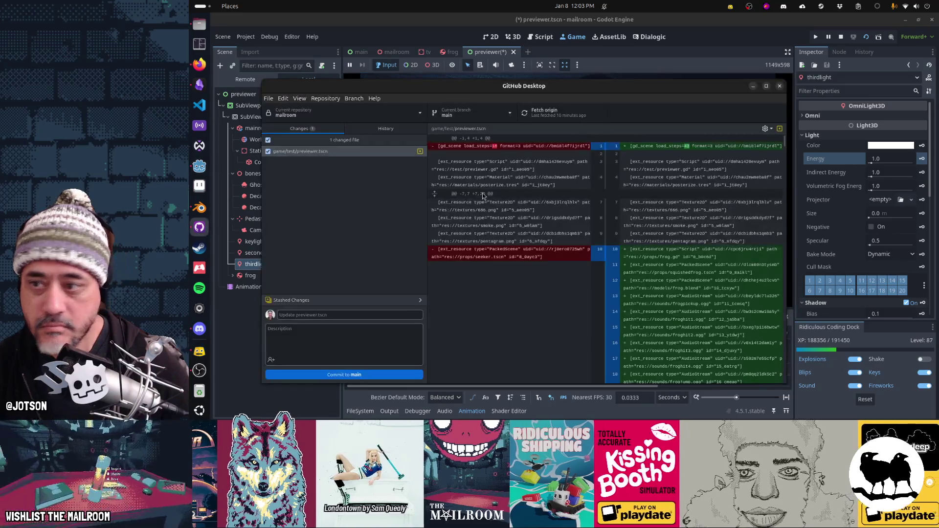
key(Return)
click(263, 220)
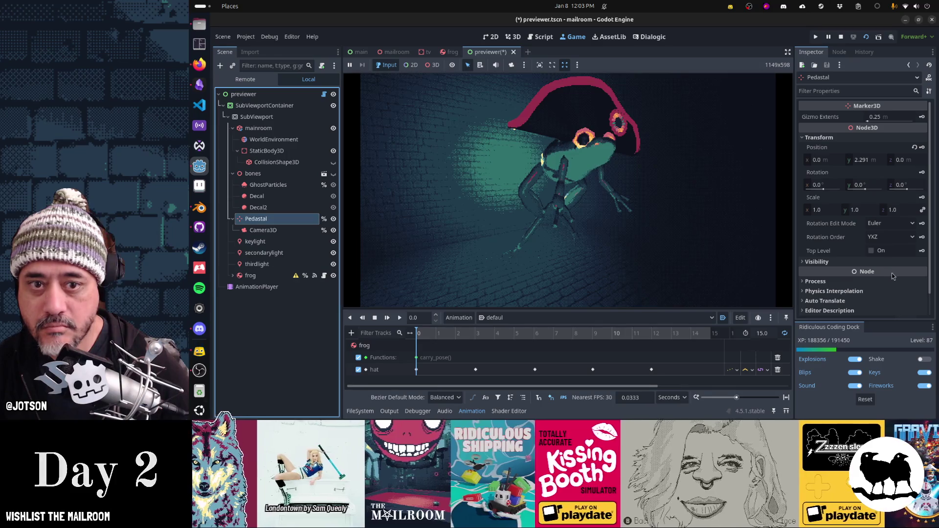
Step: Raise the pedestal slightly and nudge the Camera3D's Y position down
drag(873, 159, 882, 159)
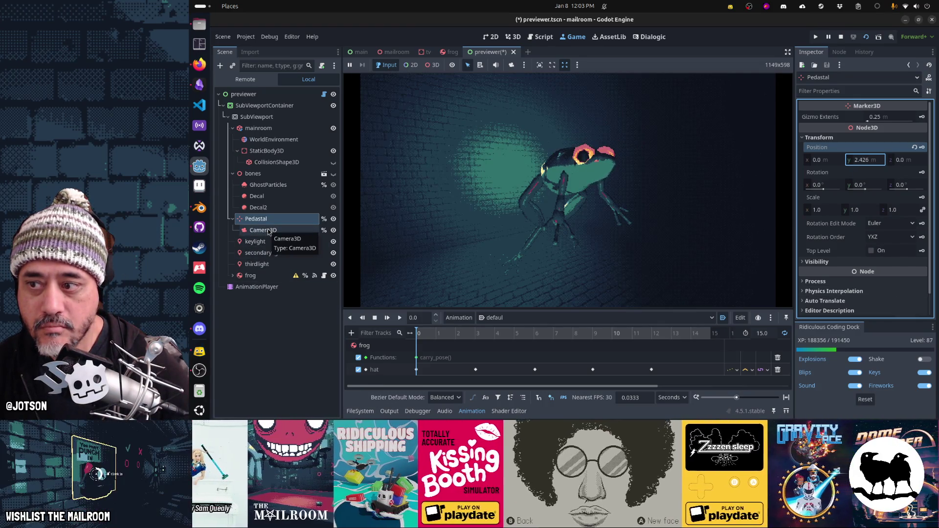
click(264, 230)
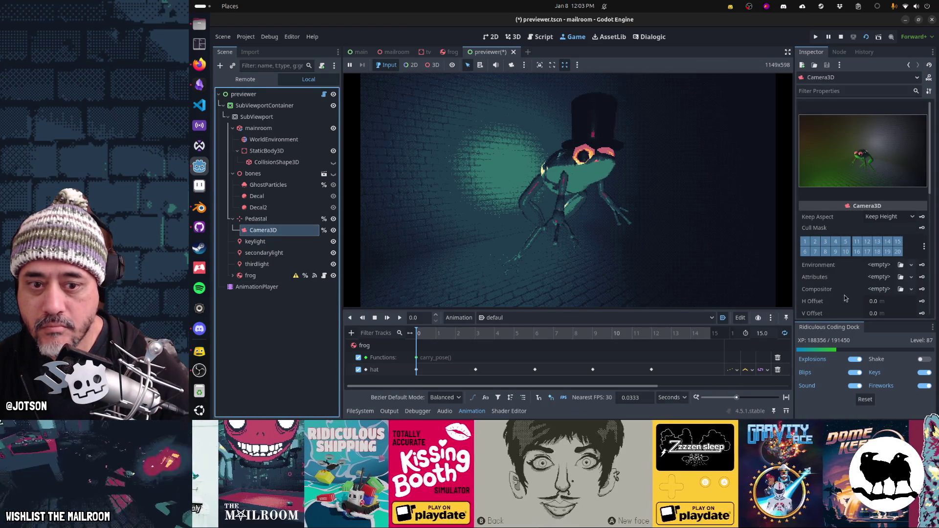
scroll(870, 156, down, 10)
mouse_move(874, 139)
mouse_down()
mouse_move(838, 138)
mouse_move(868, 135)
mouse_up()
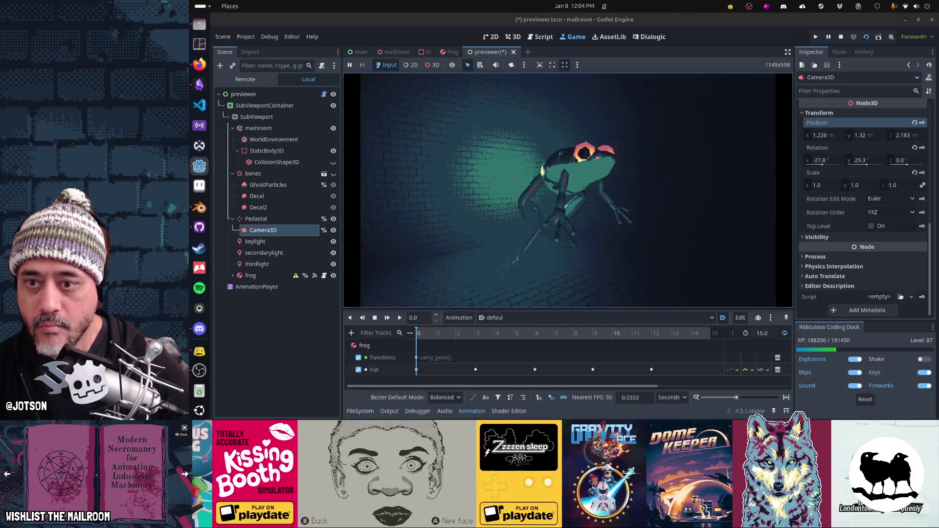
Step: Adjust the Pedastal's Y position, trying 2.226 m before settling on 2.466 m
key(alt+Tab)
key(alt+Tab)
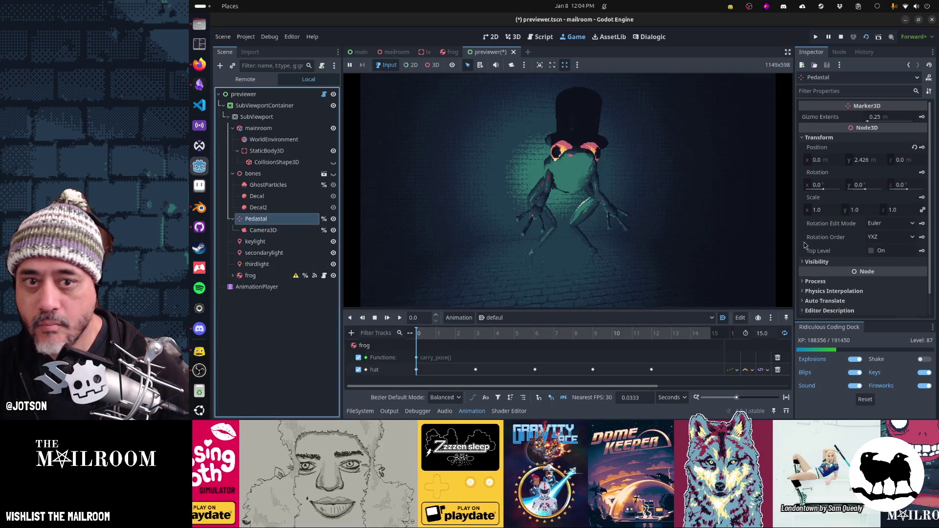
drag(865, 160, 849, 161)
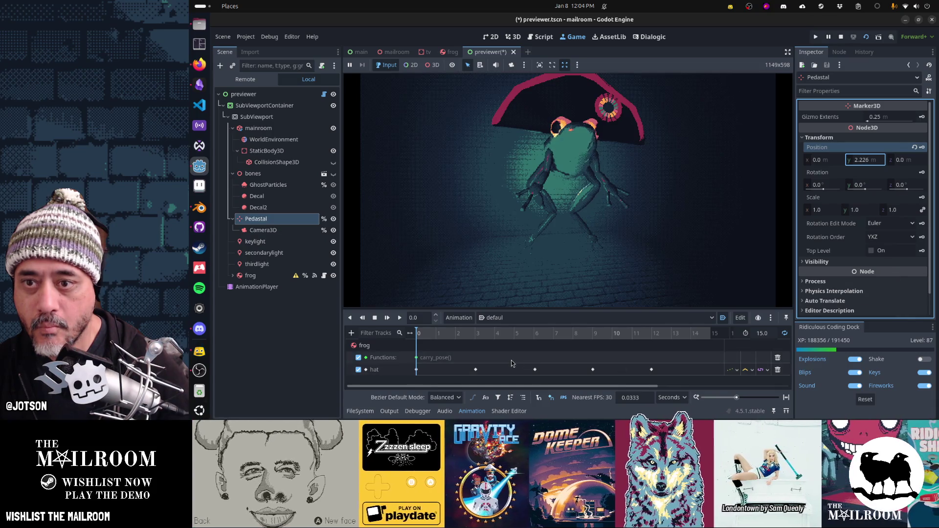
click(512, 360)
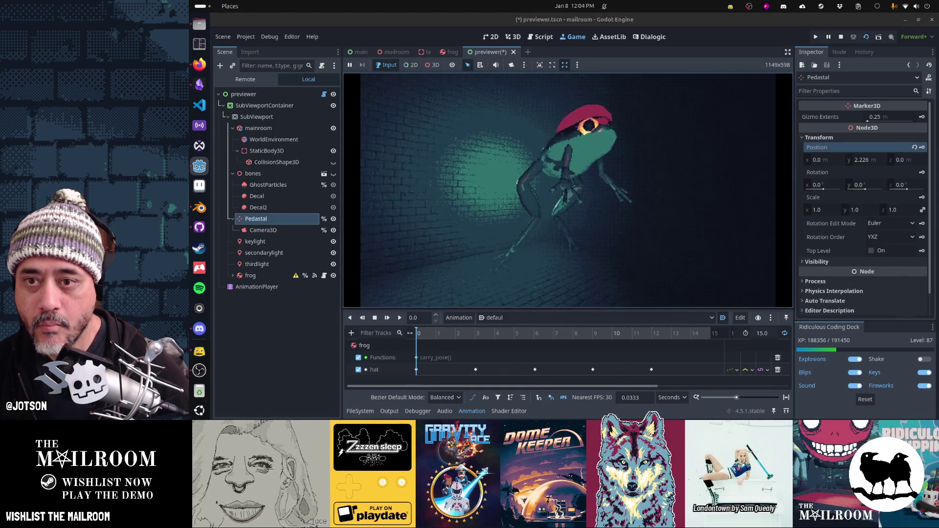
key(alt+Tab)
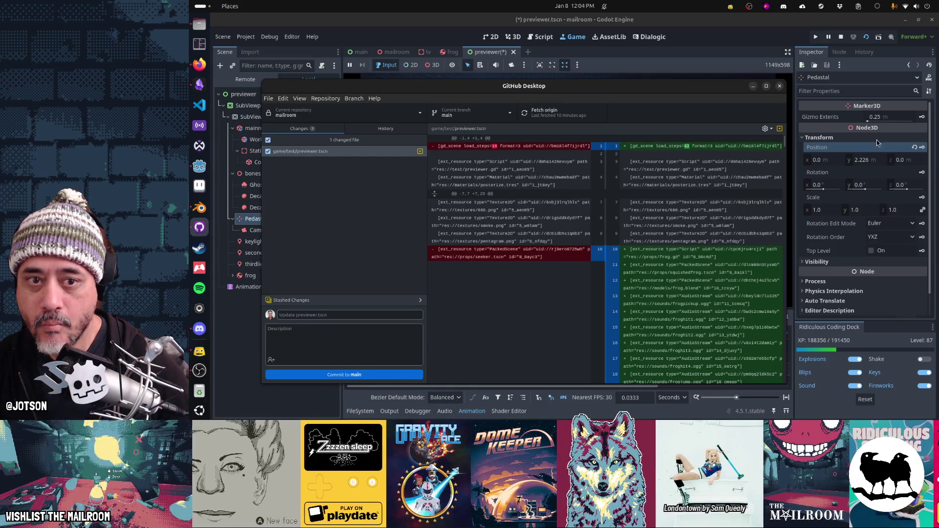
click(870, 160)
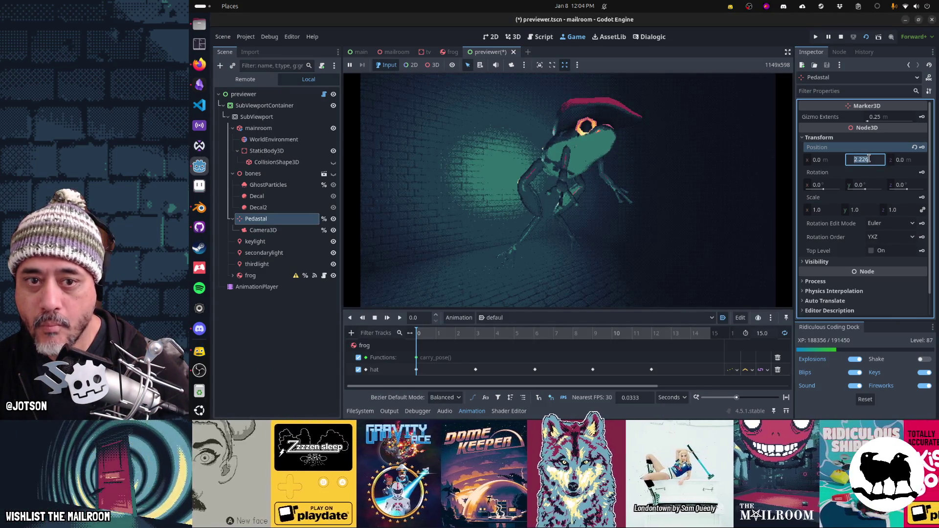
drag(861, 164, 876, 164)
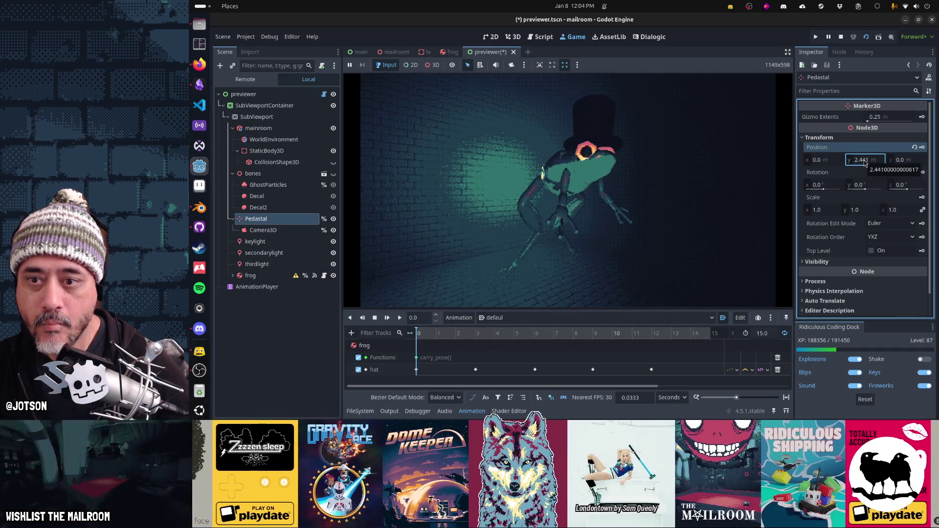
drag(865, 163, 868, 163)
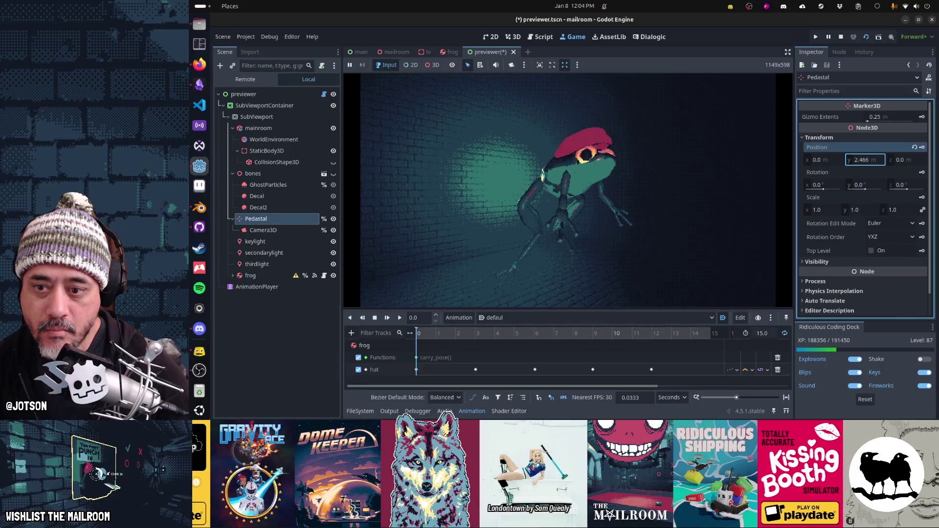
key(alt+Tab)
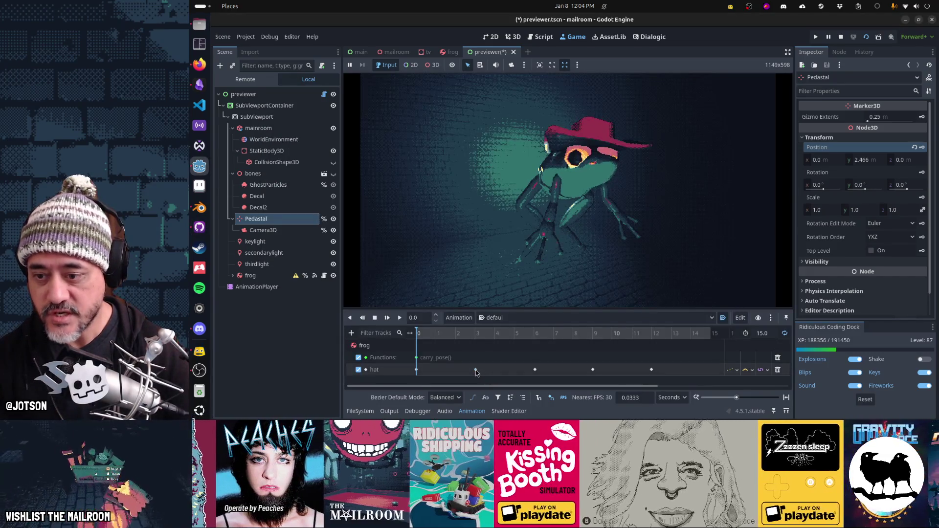
Step: Pull the hat keyframes earlier, set animation length to 10.0 s, and respace the last keys (~3.1 s, ~7.4 s)
drag(477, 372, 456, 375)
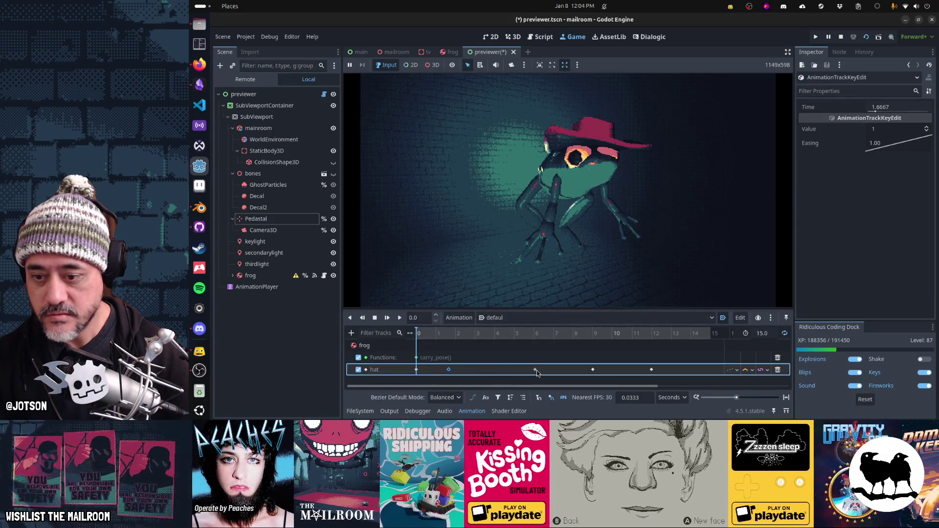
drag(593, 370, 508, 377)
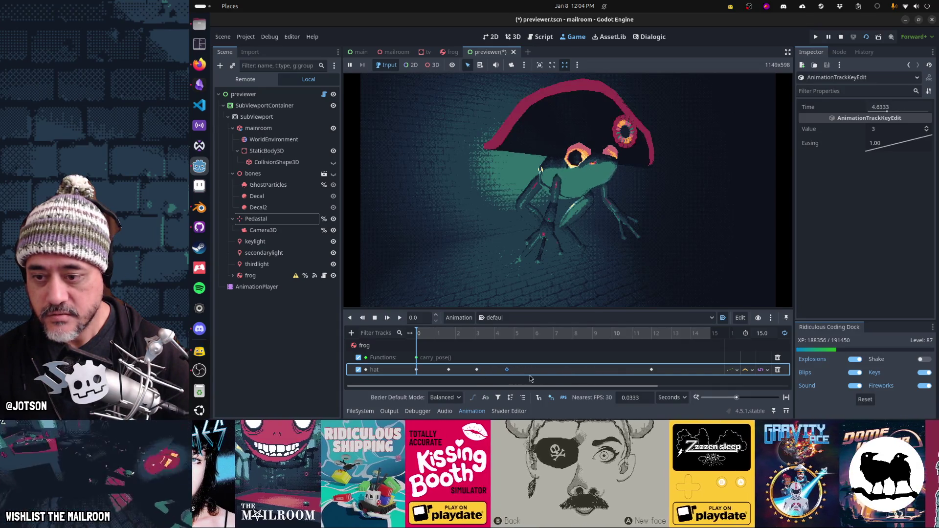
drag(653, 374, 560, 376)
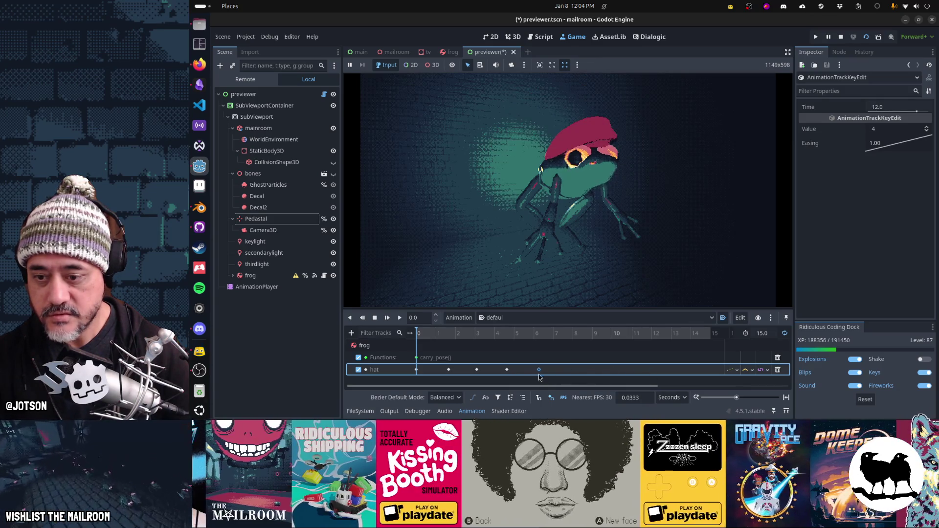
click(768, 333)
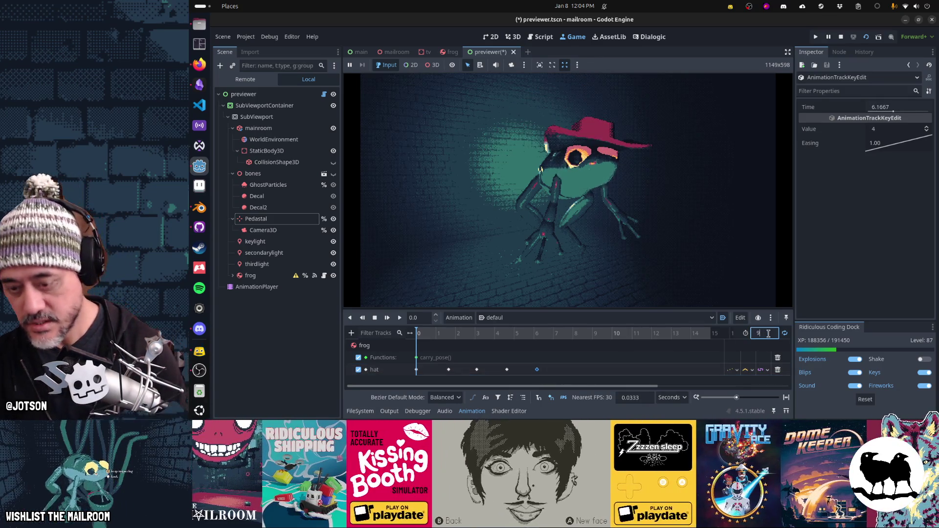
key(Return)
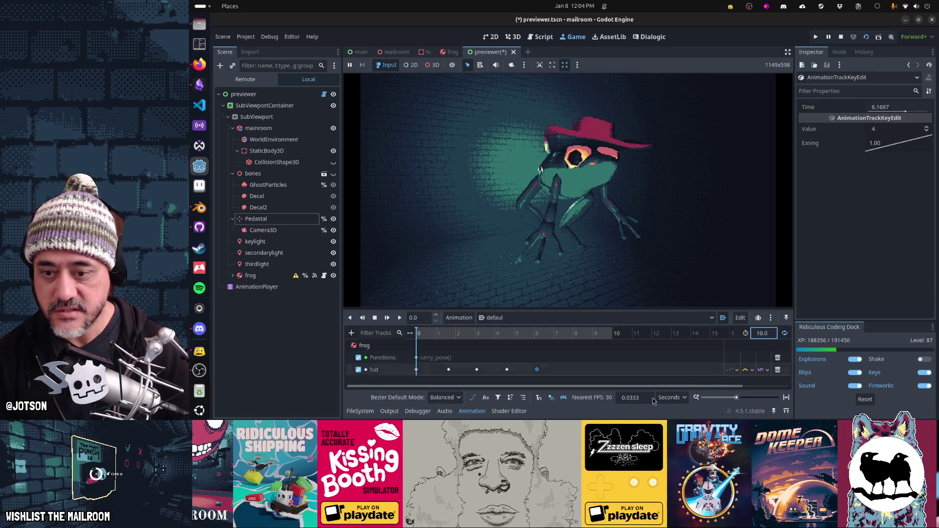
drag(539, 373, 577, 374)
drag(477, 370, 490, 375)
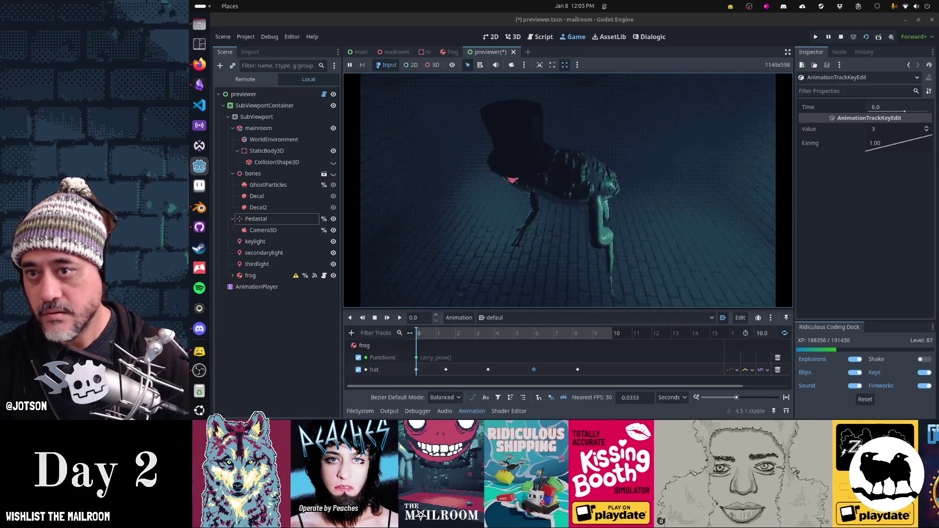
Step: Open the frog scene in 3D, unhide the cowboy hat, and select it
key(alt+Tab)
key(alt+Tab)
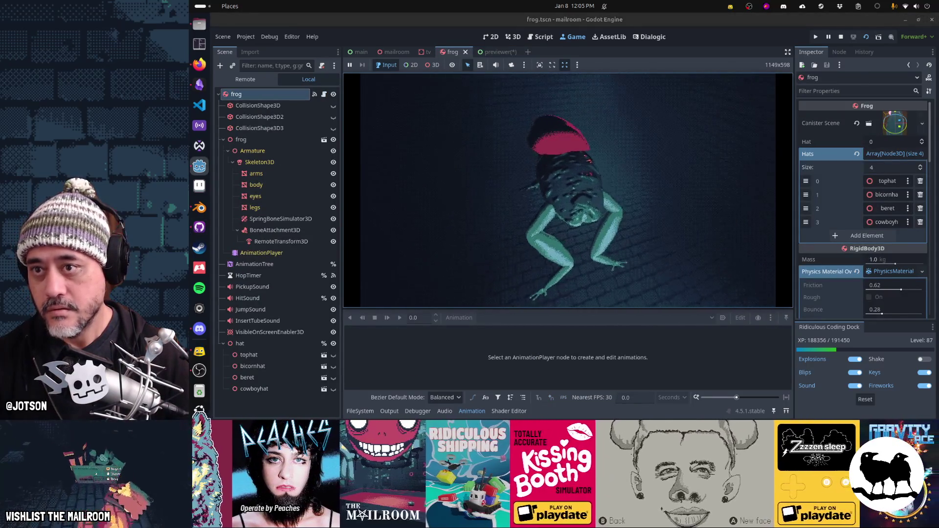
key(alt+Tab)
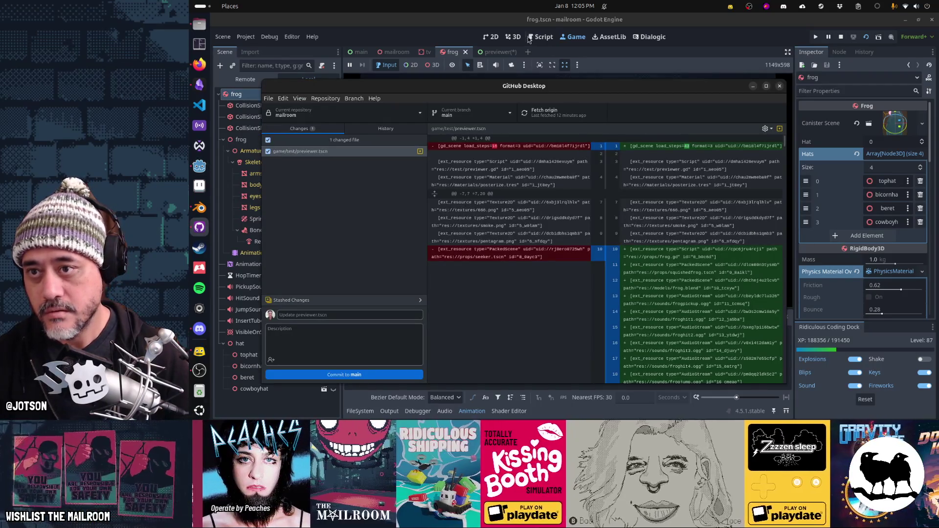
key(alt+Tab)
click(517, 39)
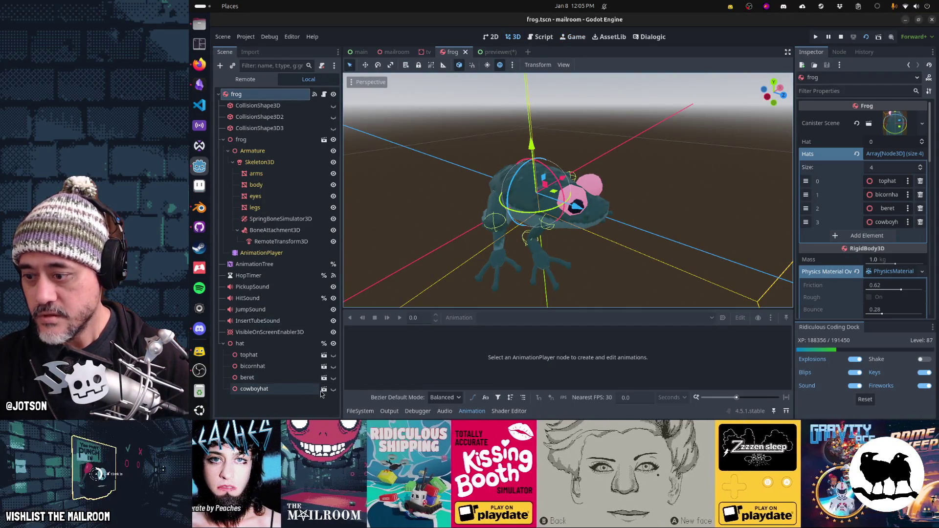
click(333, 389)
key(f)
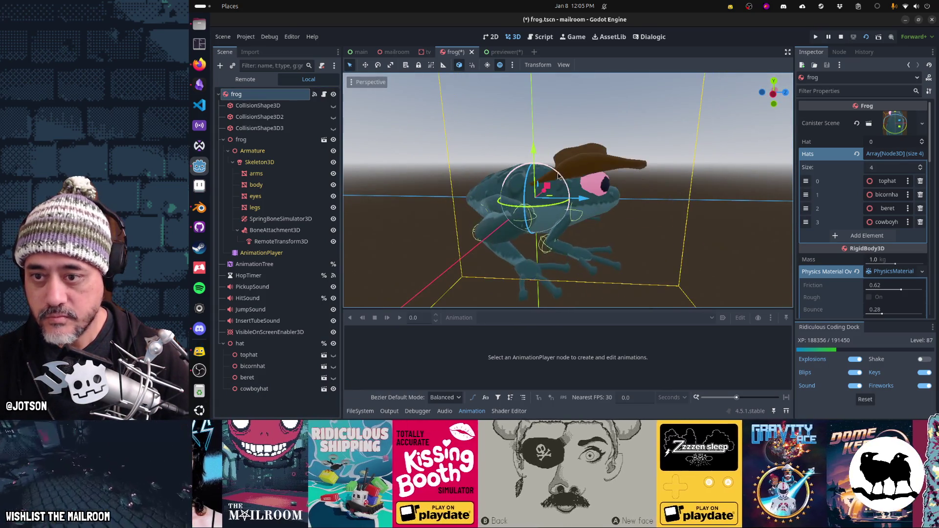
click(254, 389)
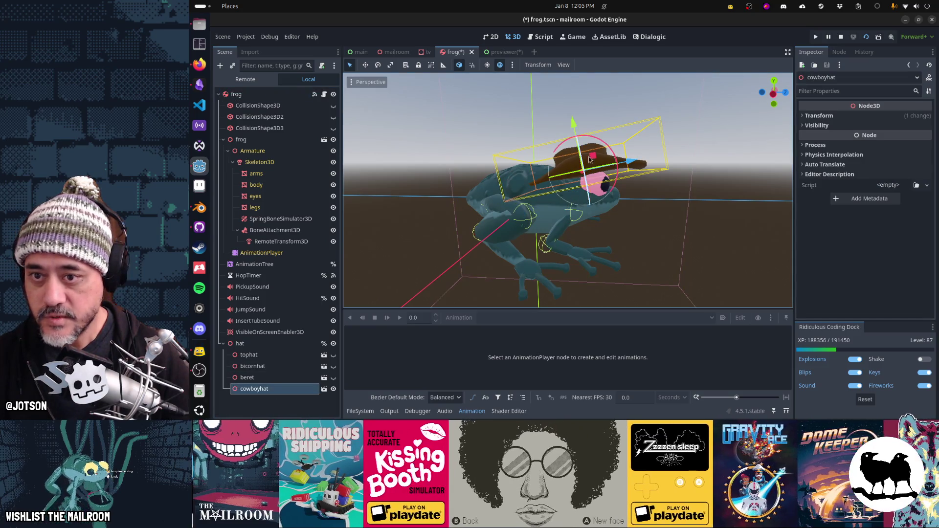
Step: Tilt the cowboy hat about 20 degrees, lower it onto the head, save, and return to the previewer game
mouse_move(596, 142)
mouse_down()
mouse_move(672, 193)
mouse_move(618, 221)
mouse_move(552, 218)
mouse_move(613, 190)
mouse_move(599, 142)
mouse_move(625, 157)
mouse_up()
drag(566, 127, 564, 123)
mouse_move(684, 220)
mouse_down()
mouse_move(587, 229)
mouse_move(564, 218)
mouse_move(561, 177)
mouse_up()
drag(556, 131, 557, 137)
key(ctrl+s)
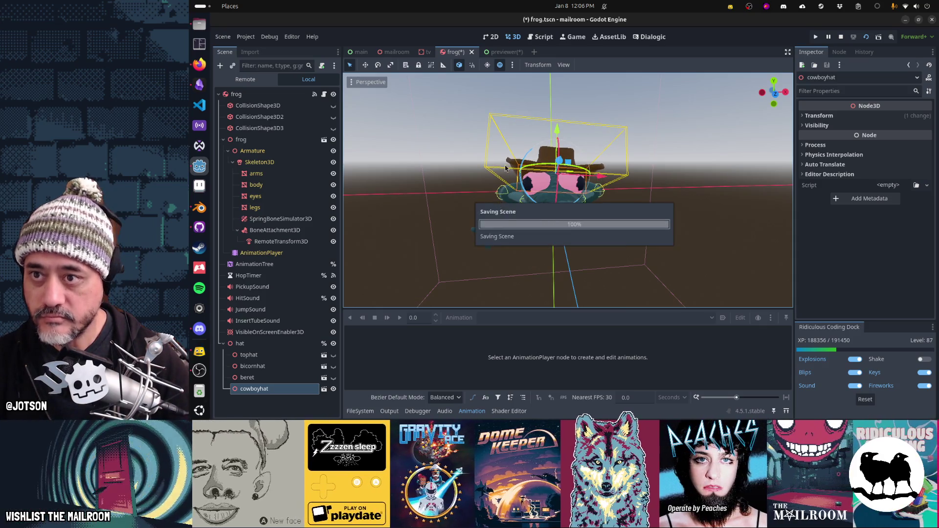
click(504, 53)
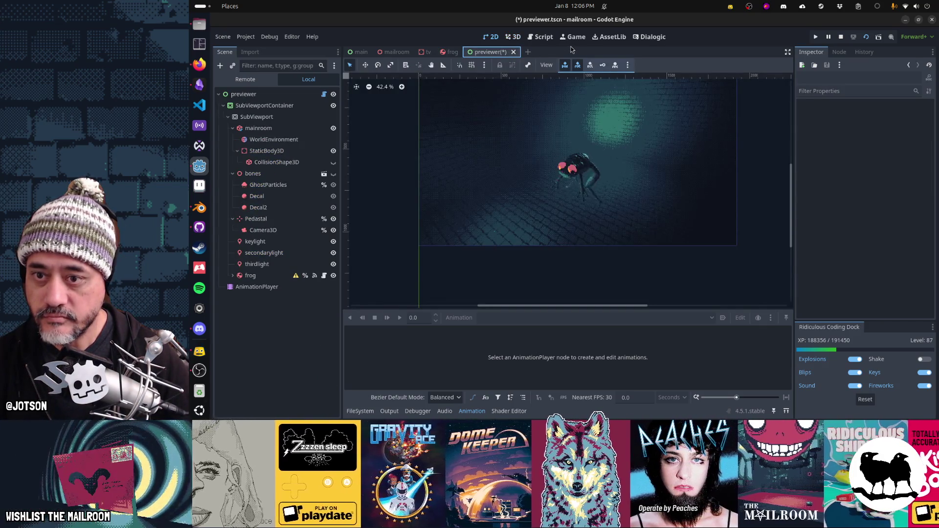
click(570, 37)
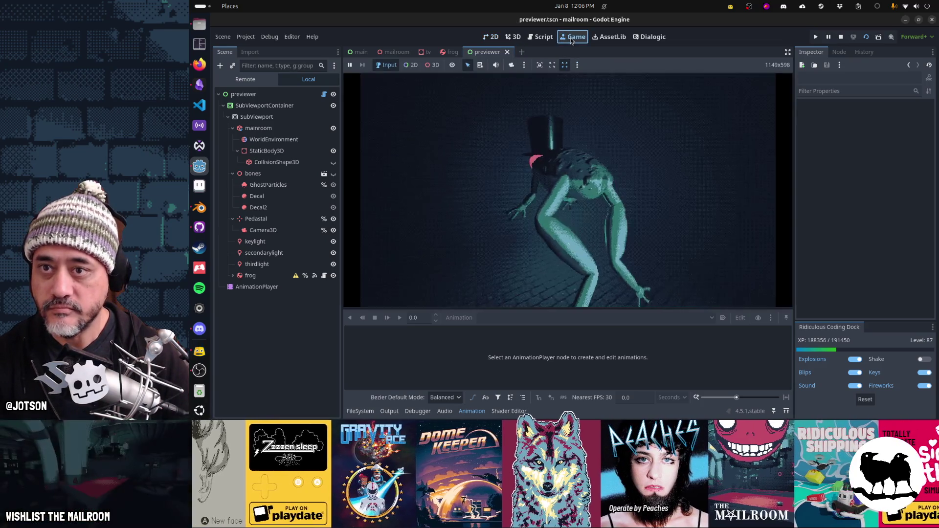
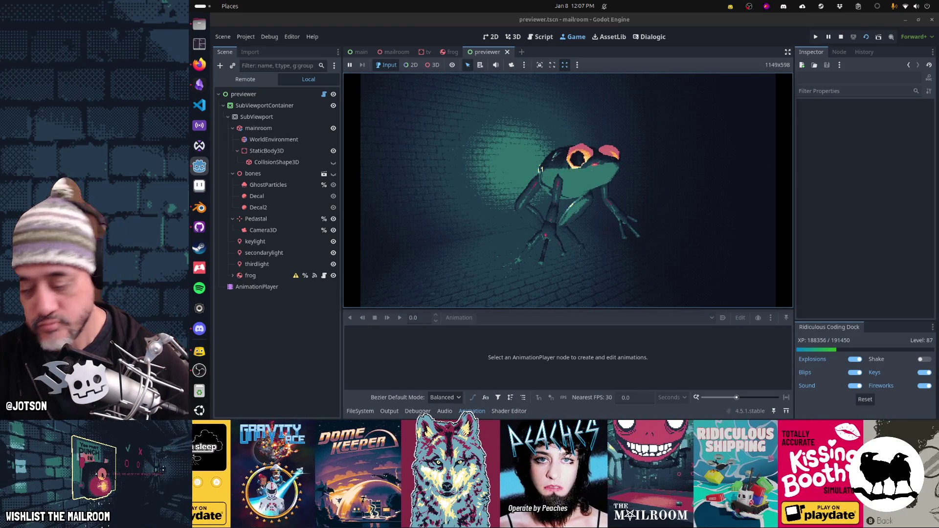
Step: Stop the running frog preview with F8 and switch over to the notes board
key(F8)
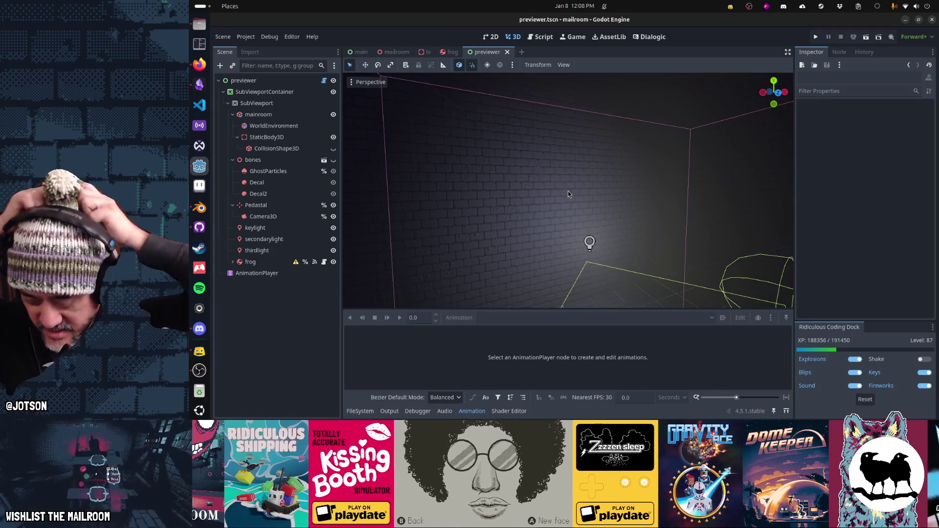
key(alt+Tab)
key(alt+Tab)
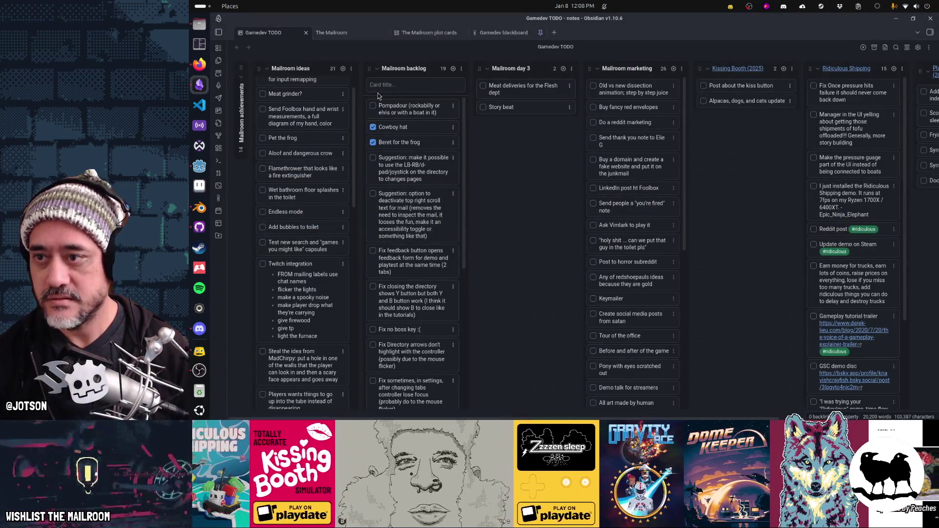
Step: Add a 'Captain hat' card to the Mailroom backlog
text(Captain's h)
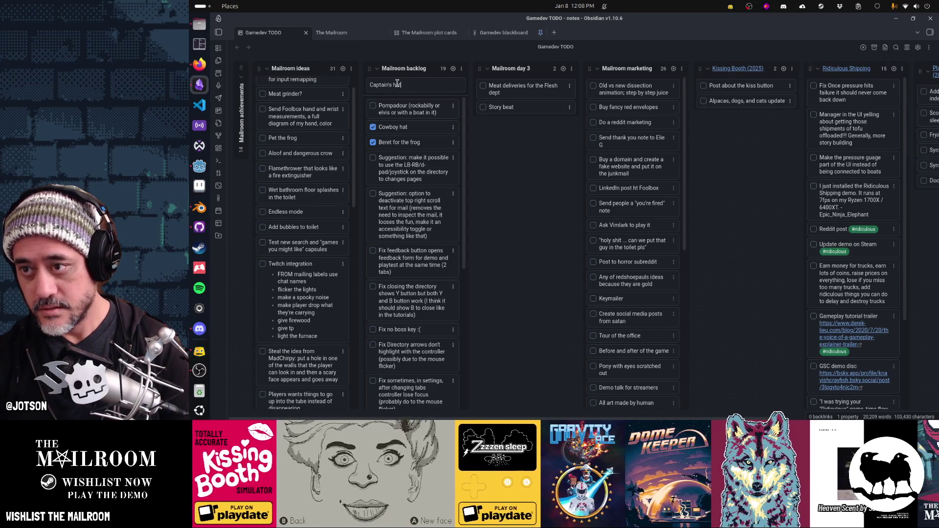
text(at)
key(Return)
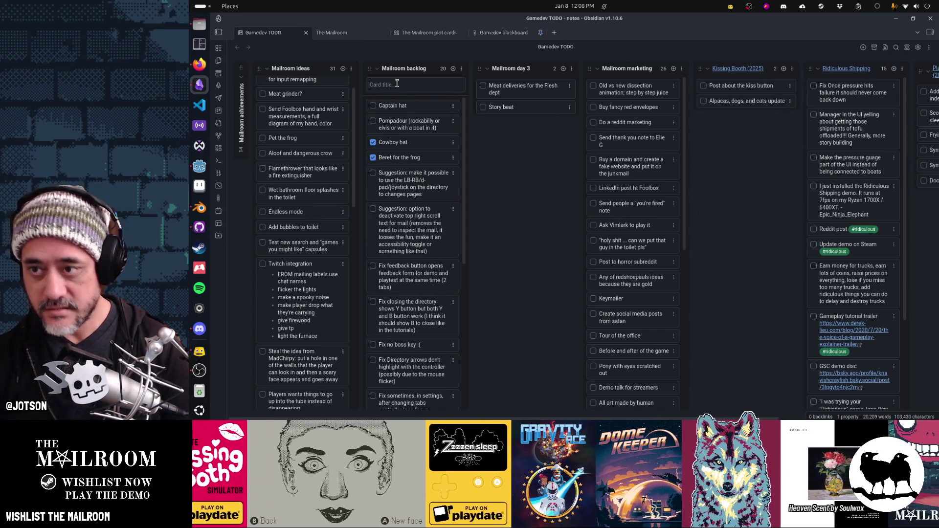
key(alt+Tab)
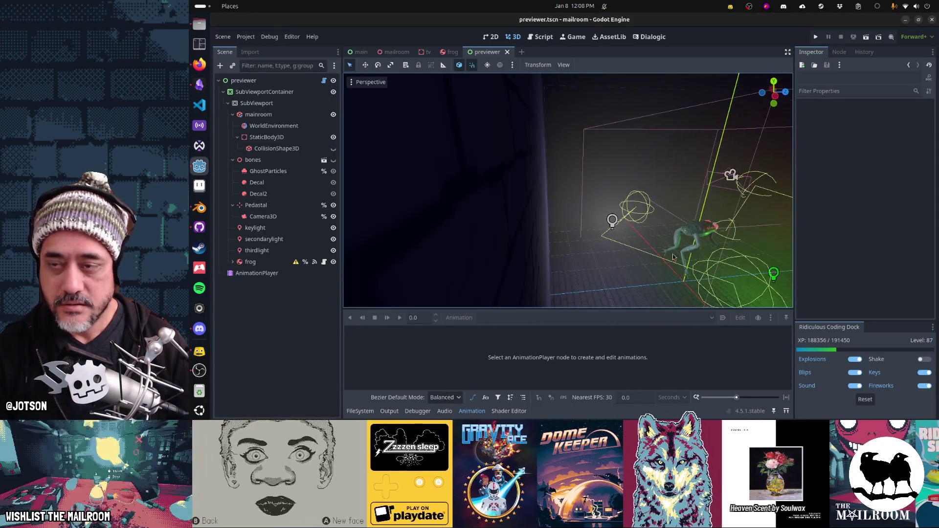
key(alt+Tab)
Step: Add a 'Put picture of frog wearing all the hats' card, then return to Godot's frog scene
click(453, 68)
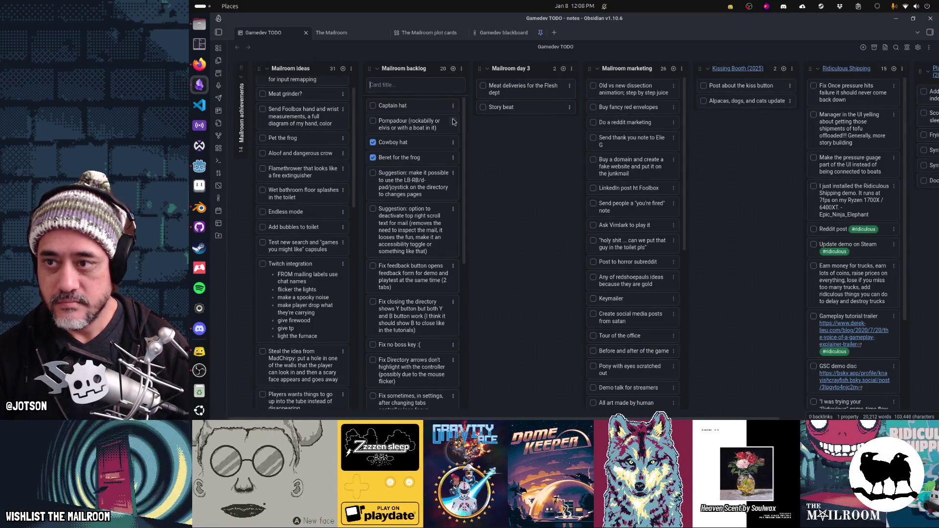
text(Put picture of frog wearing a)
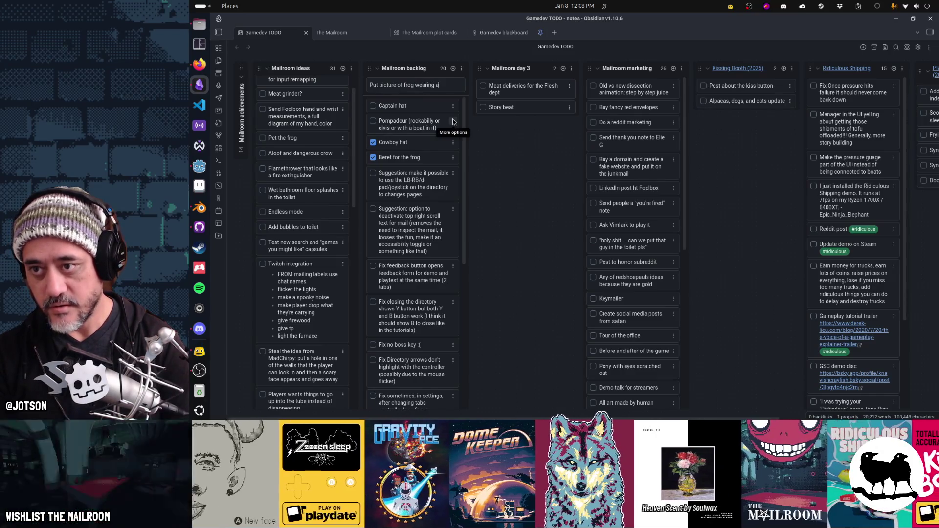
text( hats on the steam)
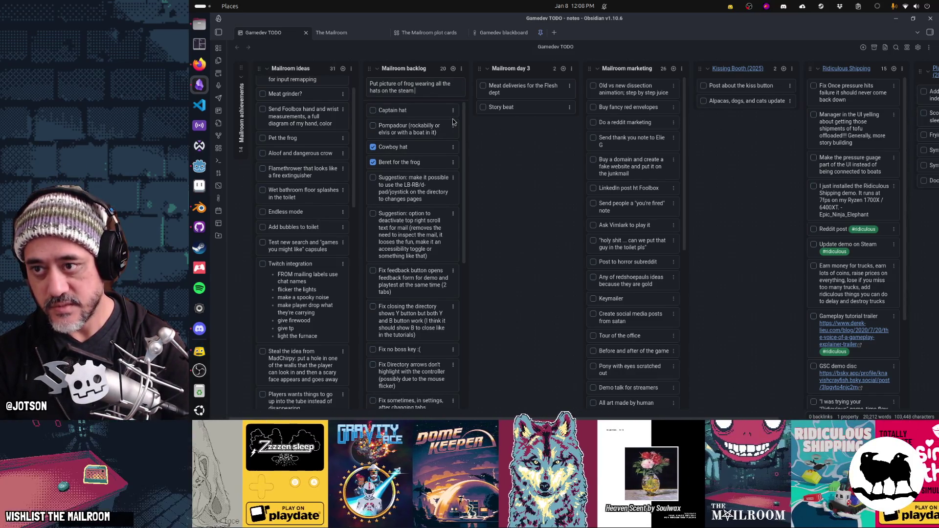
key(Return)
key(alt+Tab)
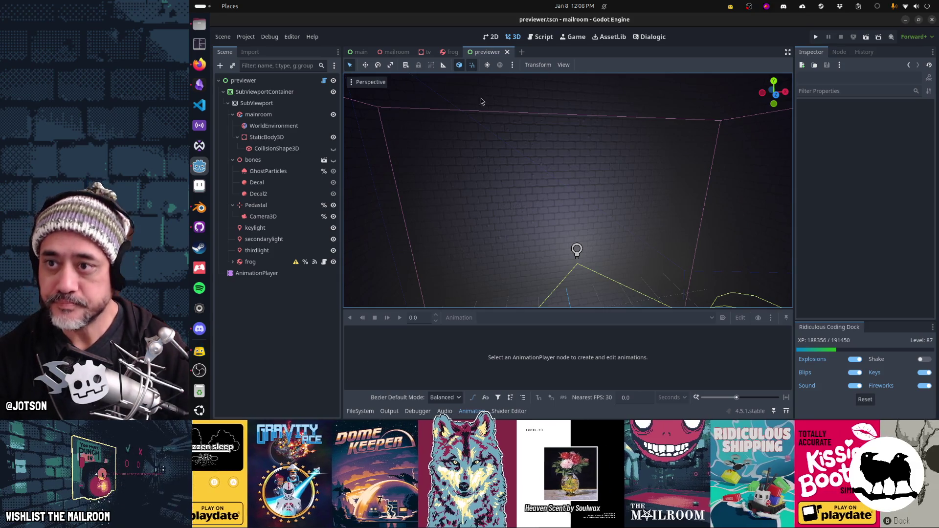
click(449, 52)
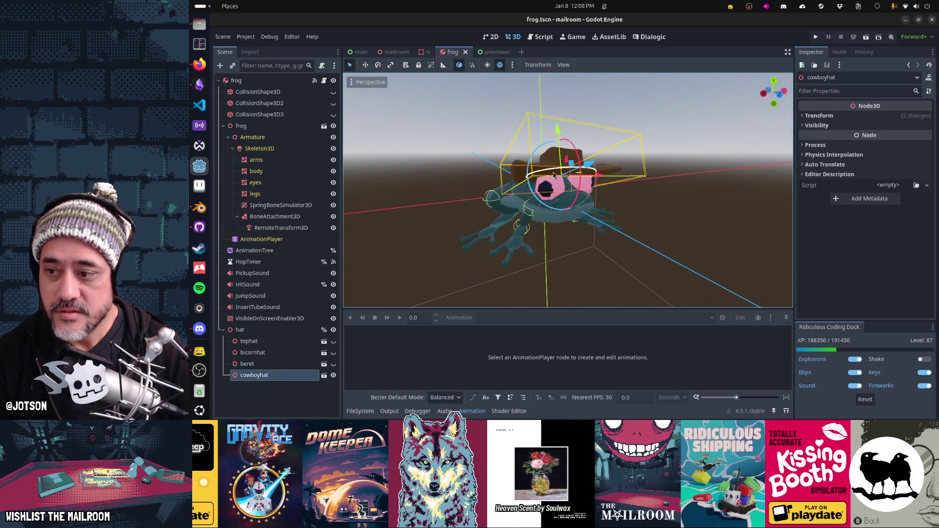
Step: Unhide the tophat, bicorn and beret so all four hats show on the frog
click(333, 364)
click(333, 352)
click(334, 342)
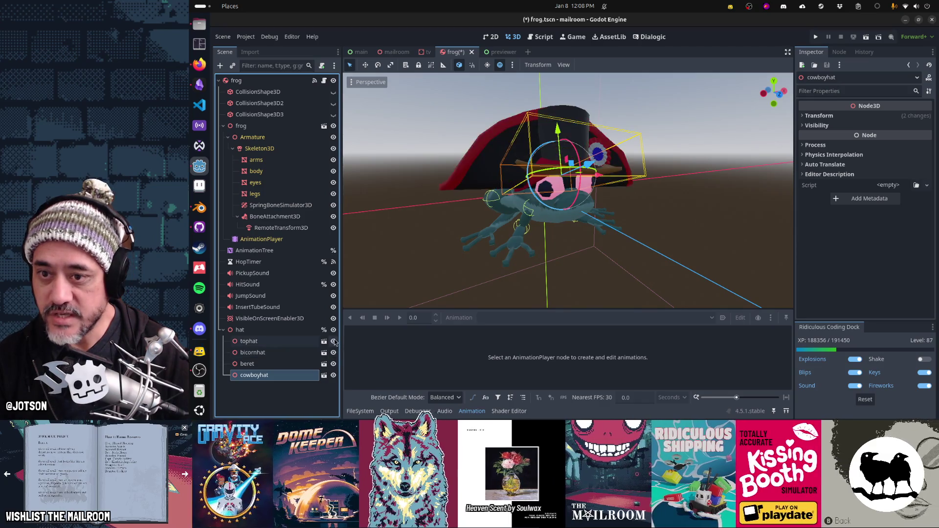
click(274, 364)
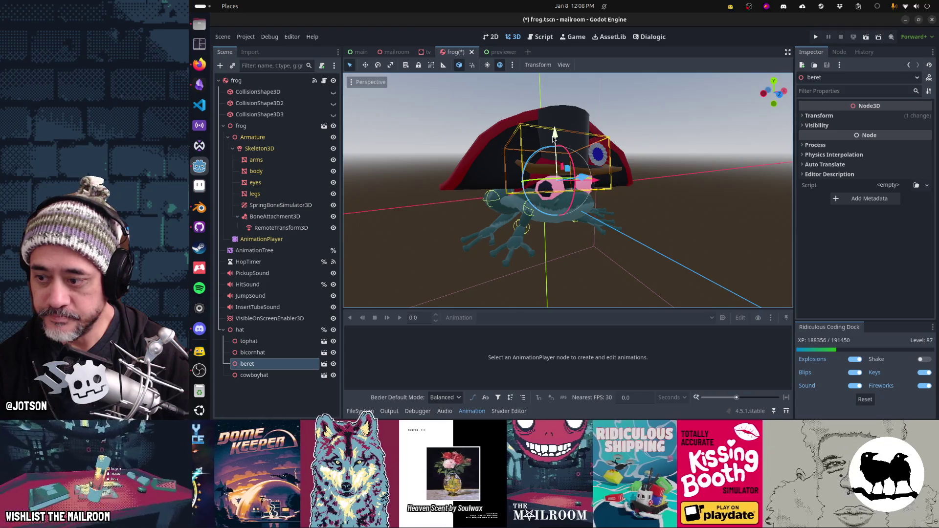
Step: Raise the bicorn above the frog and stack the beret on top of it
click(252, 353)
drag(546, 128, 546, 67)
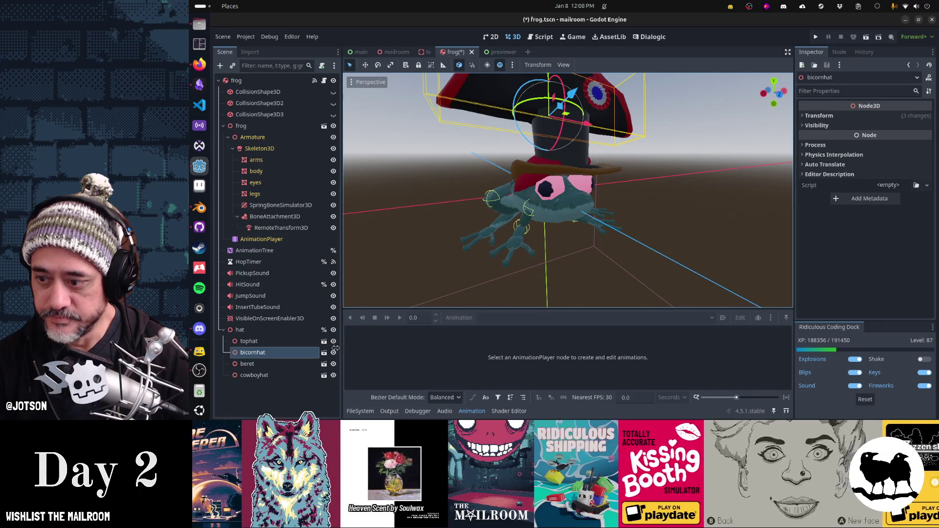
click(247, 364)
drag(557, 139, 556, 88)
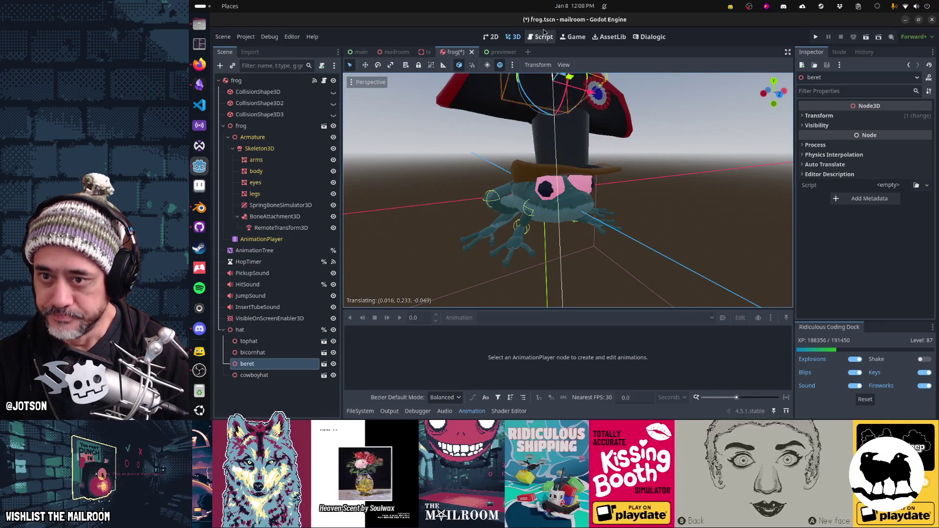
scroll(545, 181, down, 2)
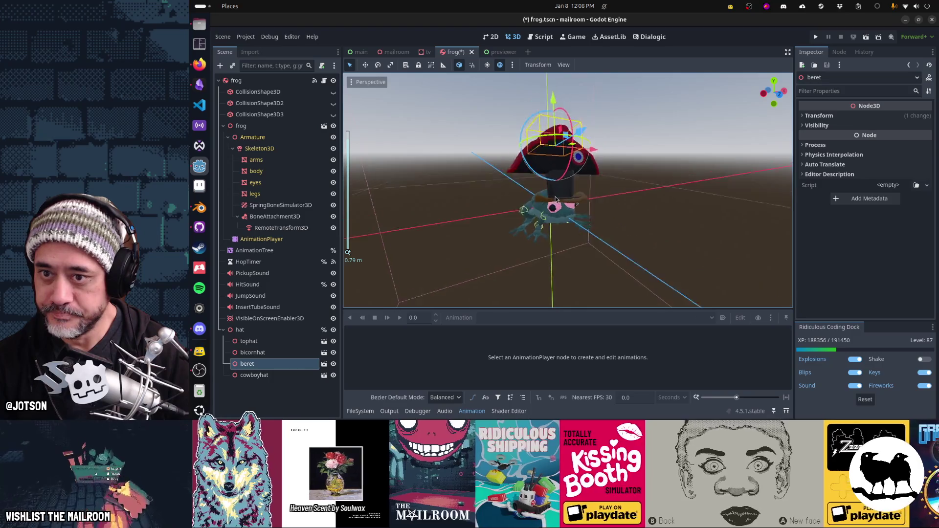
mouse_move(549, 108)
mouse_down()
mouse_move(549, 94)
mouse_move(548, 118)
mouse_up()
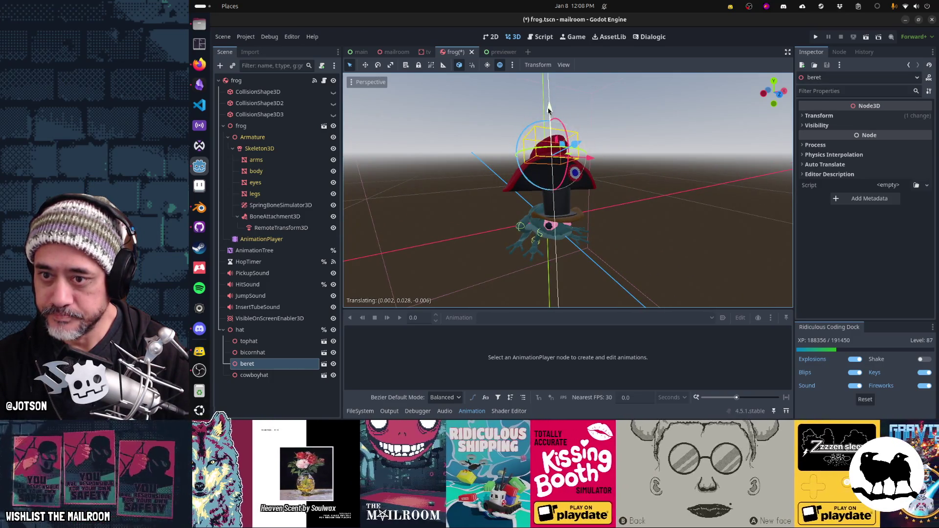
Step: Lift the cowboy hat to the top of the stack and orbit to a frontal view
click(254, 375)
drag(553, 169, 554, 100)
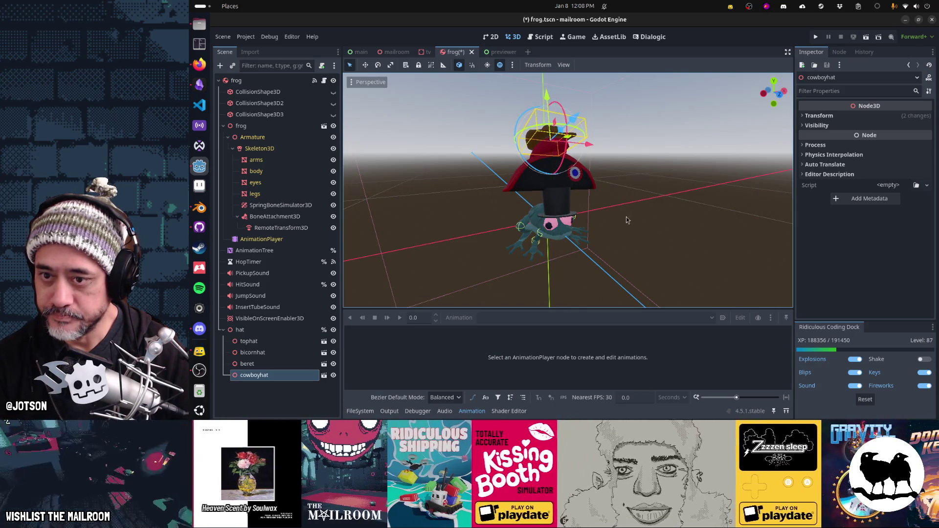
drag(434, 230, 621, 243)
scroll(601, 246, up, 3)
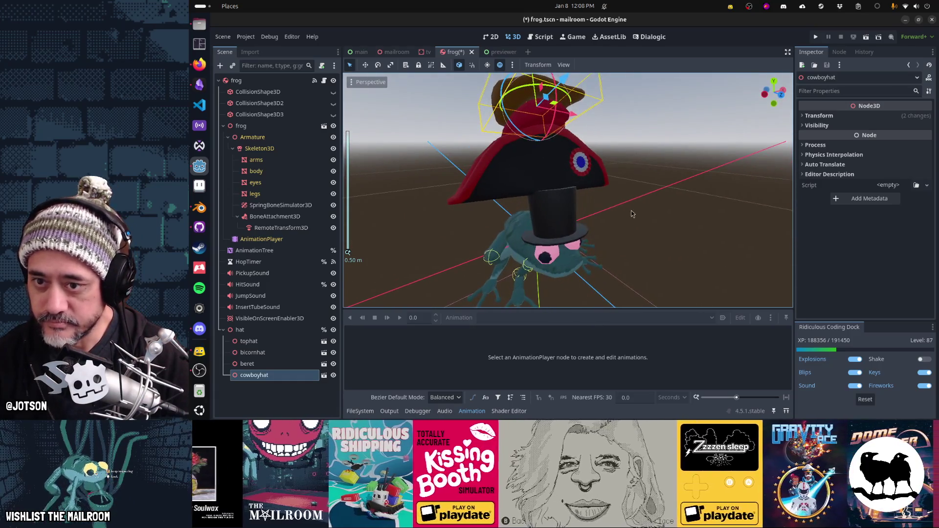
click(626, 218)
mouse_move(624, 236)
mouse_down()
mouse_move(546, 230)
mouse_move(507, 245)
mouse_move(534, 239)
mouse_up()
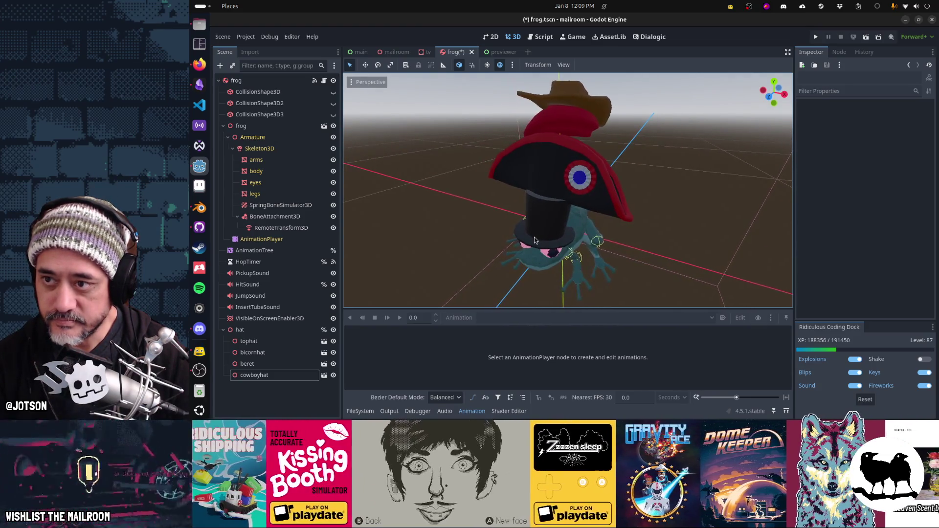
Step: Hide the grid and gizmos in the viewport's Perspective display menu
click(367, 83)
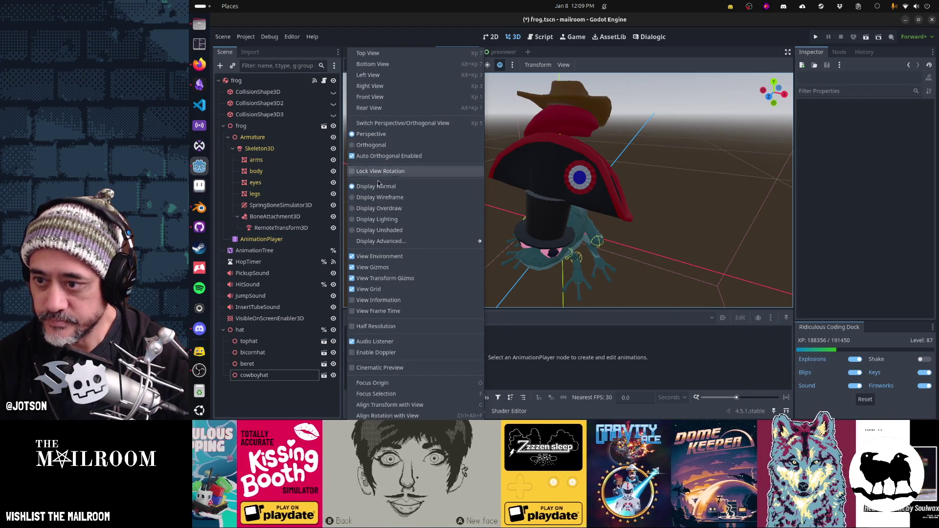
click(378, 291)
click(381, 258)
click(381, 259)
click(381, 267)
click(385, 279)
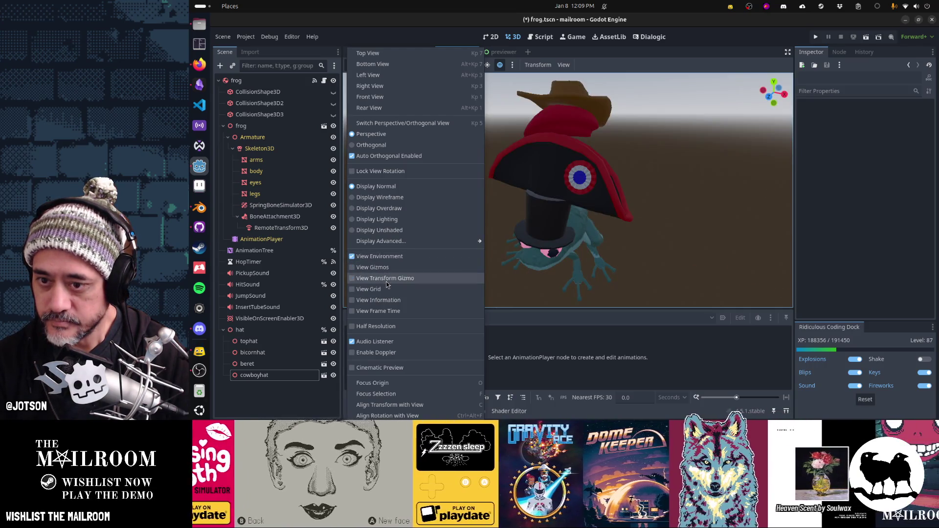
click(383, 268)
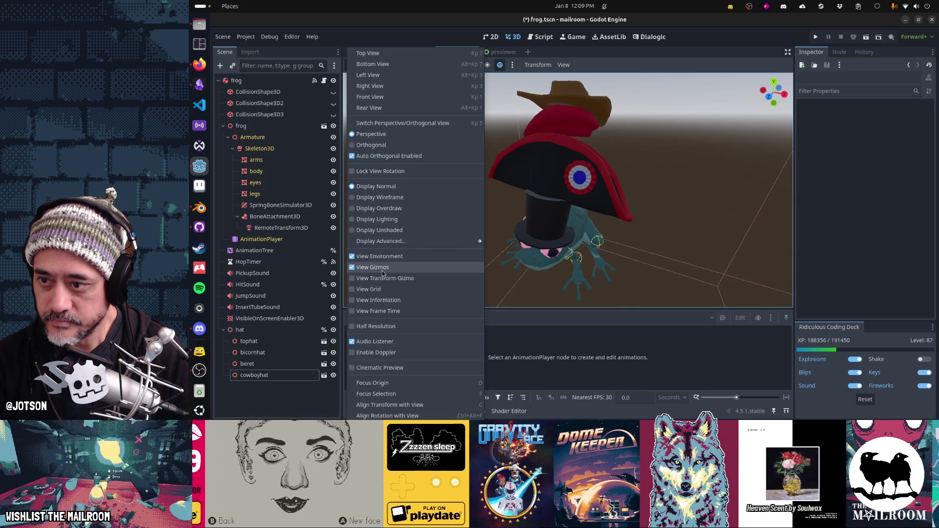
click(383, 268)
click(383, 278)
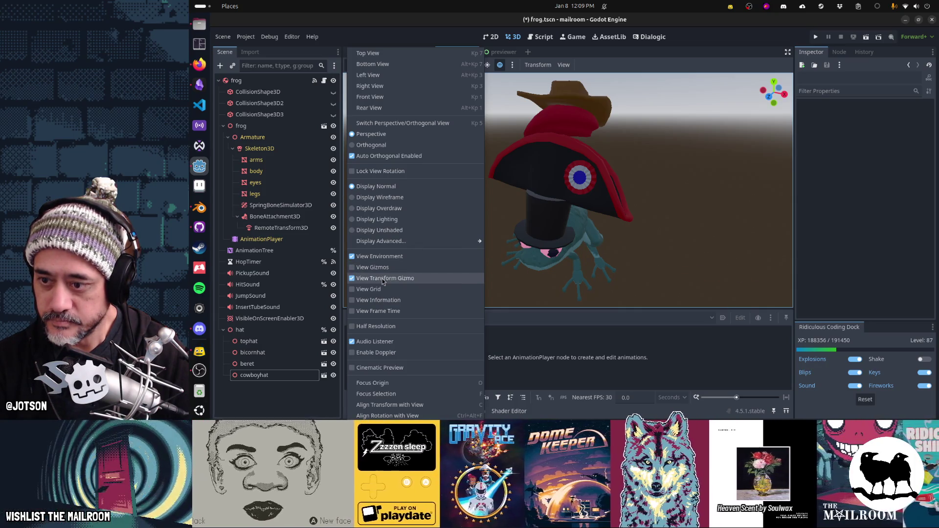
Step: Collapse the bottom Animation panel to enlarge the viewport and launch the screenshot tool
key(Escape)
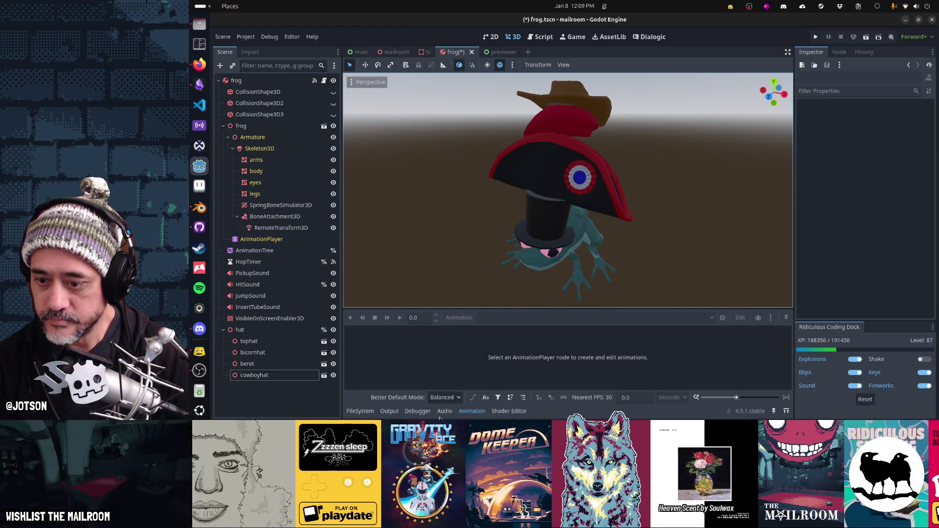
click(472, 411)
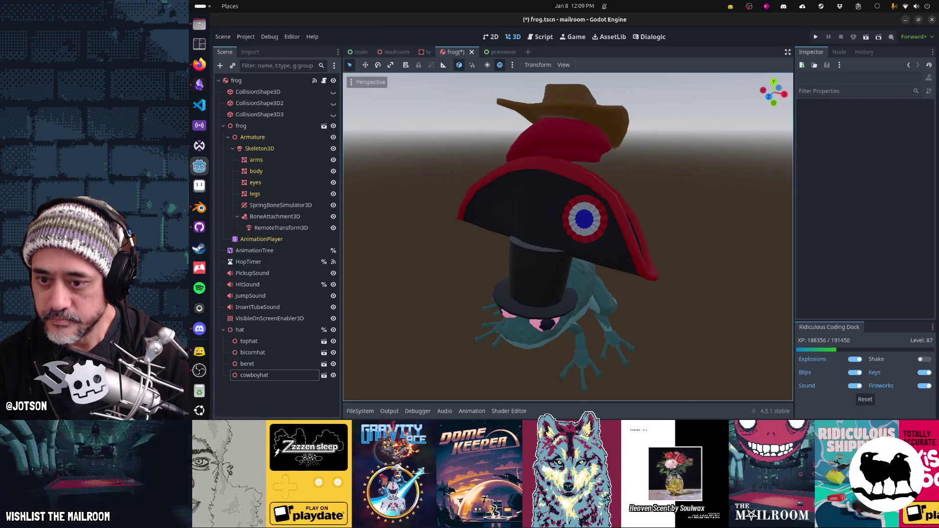
key(Print)
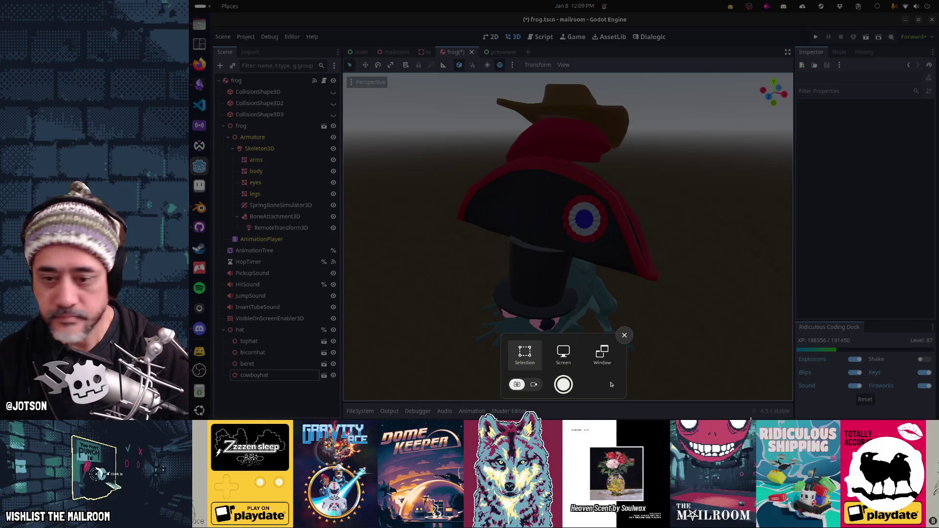
Step: Capture an area screenshot of the frog and its stacked hats in the 3D viewport
click(598, 362)
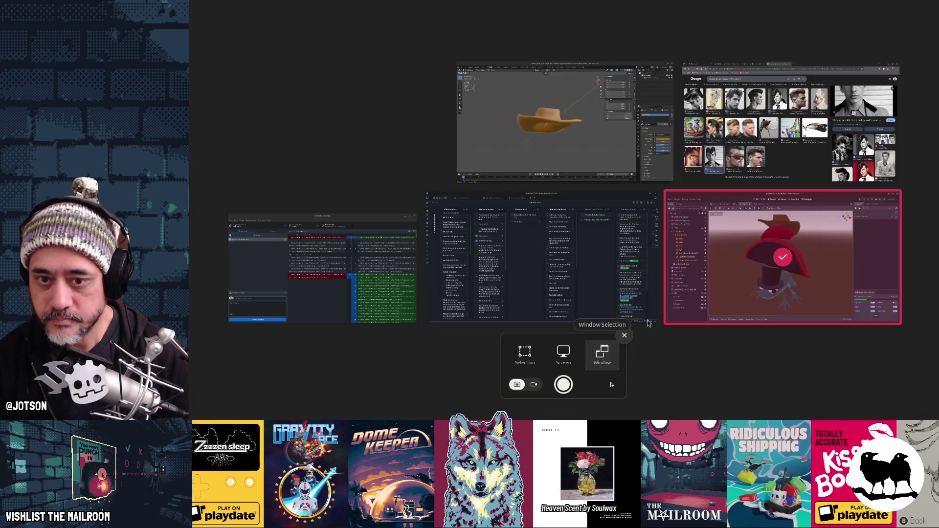
click(568, 384)
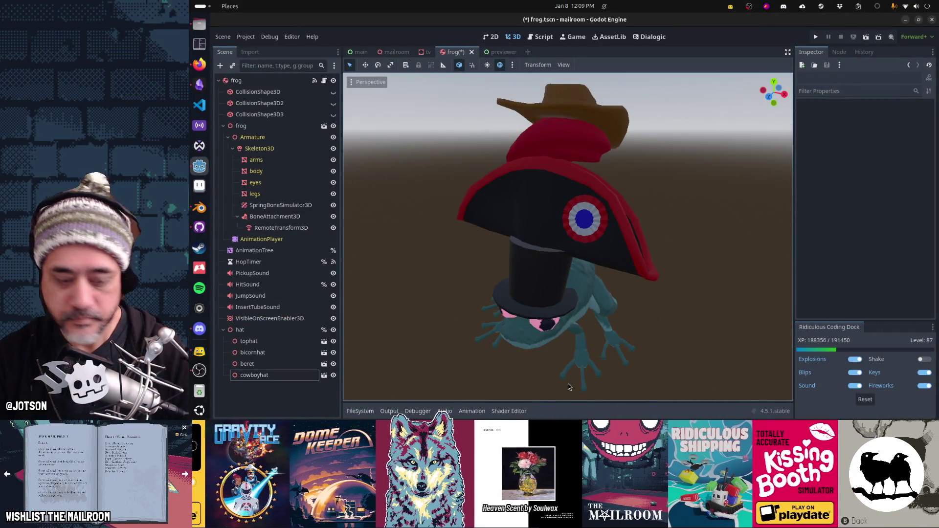
key(Print)
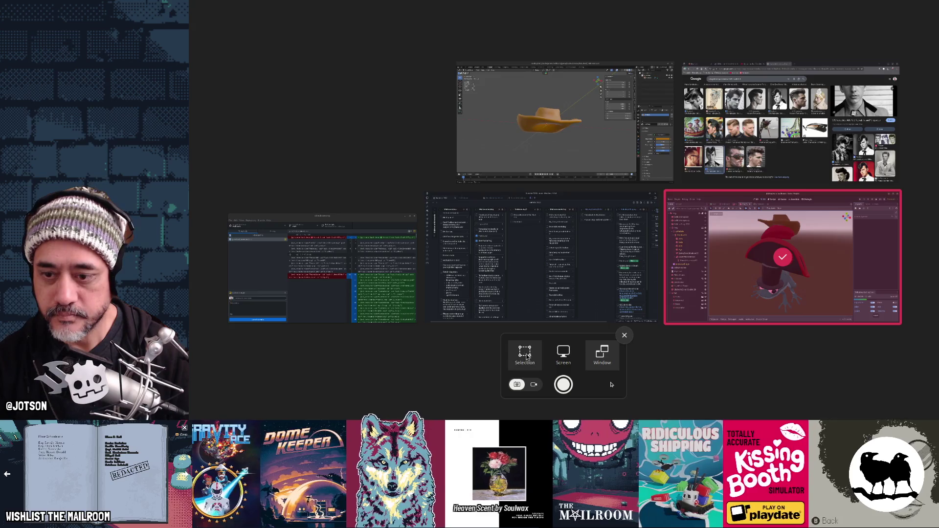
click(510, 361)
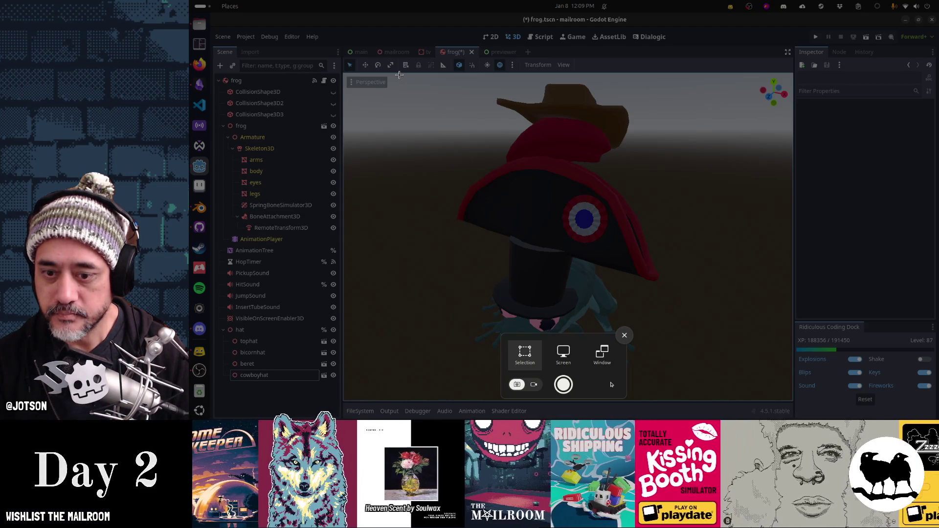
drag(399, 74, 724, 384)
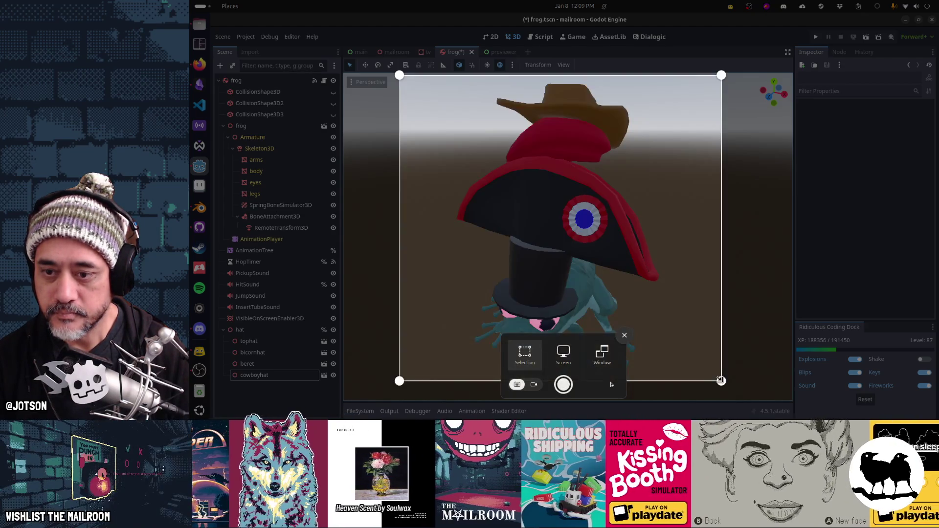
key(Return)
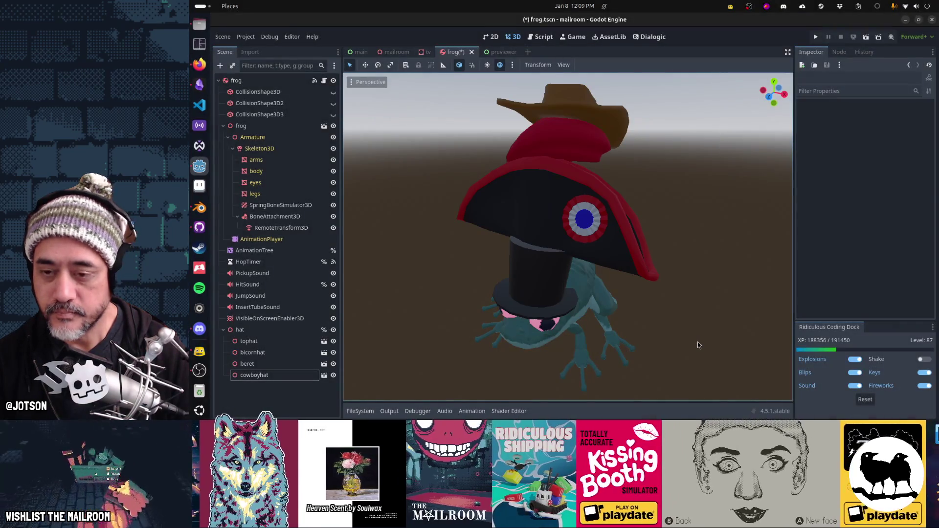
click(200, 66)
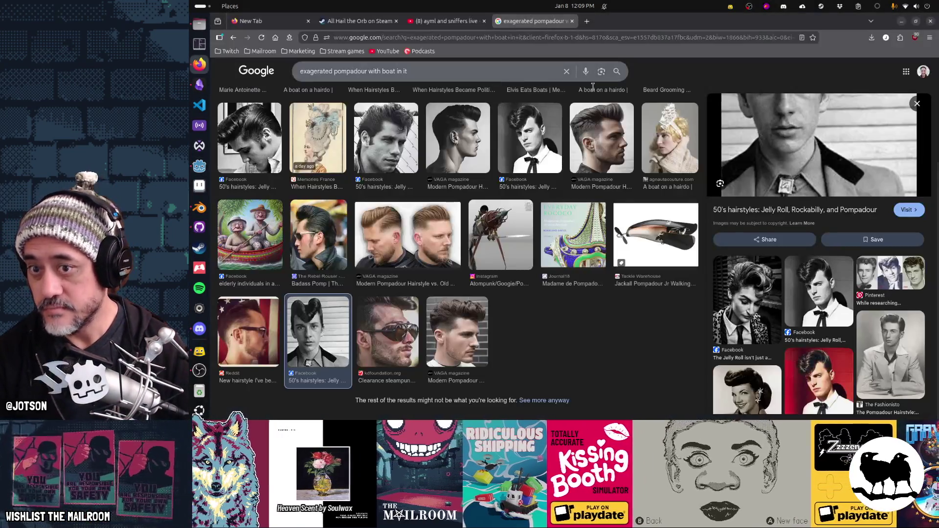
Step: Load bsky.app in Firefox and submit the autofilled sign-in form
click(603, 35)
text(bsky.app/)
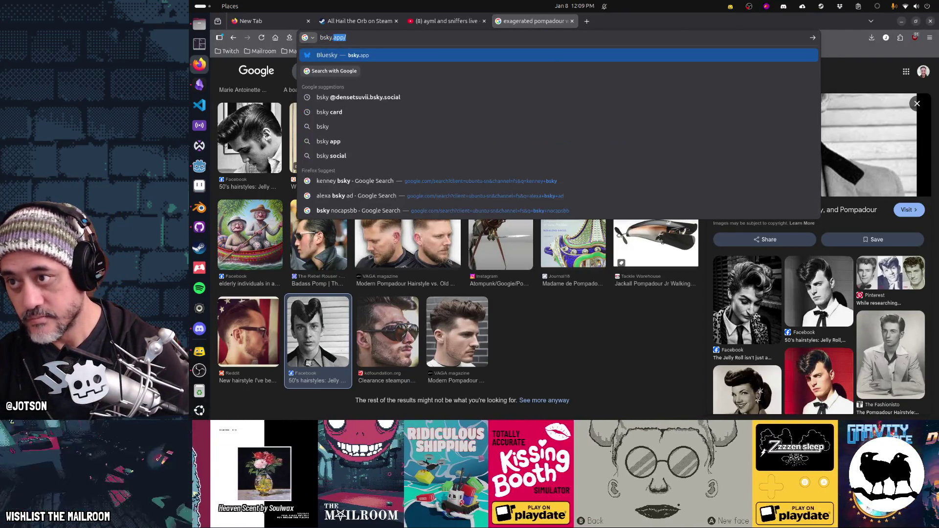
key(Return)
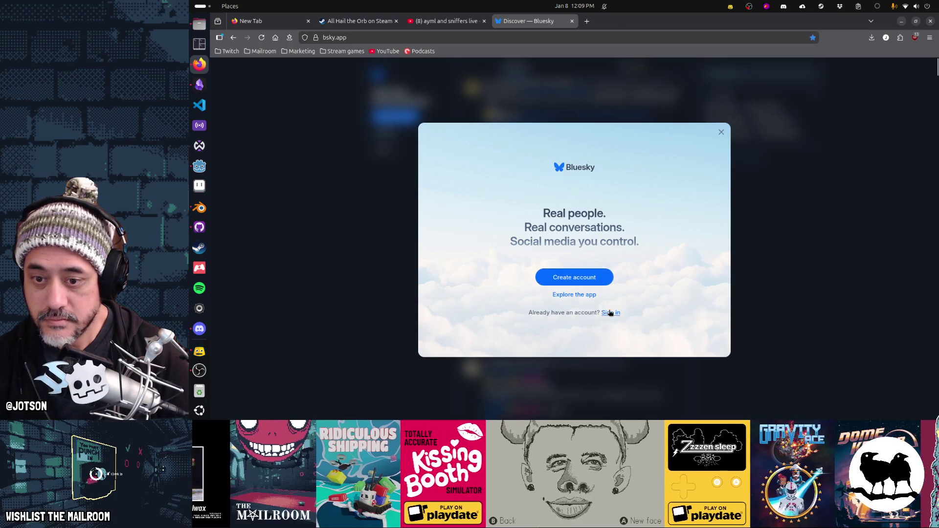
click(610, 313)
key(Return)
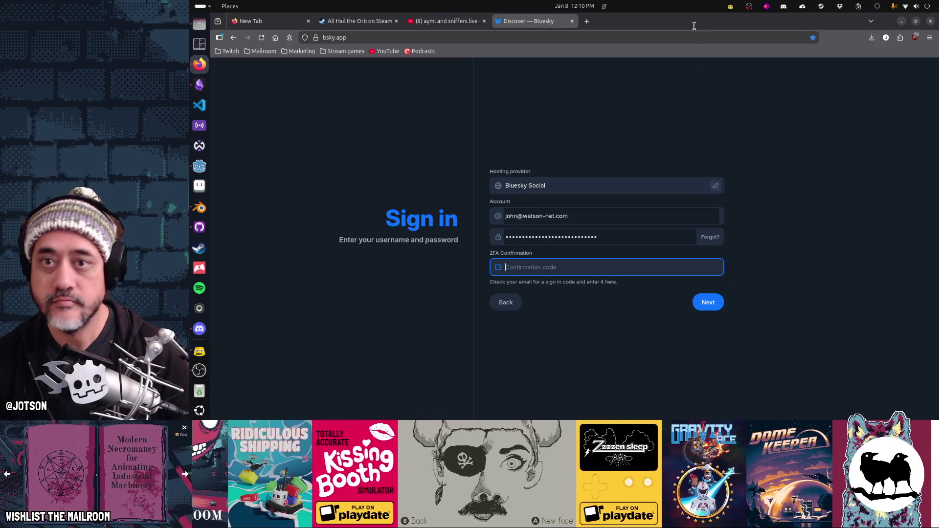
key(alt+Tab)
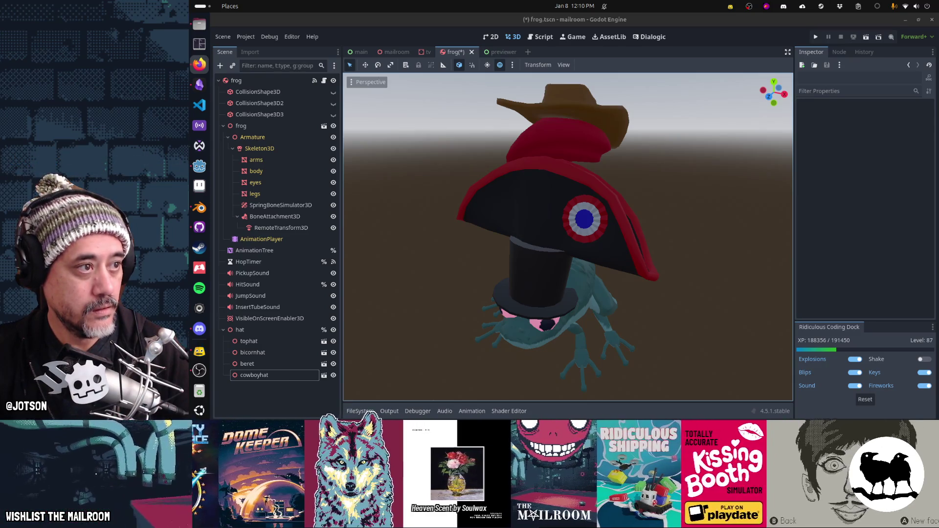
key(alt+Tab)
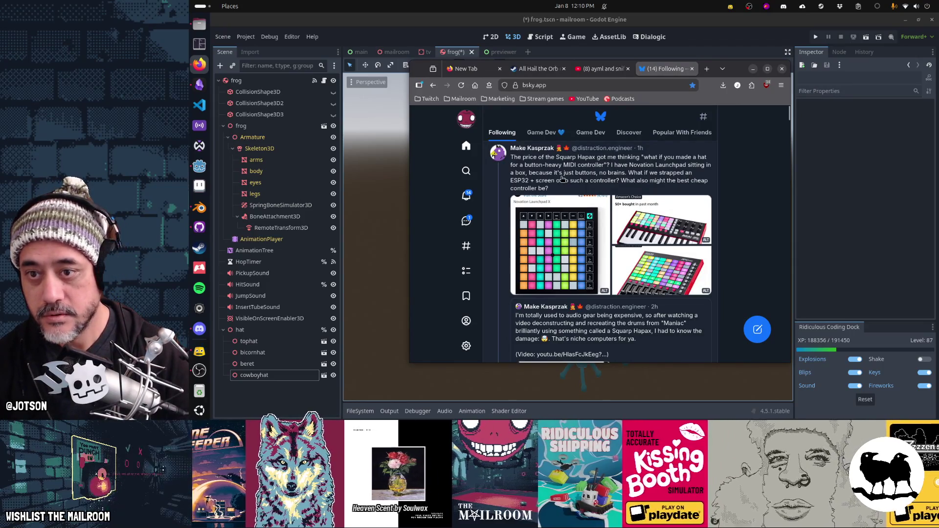
Step: Start a new post reading 'hey guys i'm back look what i've been up to!'
click(755, 333)
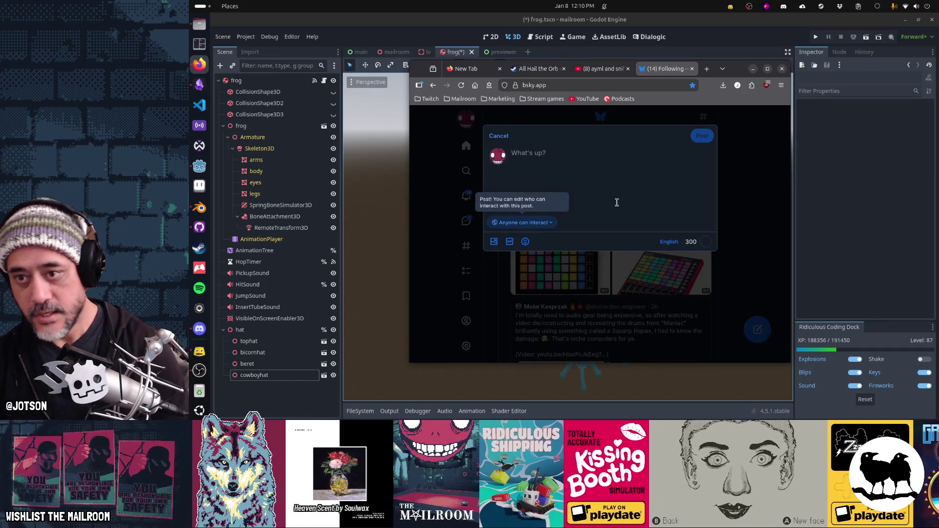
click(533, 154)
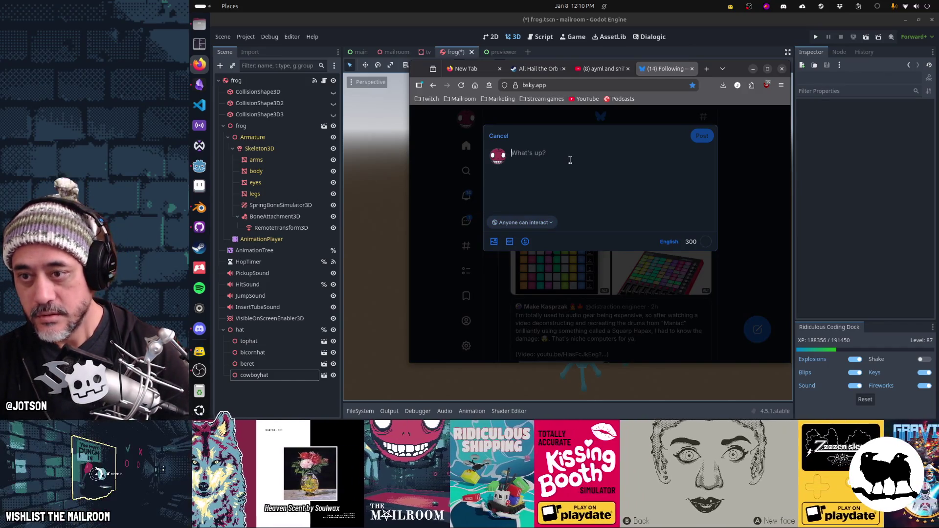
text(hey guys i'm)
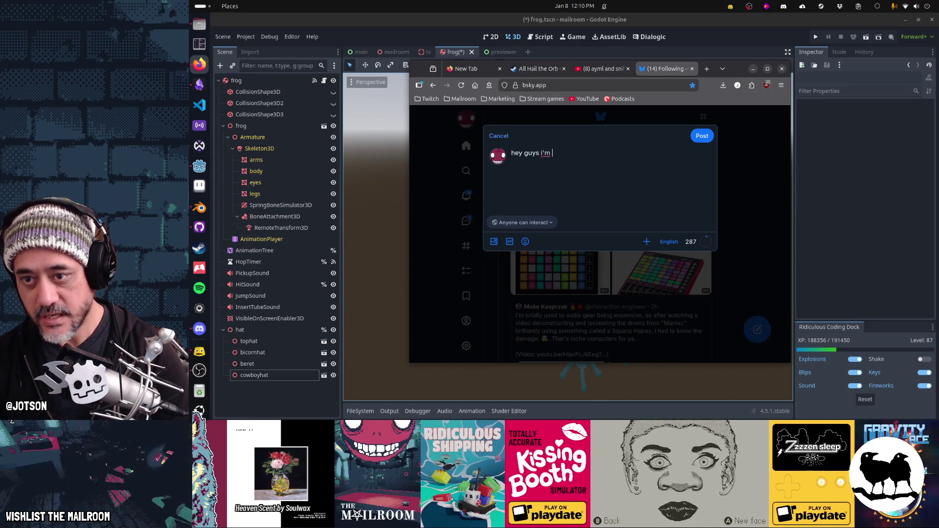
text(look what i')
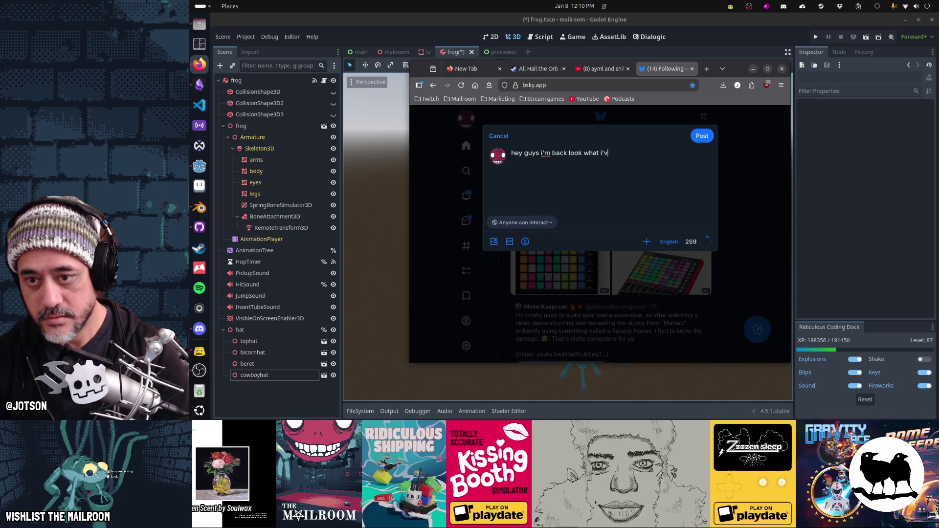
text(ve been up to!)
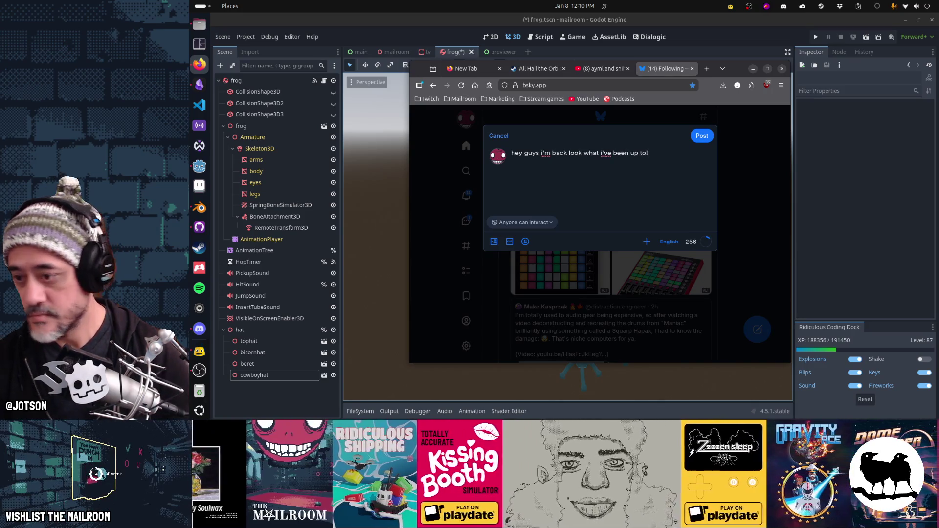
Step: Attach the frog screenshot from Files and add the #frog #froghats #gamedev tags
click(201, 25)
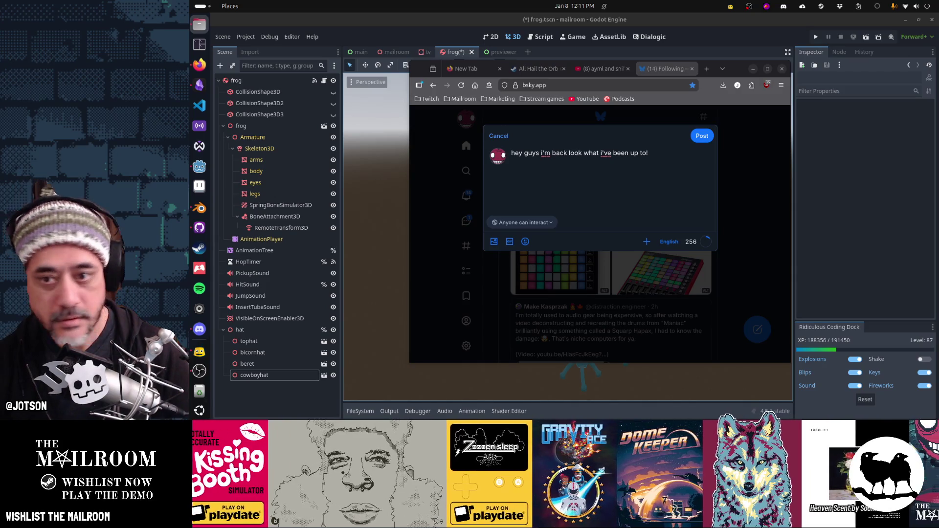
drag(607, 184, 622, 197)
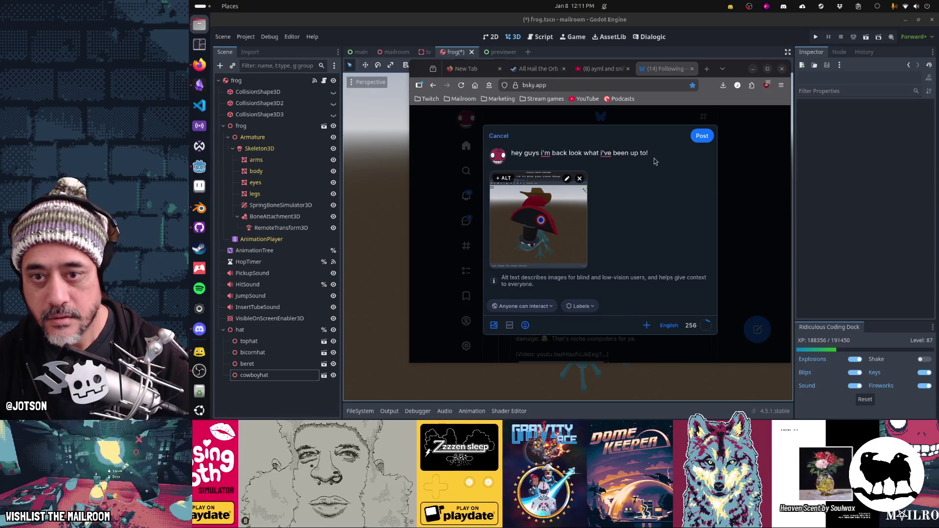
click(654, 155)
text(#frog #frog)
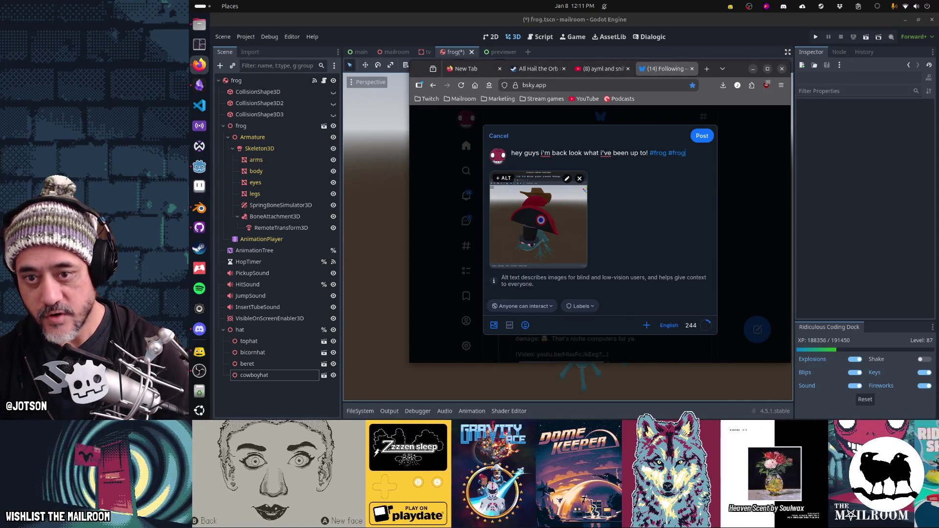
text(hat #hat)
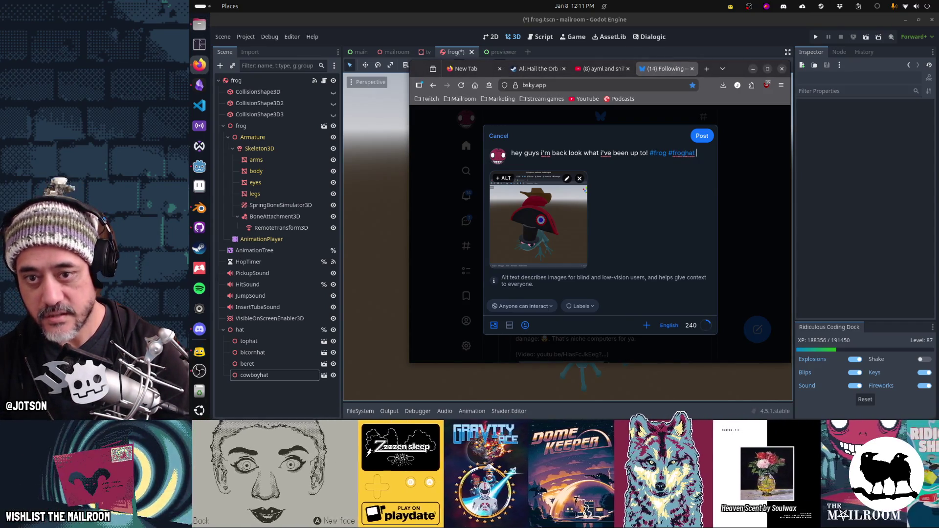
key(BackSpace)
key(BackSpace)
key(BackSpace)
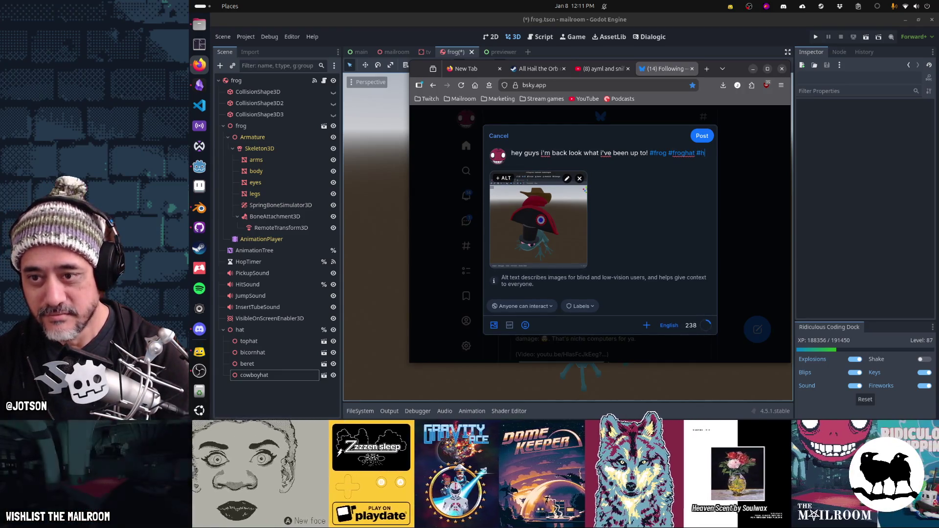
text(gamedev)
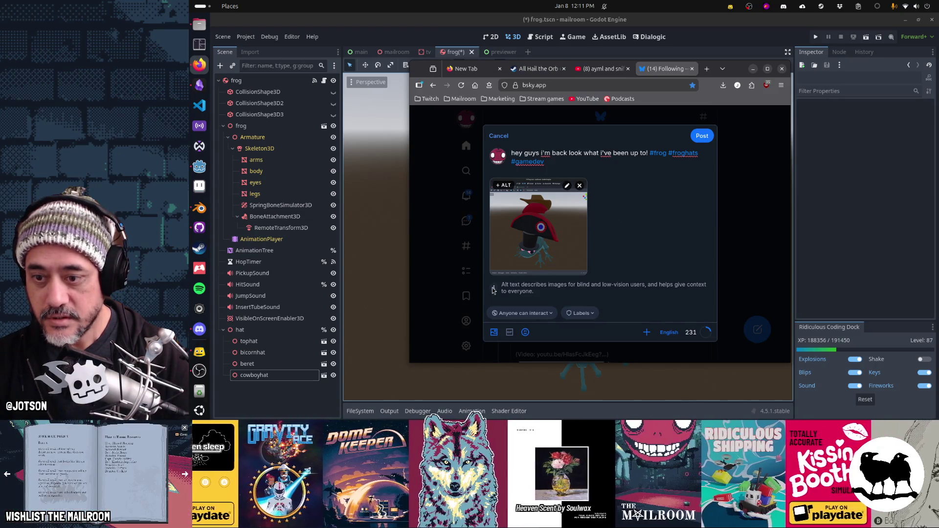
click(504, 186)
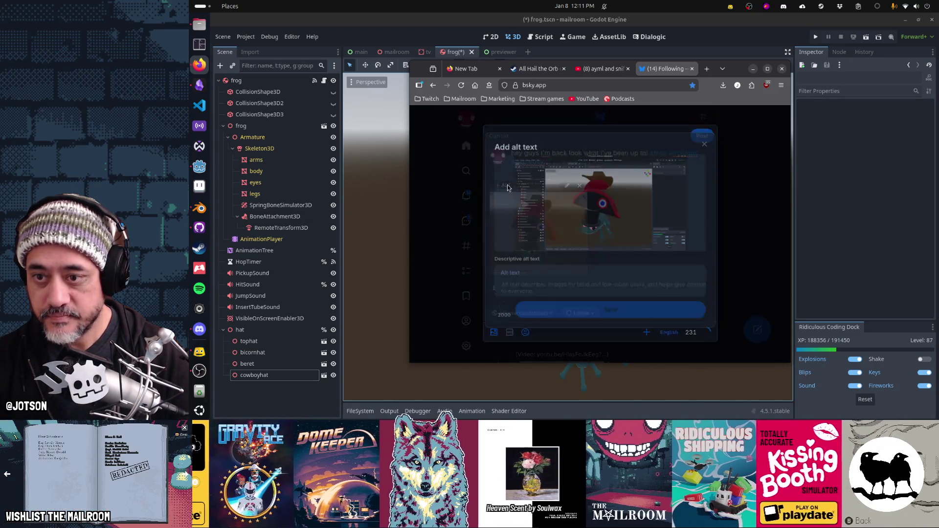
Step: Save alt text describing the Godot frog wearing four hats, publish the post, and minimize Firefox
click(614, 289)
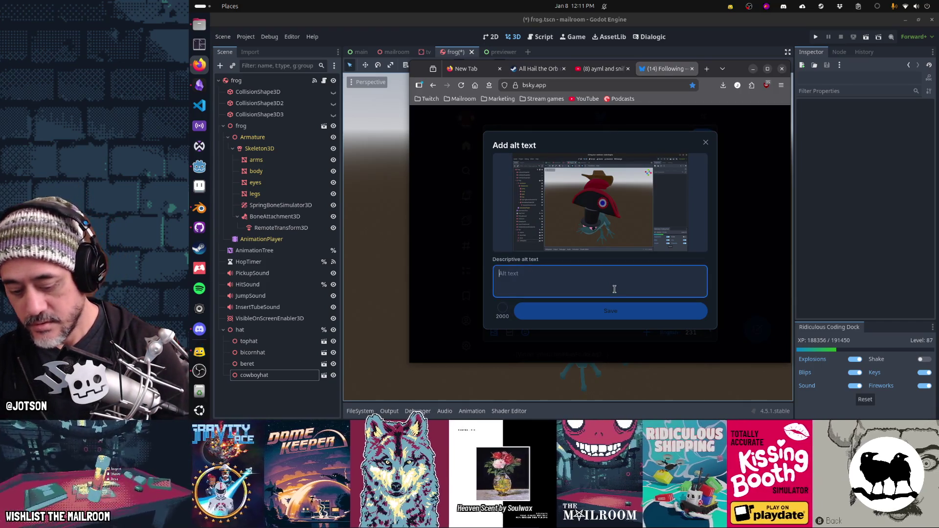
text(A screensho)
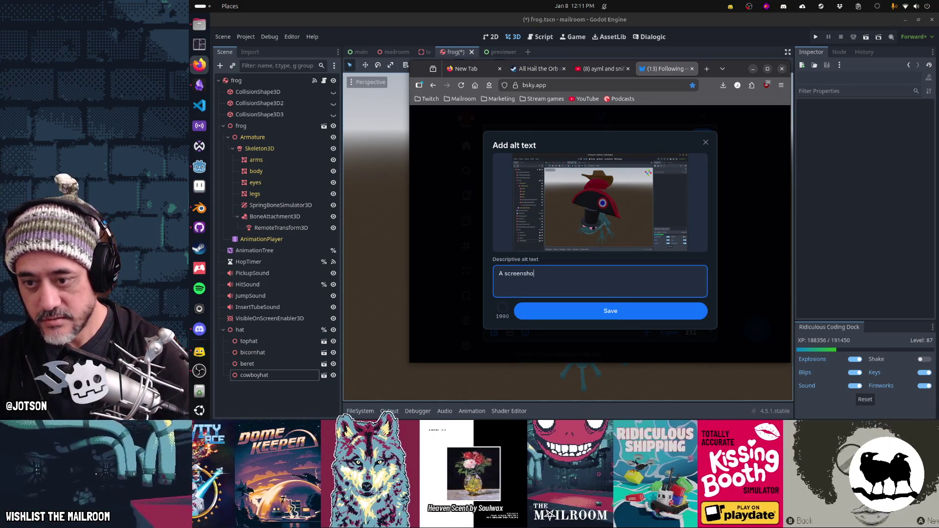
text(Godot engine with a 3D model of a green frog wearing a top)
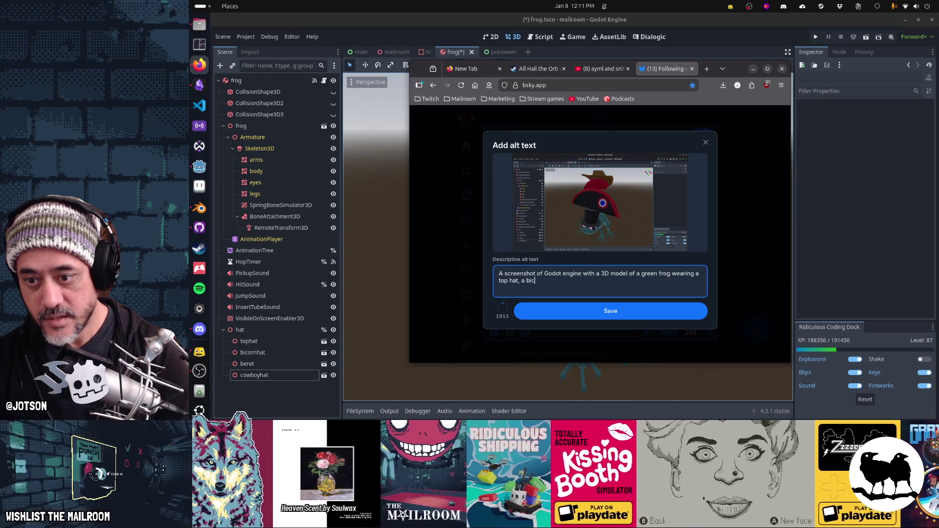
text(hat)
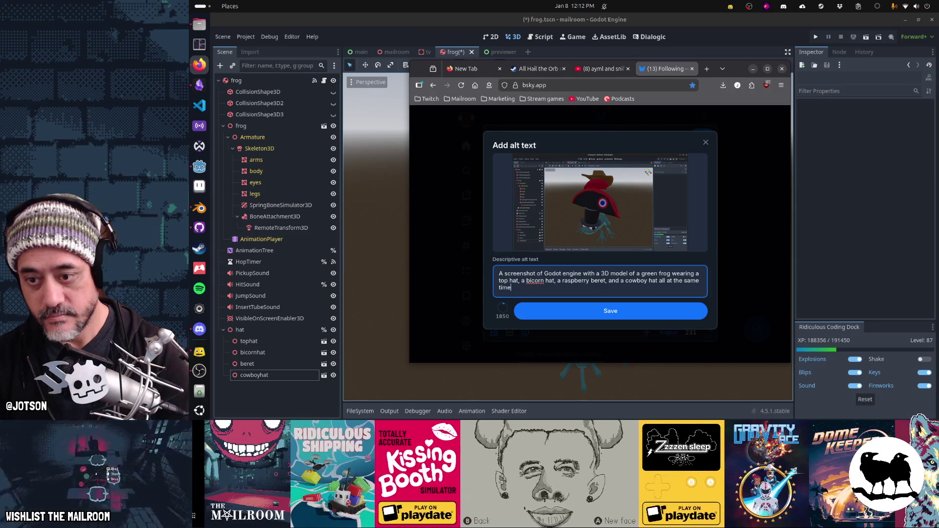
click(607, 311)
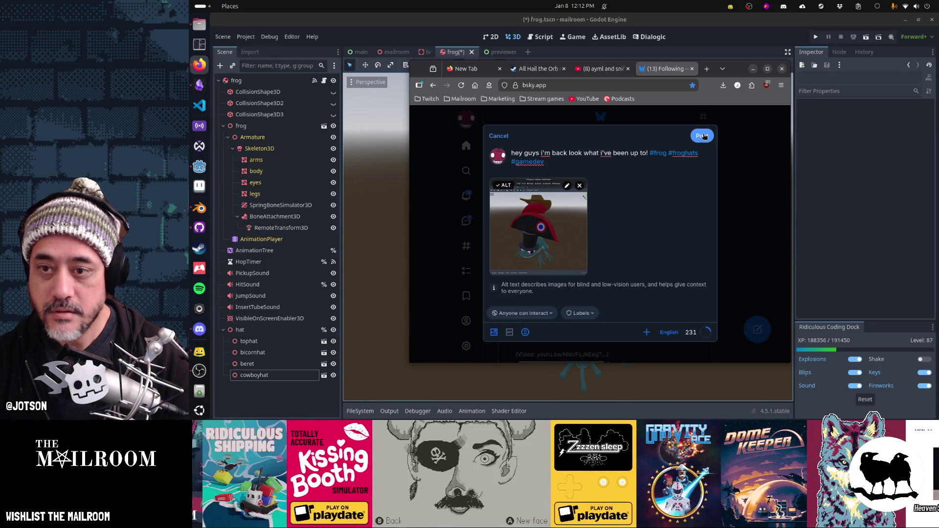
click(703, 136)
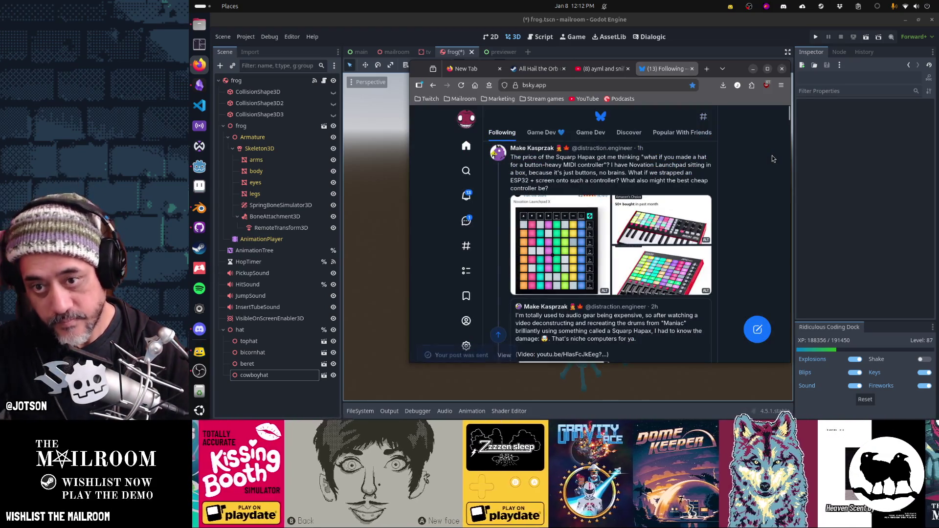
click(752, 69)
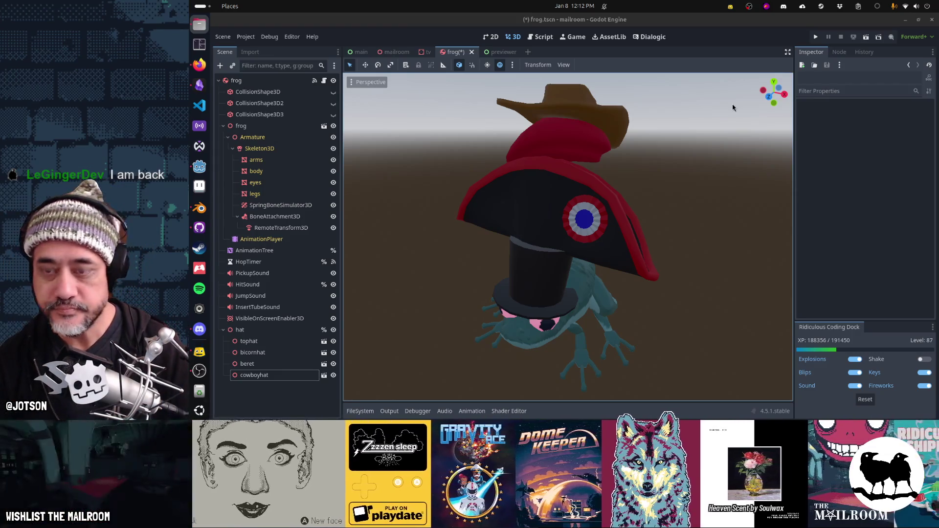
Step: Save the frog scene, switch to the previewer scene, and open the Game view's options menu
click(299, 397)
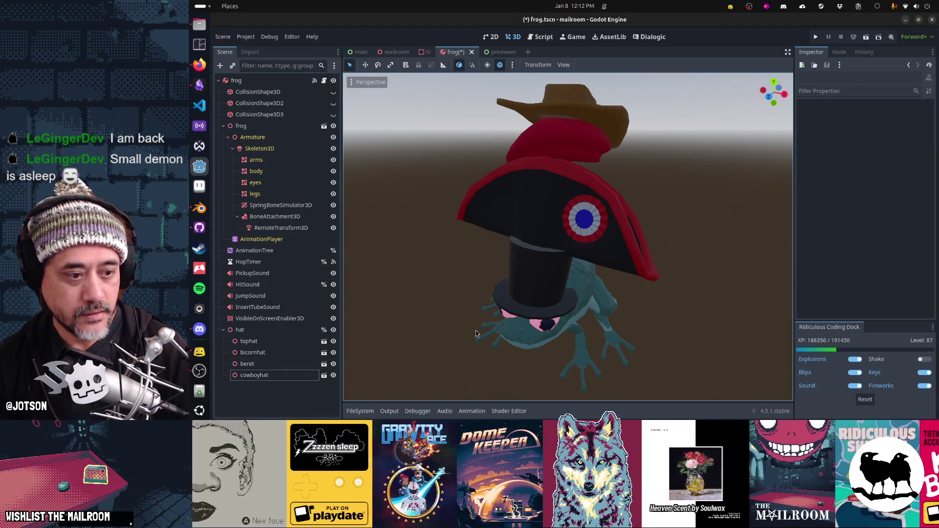
key(ctrl+s)
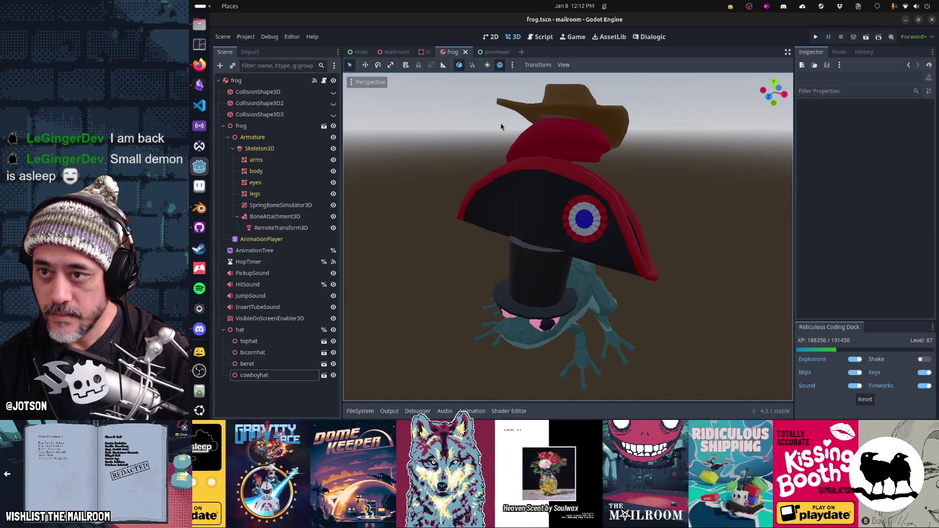
click(491, 52)
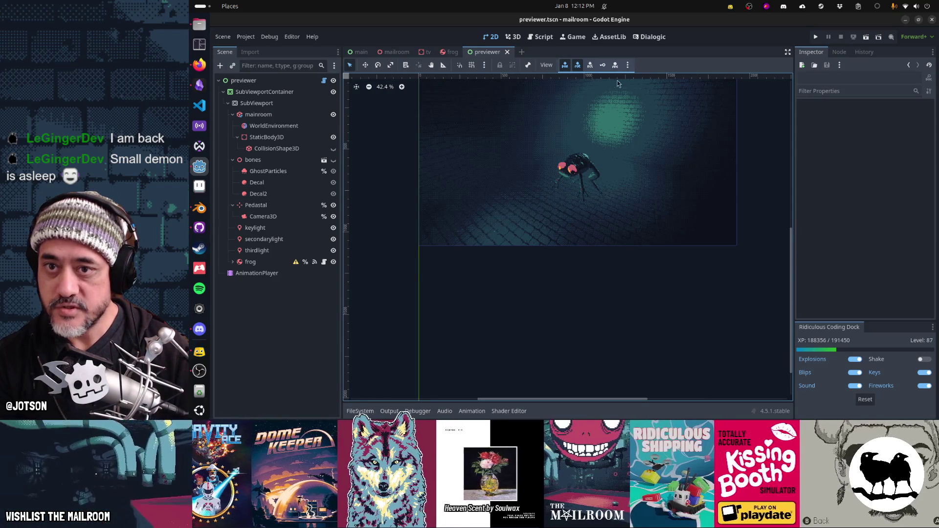
click(627, 65)
click(583, 48)
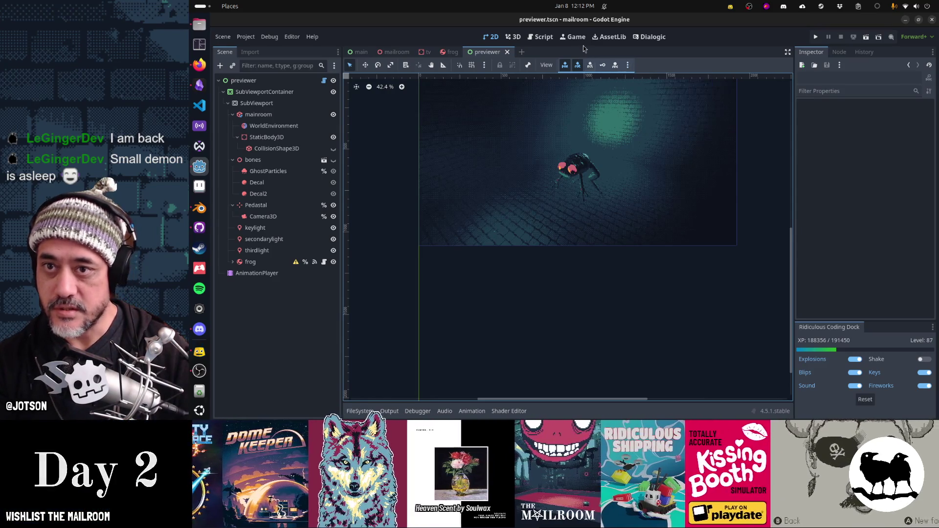
click(574, 37)
click(577, 65)
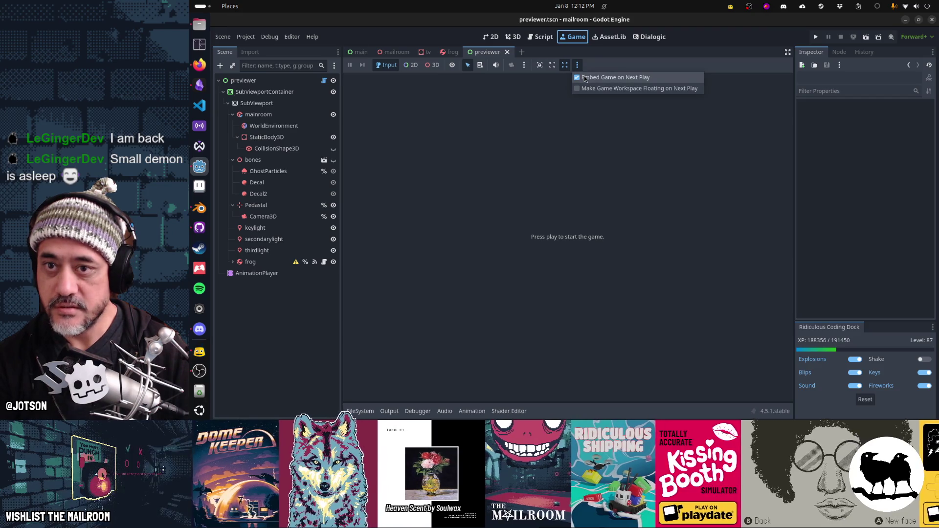
Step: Turn off game embedding, run the project with F6 in its own window, then return to the editor
click(586, 78)
key(F6)
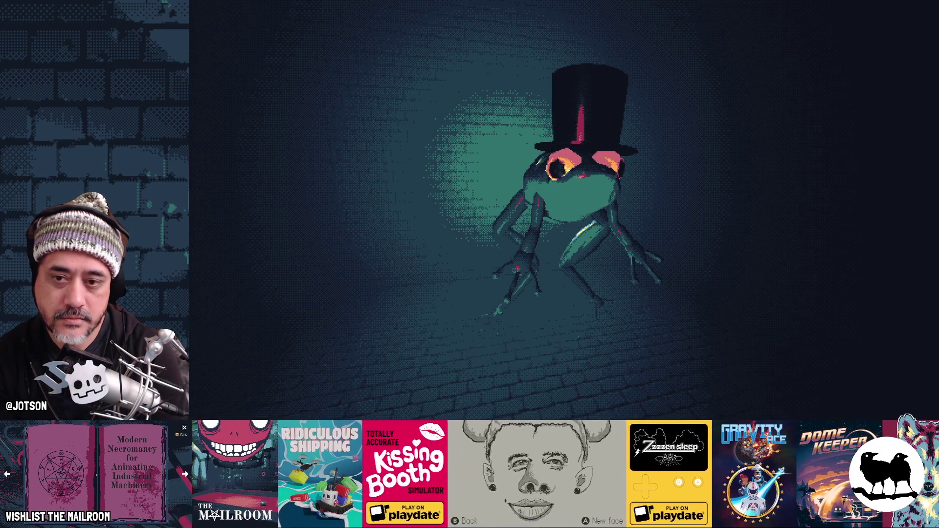
key(alt+Tab)
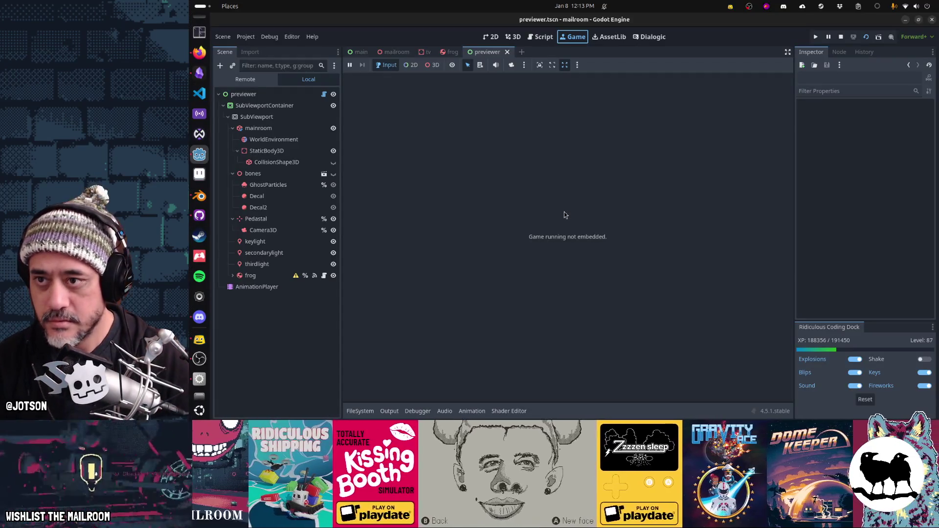
Step: Hide the bicorn hat and top hat in the frog scene and save it
click(453, 53)
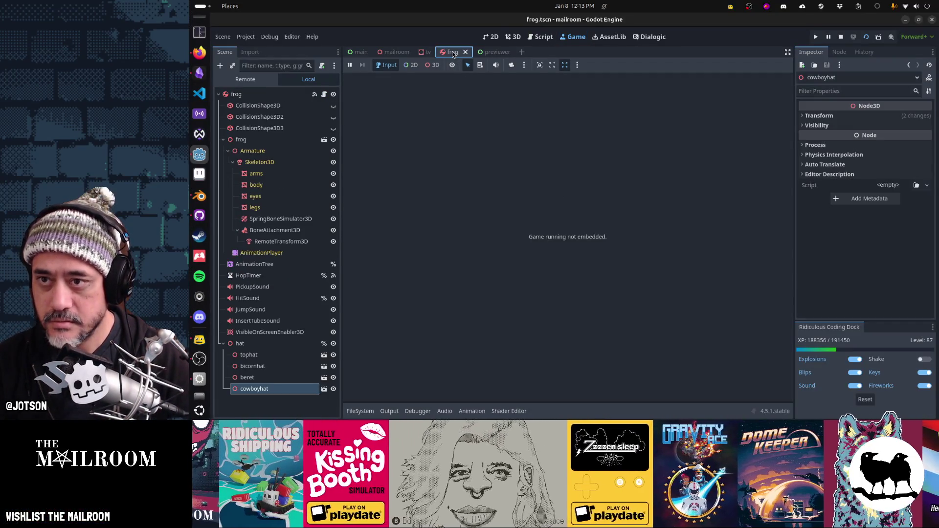
click(510, 37)
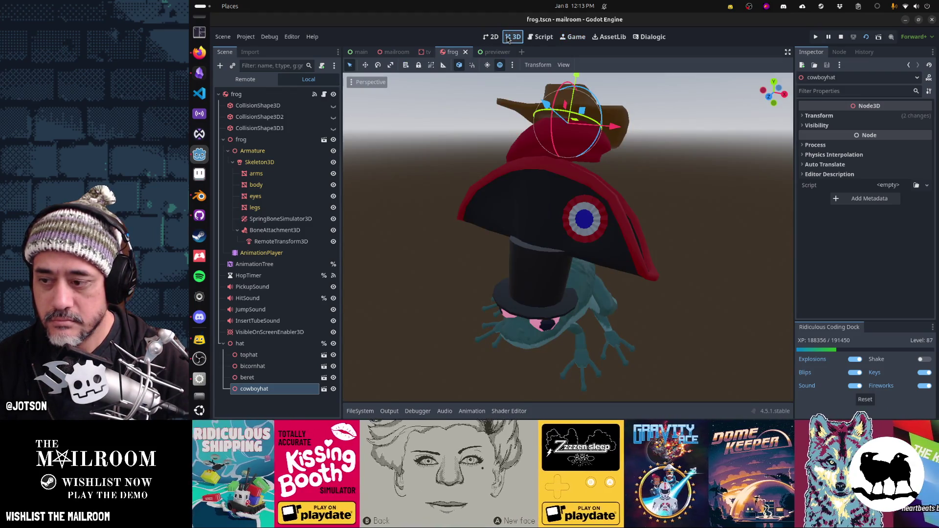
click(295, 369)
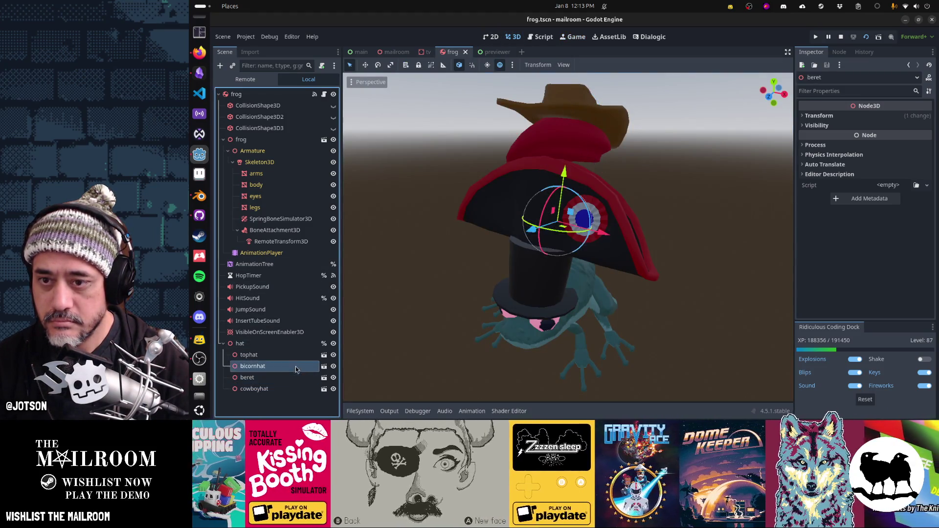
click(294, 358)
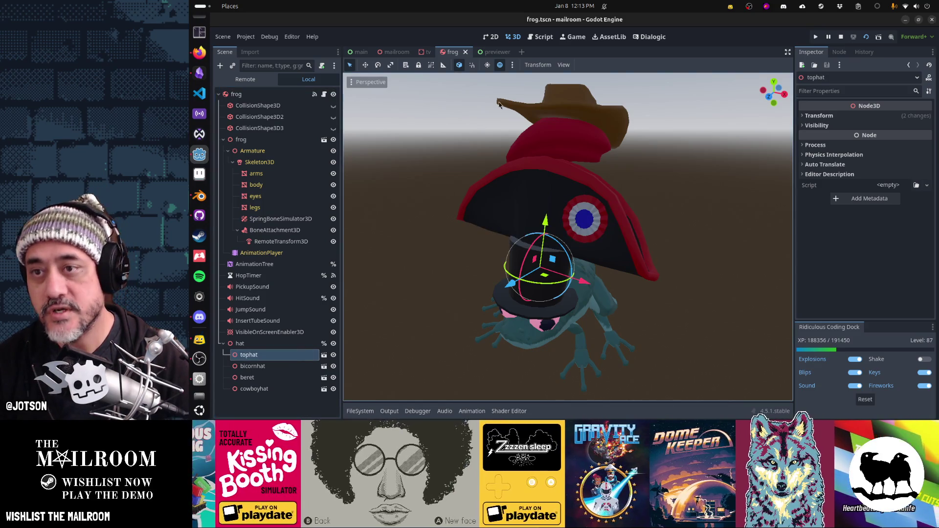
click(494, 52)
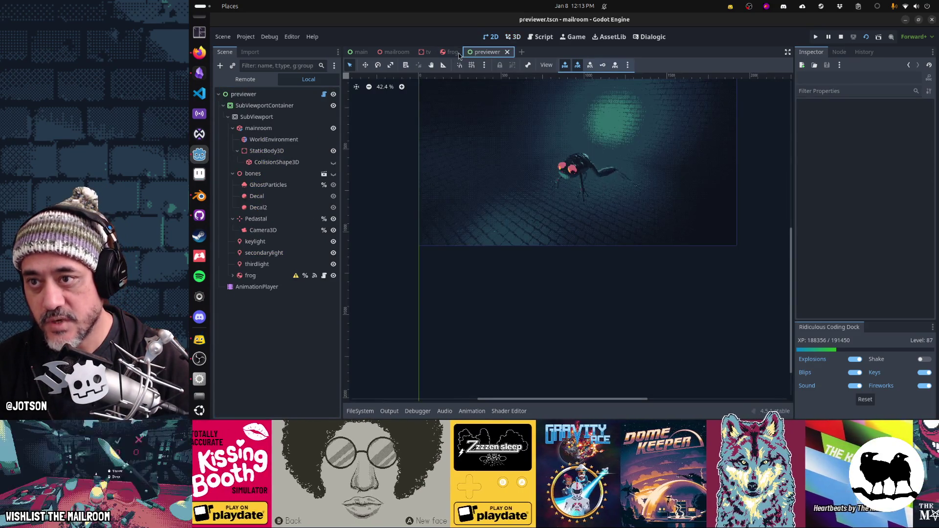
click(450, 52)
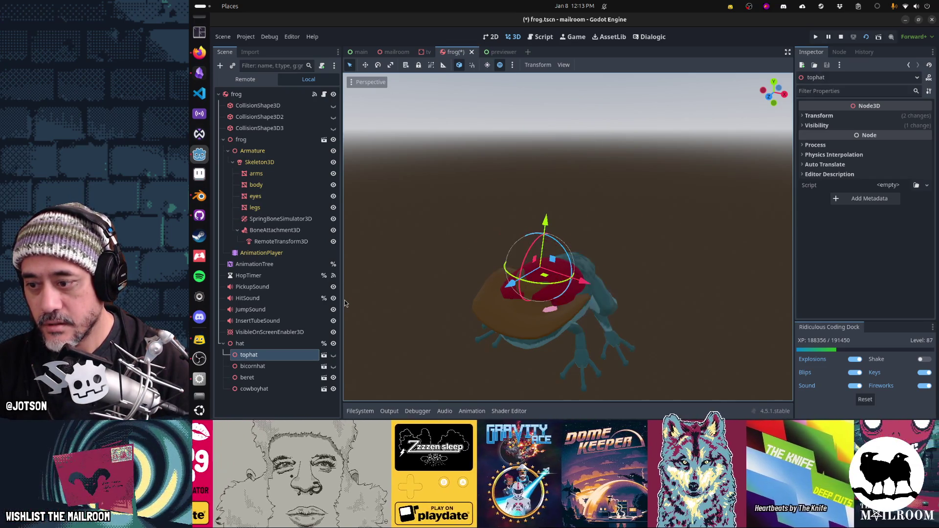
key(ctrl+s)
Step: In the previewer scene, expand the frog instance and make all four hats visible
click(493, 52)
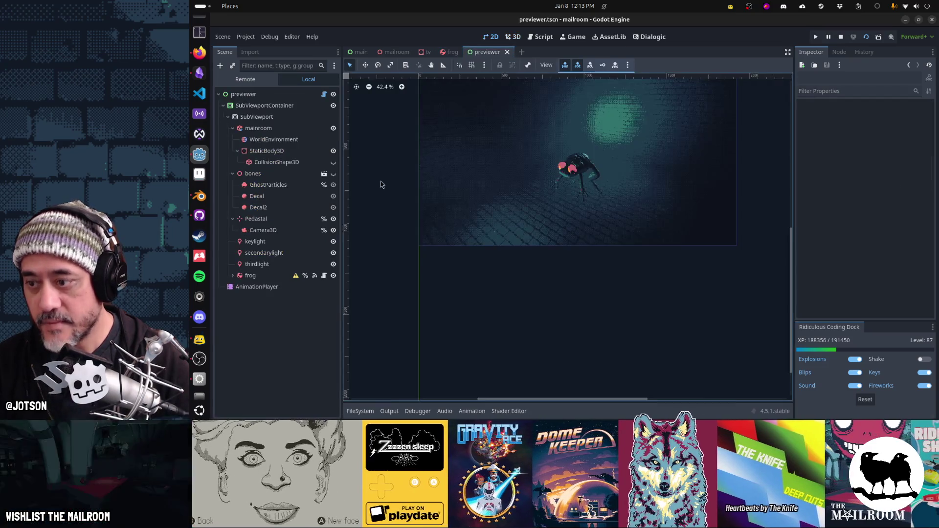
click(233, 276)
scroll(234, 278, down, 3)
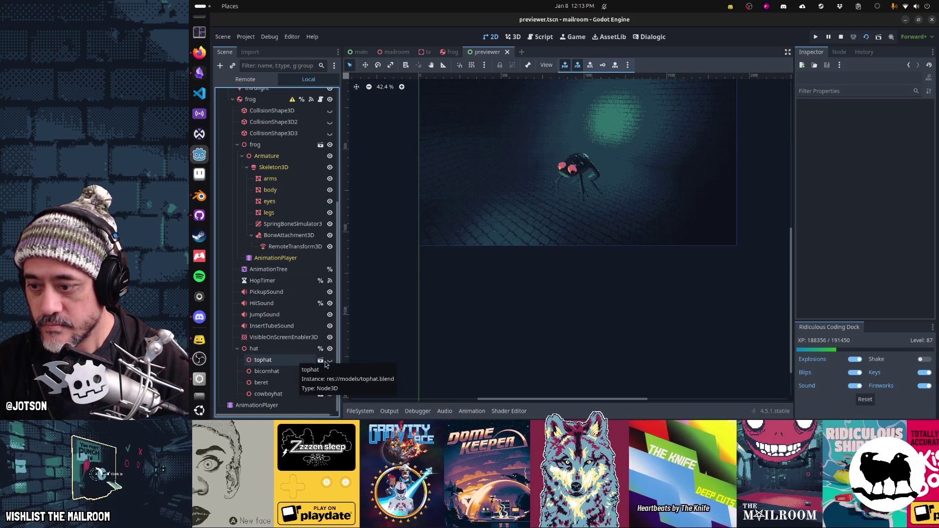
click(330, 394)
click(330, 383)
click(330, 371)
click(329, 360)
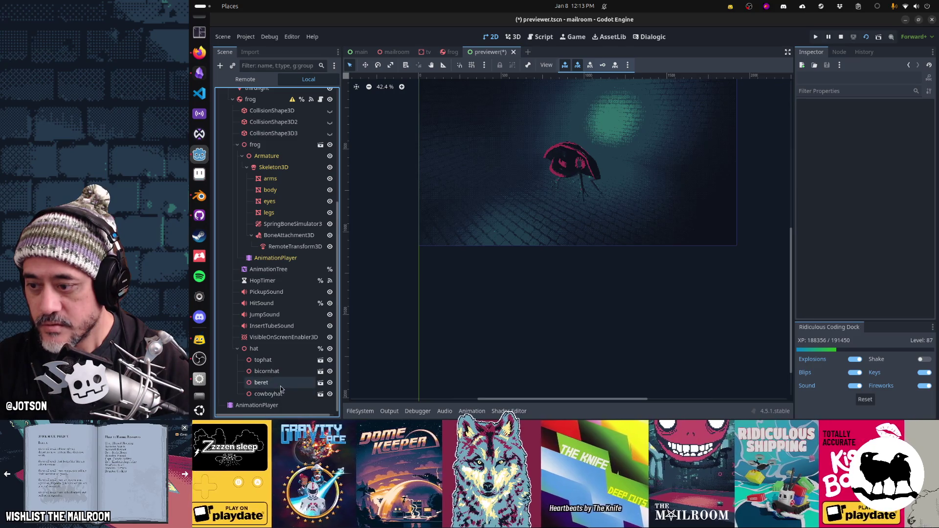
Step: Raise the beret, top hat and bicorn hat one above another over the frog's head
click(261, 383)
mouse_move(575, 324)
mouse_down()
mouse_move(554, 202)
mouse_move(499, 131)
mouse_move(645, 197)
mouse_move(589, 184)
mouse_move(601, 217)
mouse_up()
scroll(645, 197, down, 3)
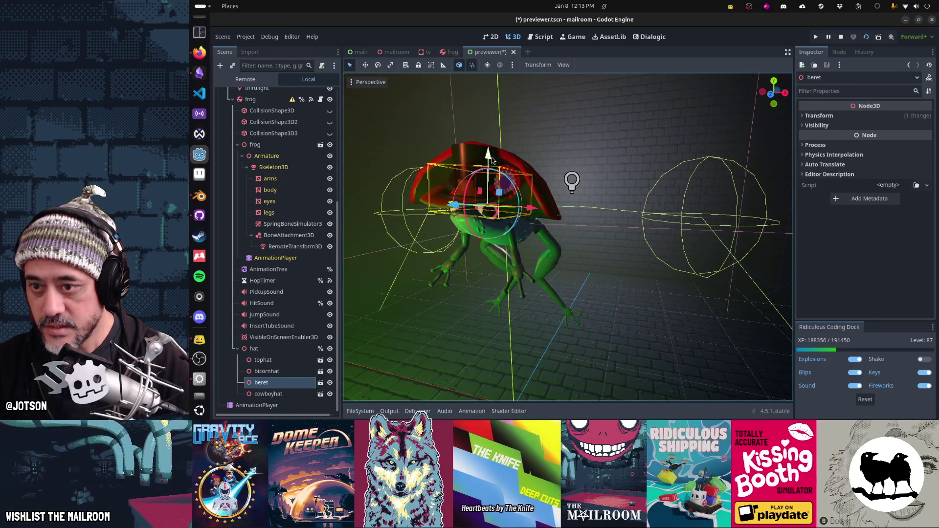
drag(489, 168, 489, 126)
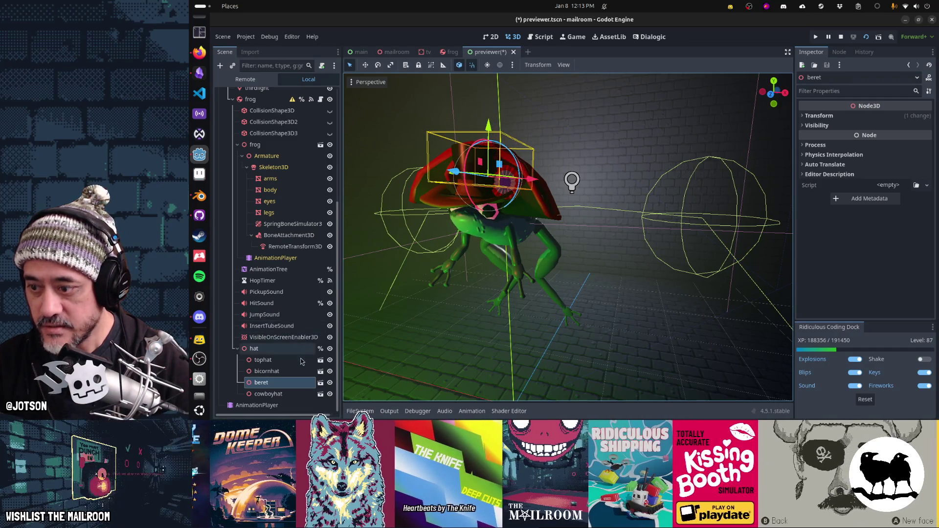
click(295, 360)
mouse_move(482, 122)
mouse_down()
mouse_move(498, 67)
mouse_move(484, 118)
mouse_up()
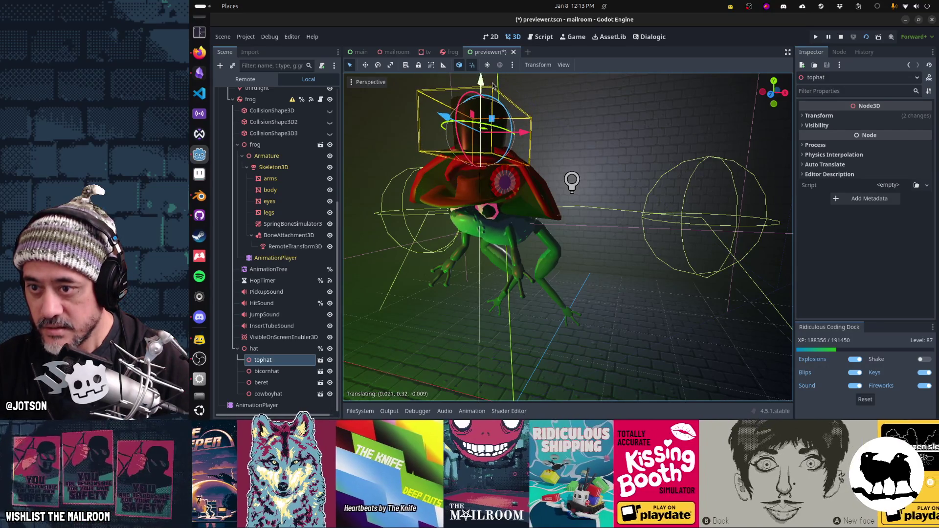
click(266, 371)
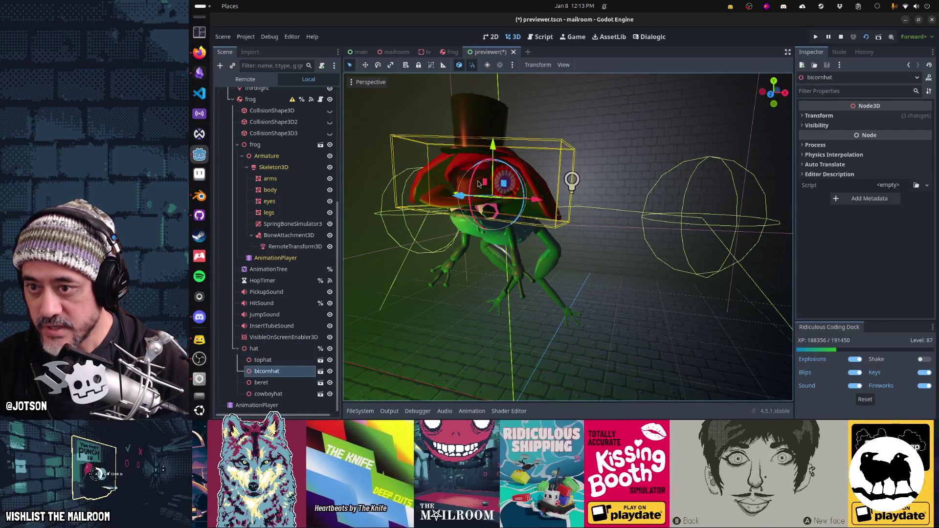
drag(493, 130, 512, 50)
Step: Fine-tune the hat stack's heights together, then save the previewer scene
drag(521, 241, 508, 239)
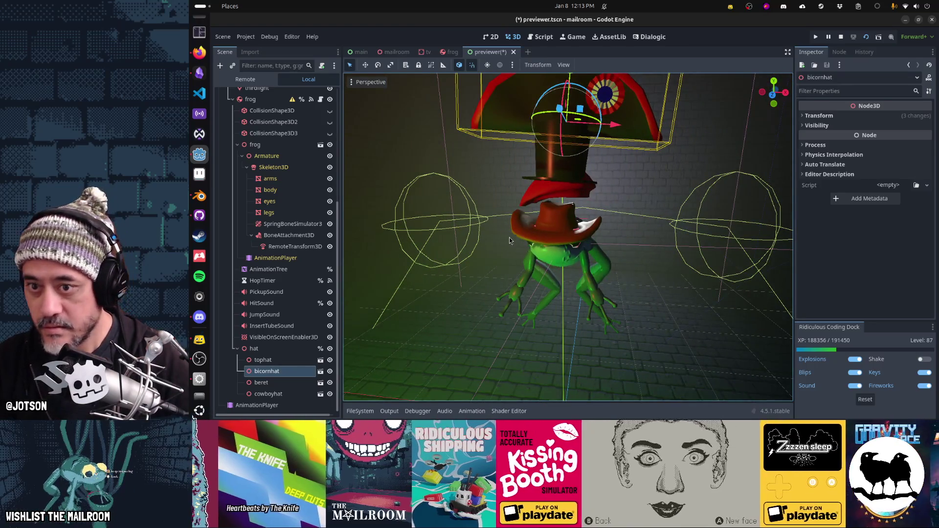
ctrl+click(262, 360)
ctrl+click(261, 383)
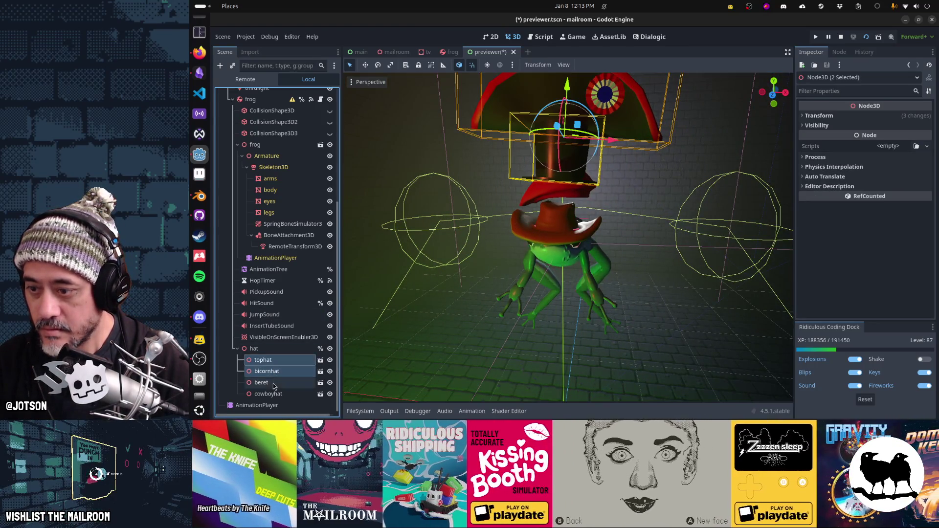
drag(565, 109, 559, 120)
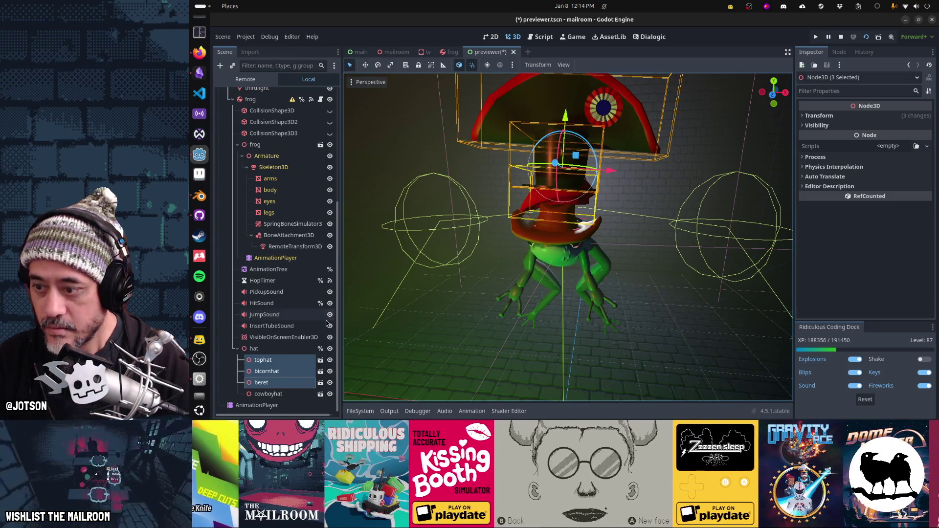
ctrl+click(290, 384)
drag(566, 107, 568, 97)
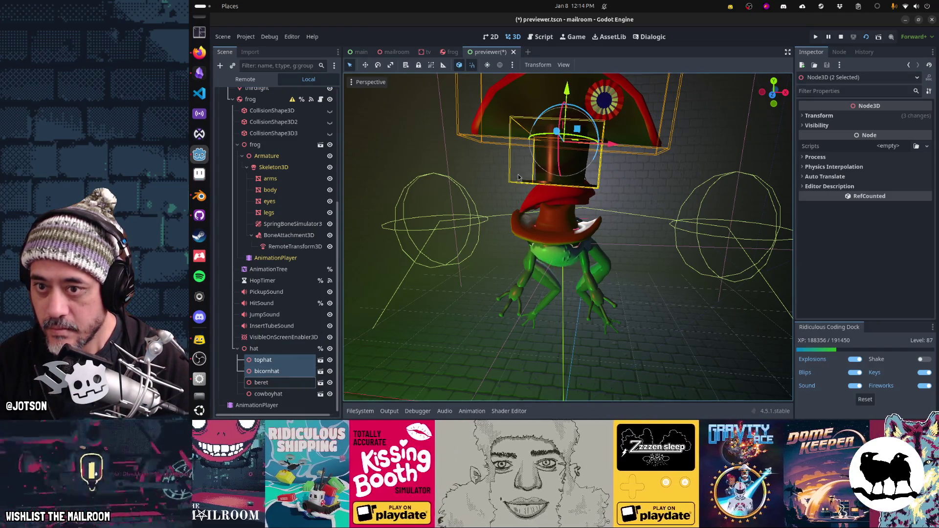
key(ctrl+s)
key(F6)
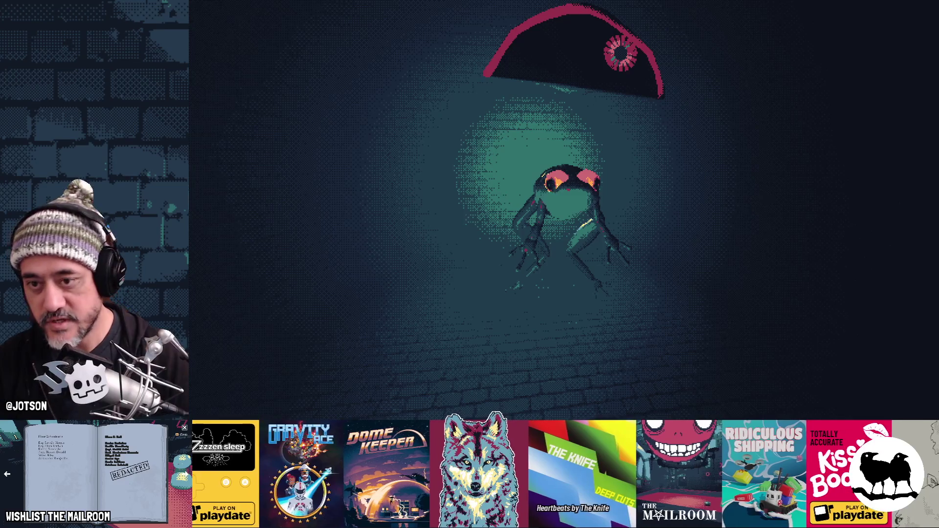
Step: Return to the running previewer game and swap the frog's hat twice
key(F8)
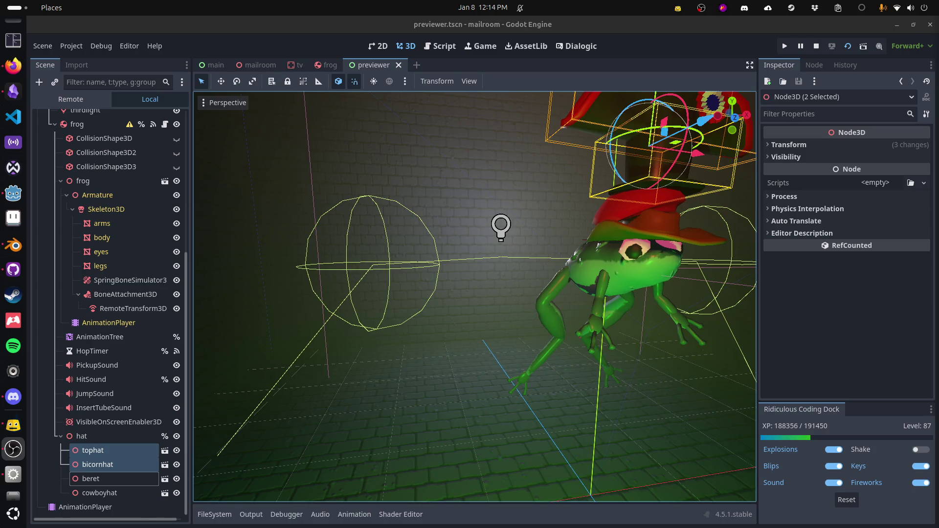
key(alt+Tab)
key(alt+Tab)
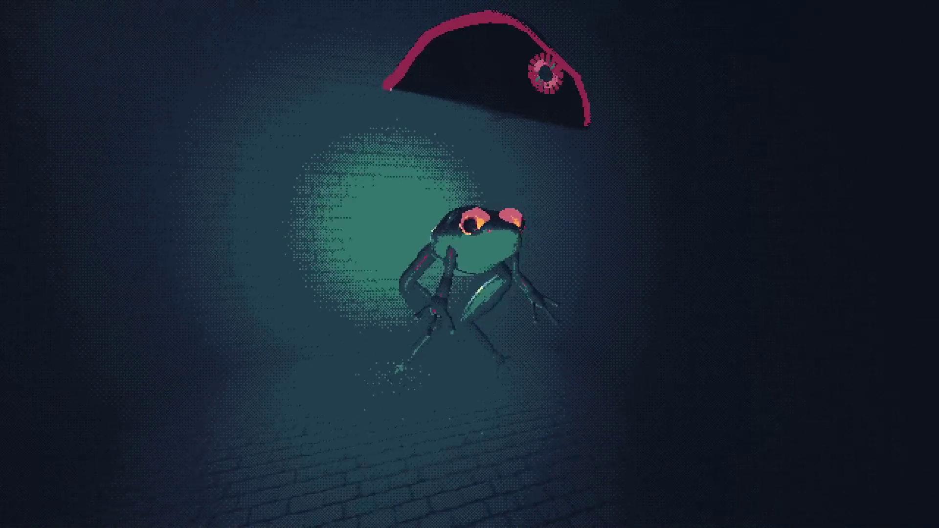
click(470, 266)
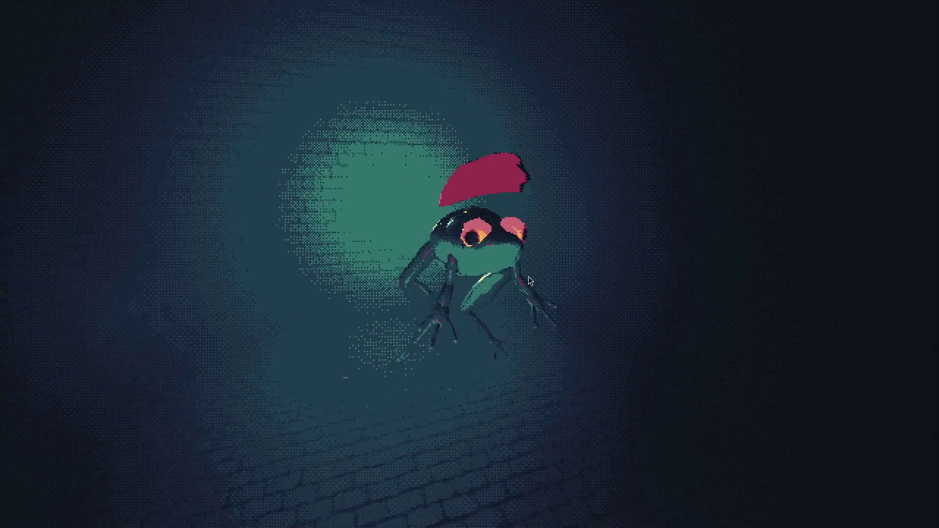
click(477, 269)
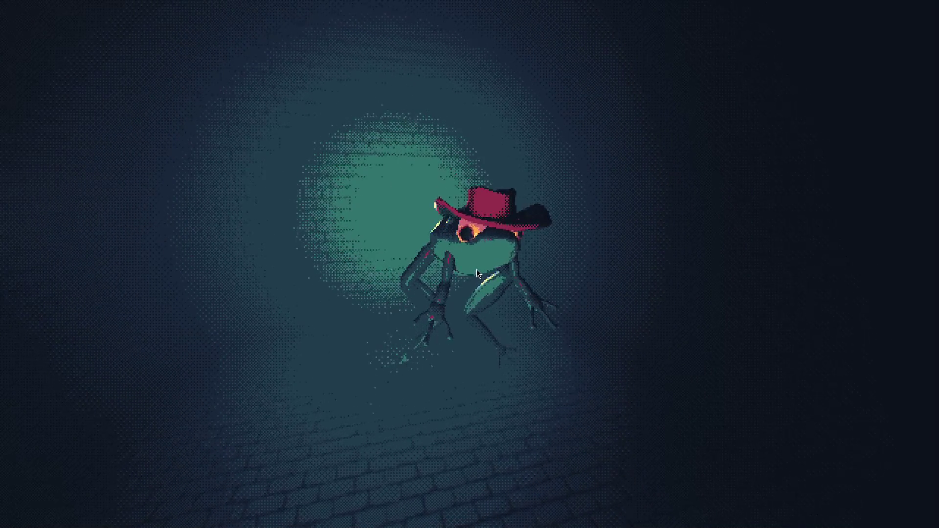
Step: Swap the frog's hat once more, then bring the Godot editor window back to the front
key(alt+Tab)
key(alt+Tab)
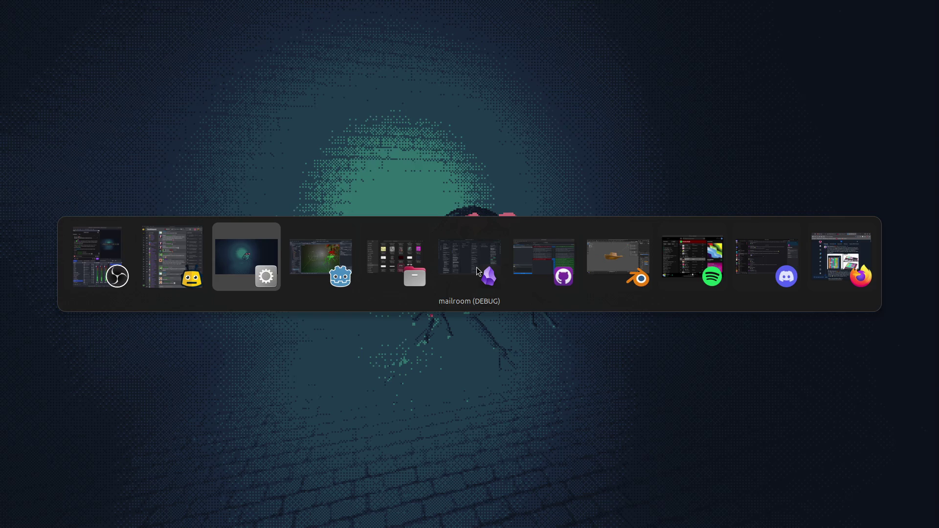
key(alt+shift+Tab)
key(alt+shift+Tab)
key(Escape)
click(476, 267)
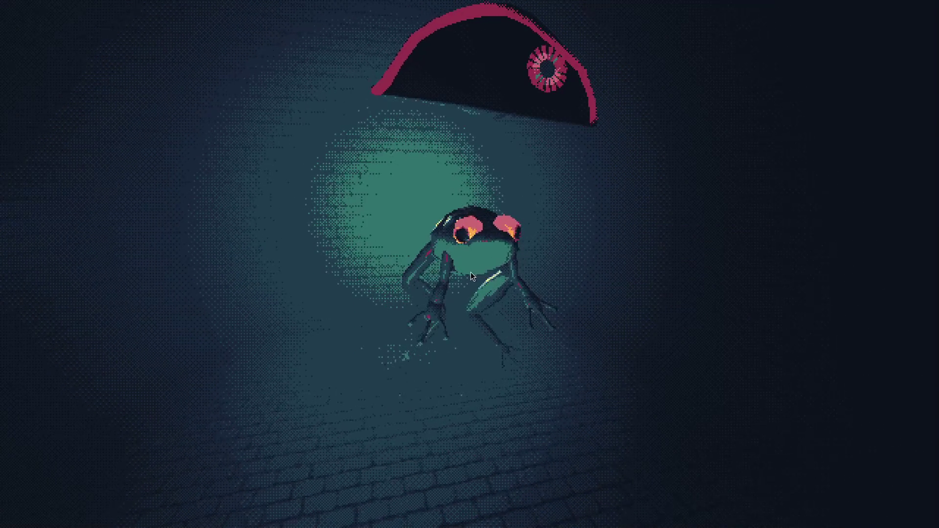
key(super)
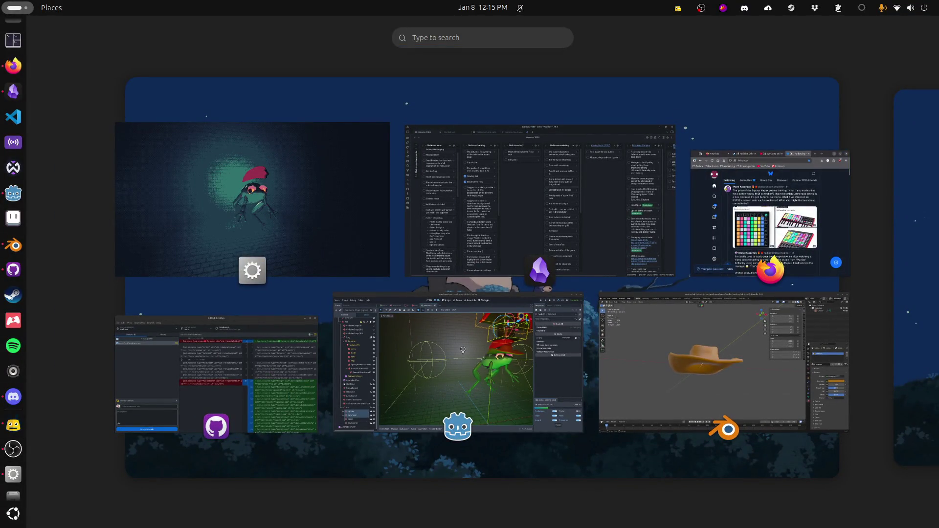
key(Escape)
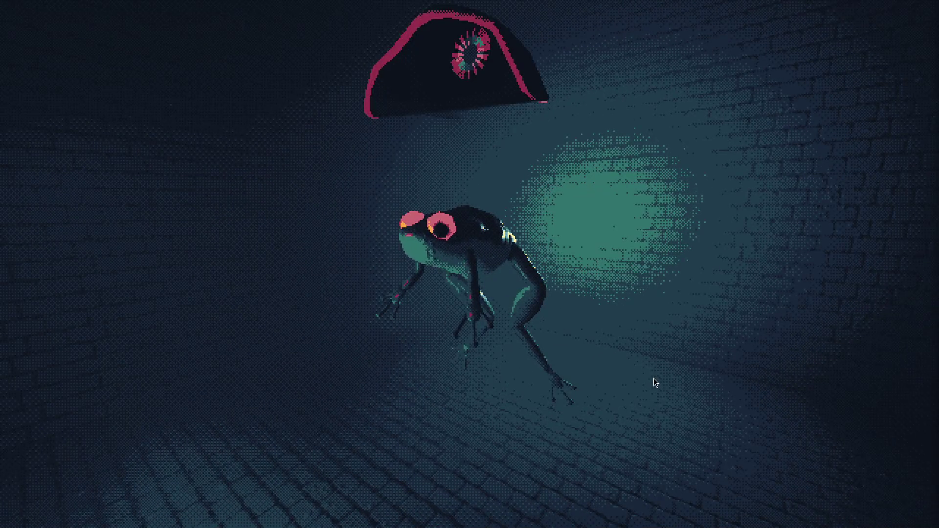
key(super)
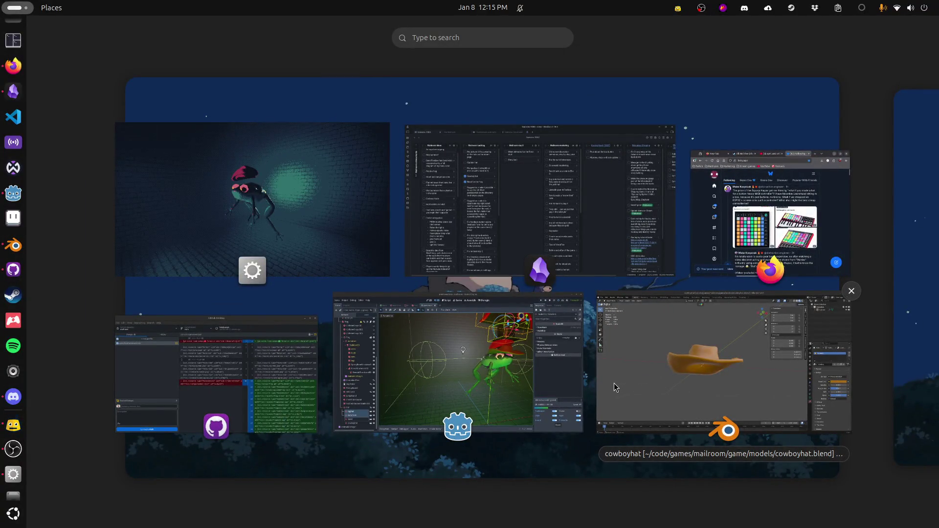
click(530, 386)
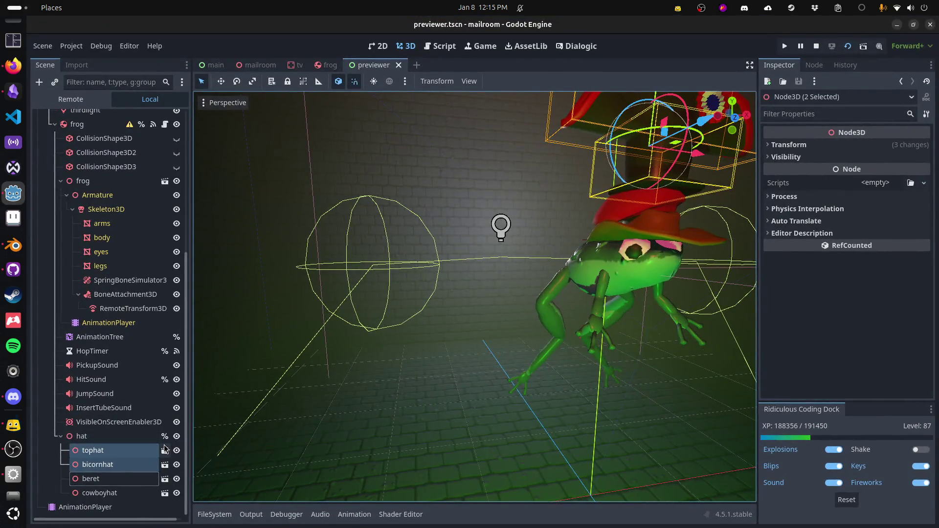
Step: Frame the view on the frog and undo the last raise of the hats
key(f)
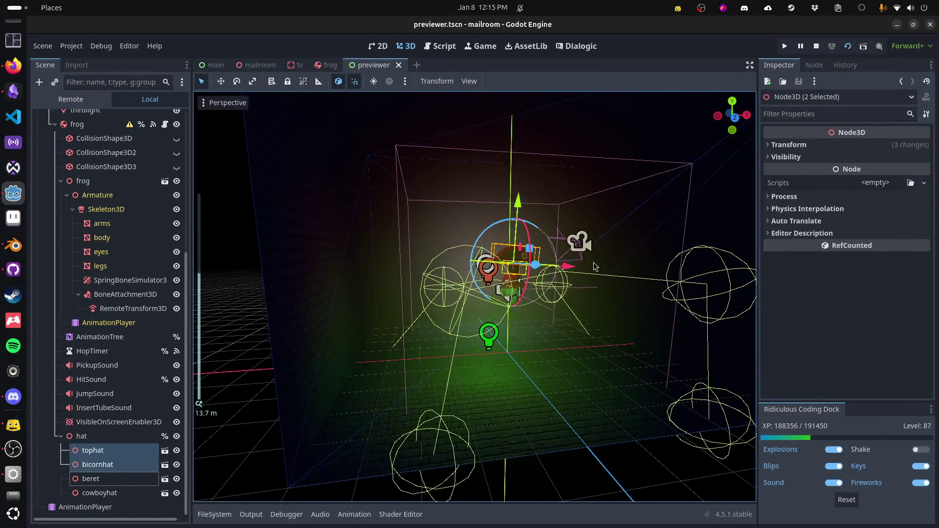
scroll(595, 265, up, 10)
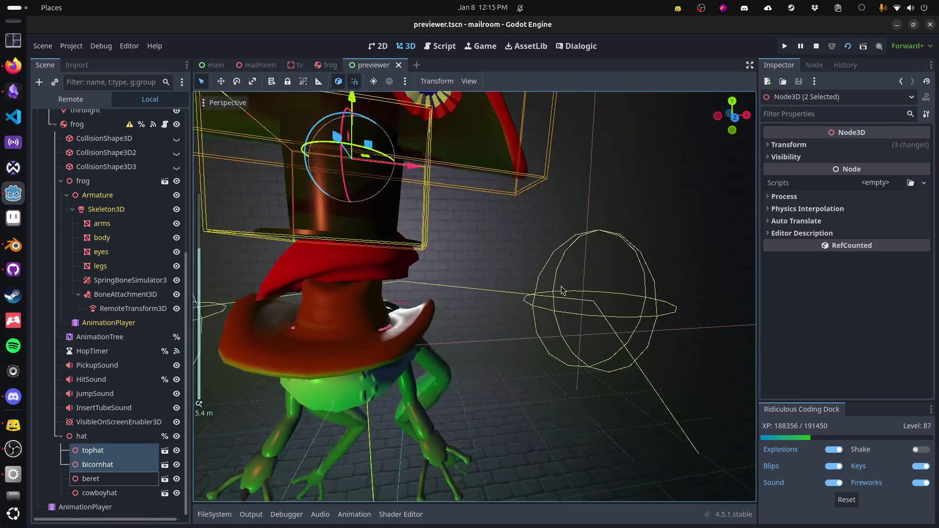
drag(561, 290, 592, 298)
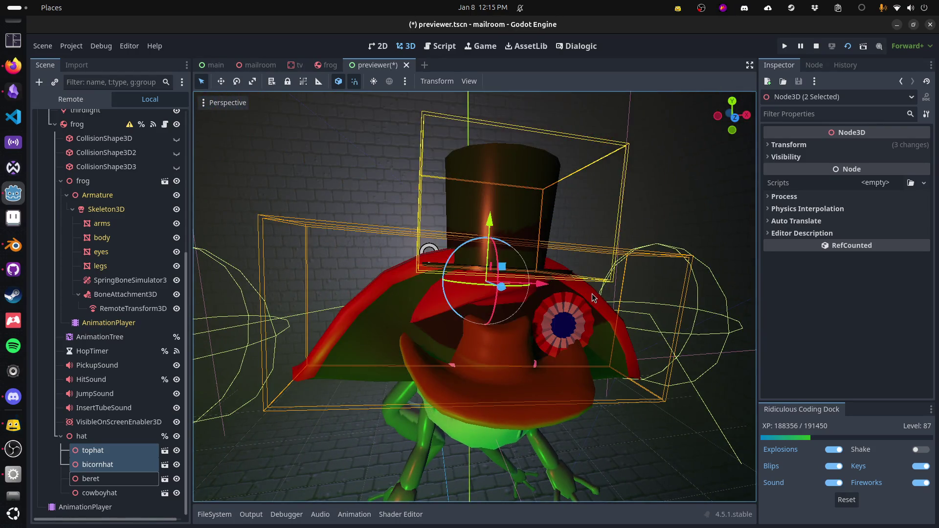
key(ctrl+z)
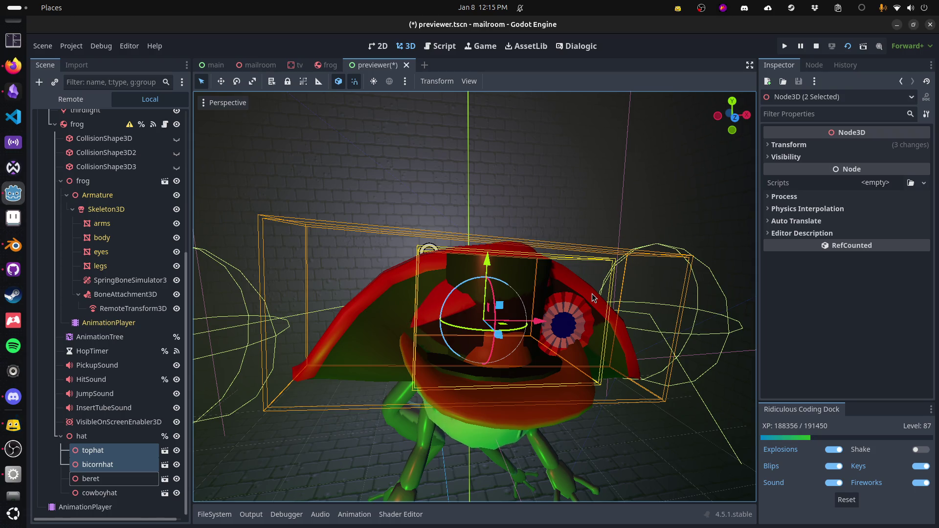
Step: Hide the top hat, bicorn hat, beret and cowboy hat, and save the previewer scene
click(592, 293)
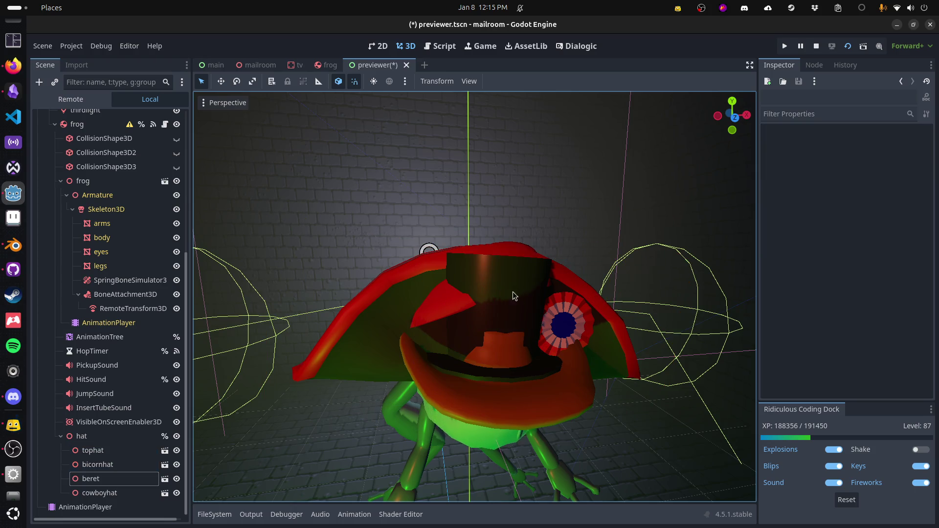
click(176, 450)
click(177, 464)
click(177, 479)
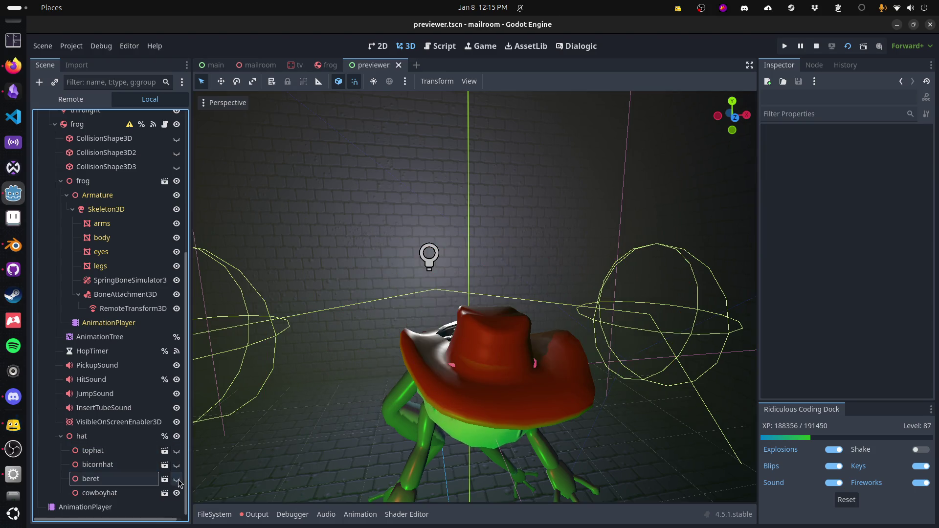
click(177, 493)
key(ctrl+s)
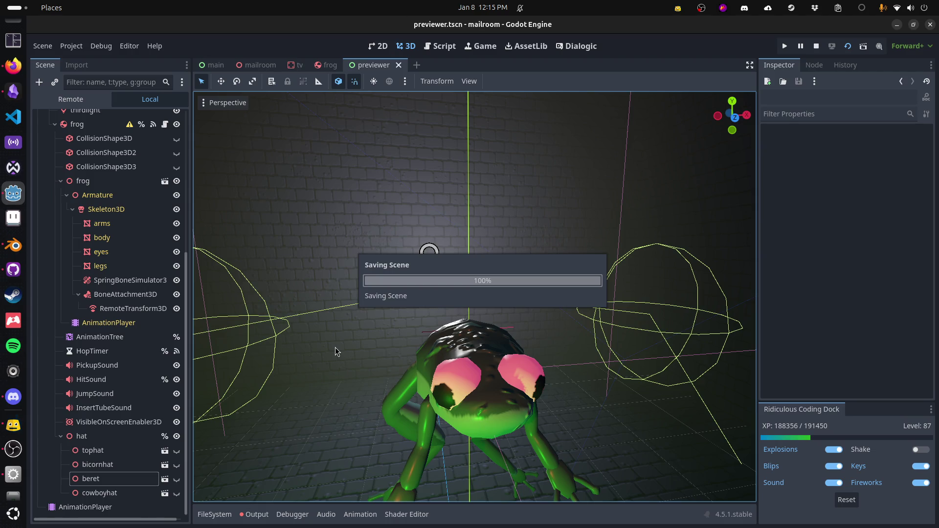
key(alt+Tab)
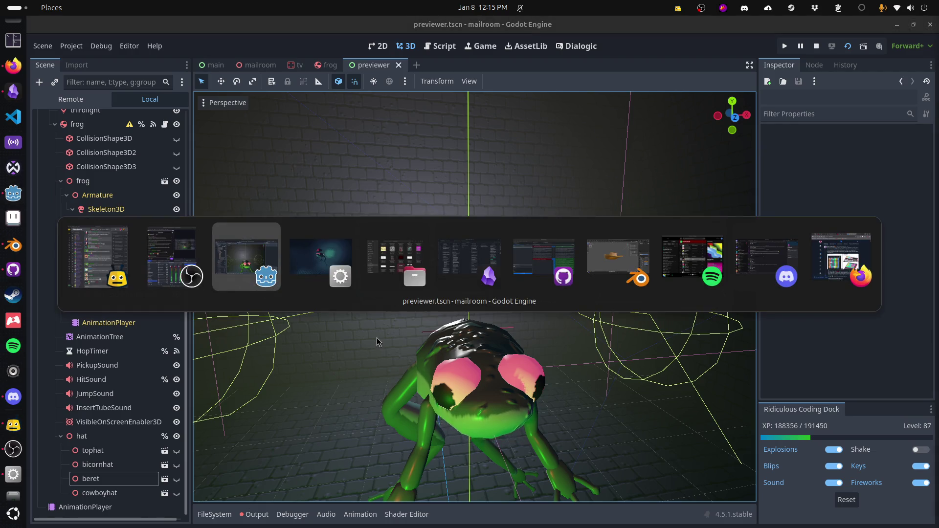
key(alt+Tab)
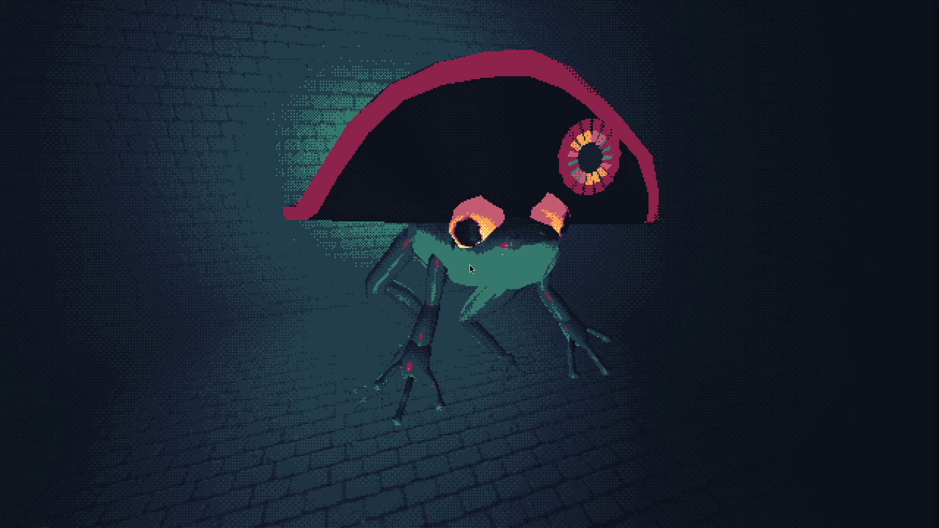
key(super)
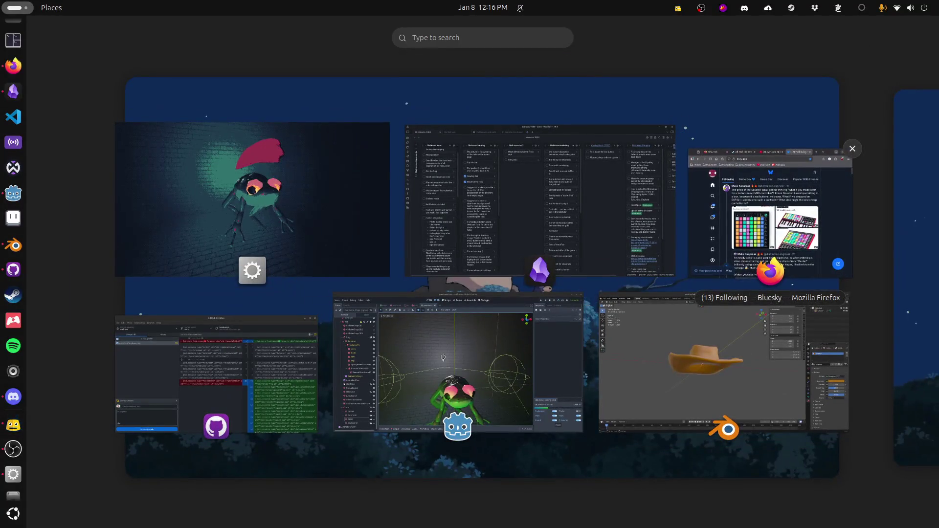
key(super)
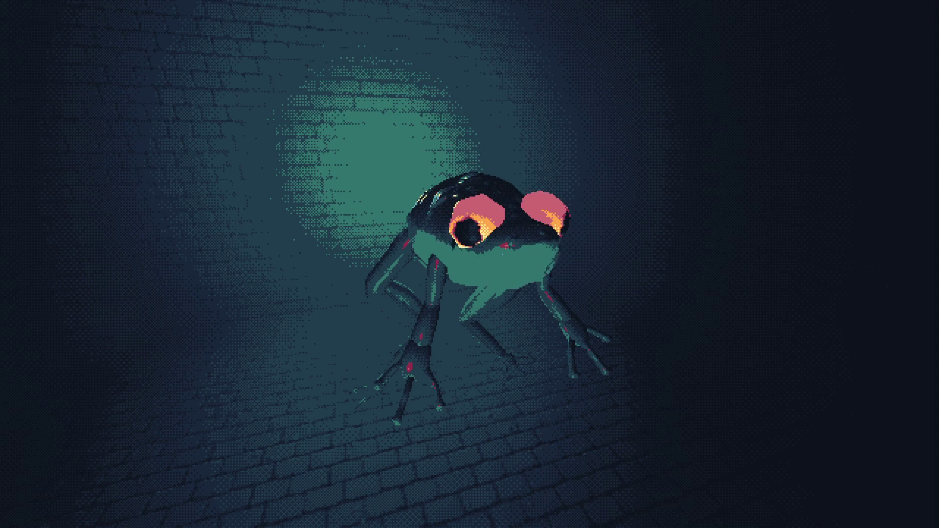
key(super)
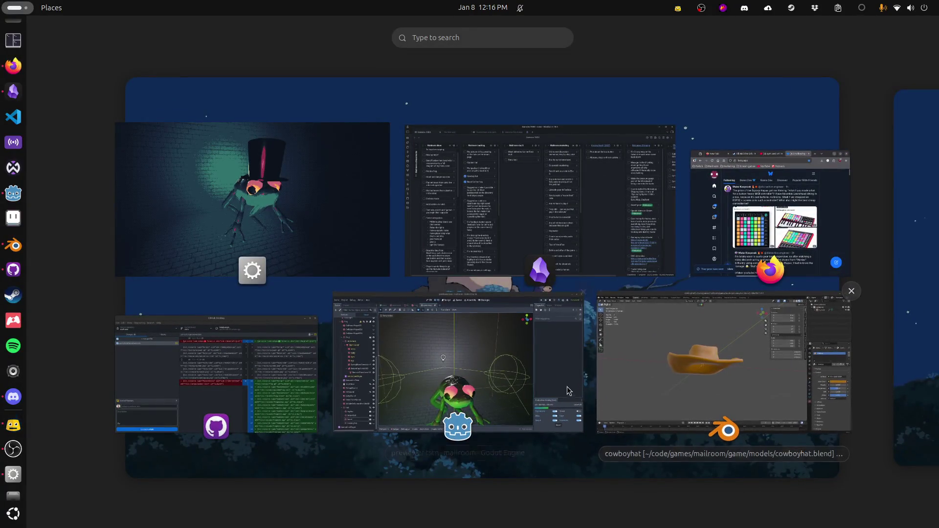
click(556, 377)
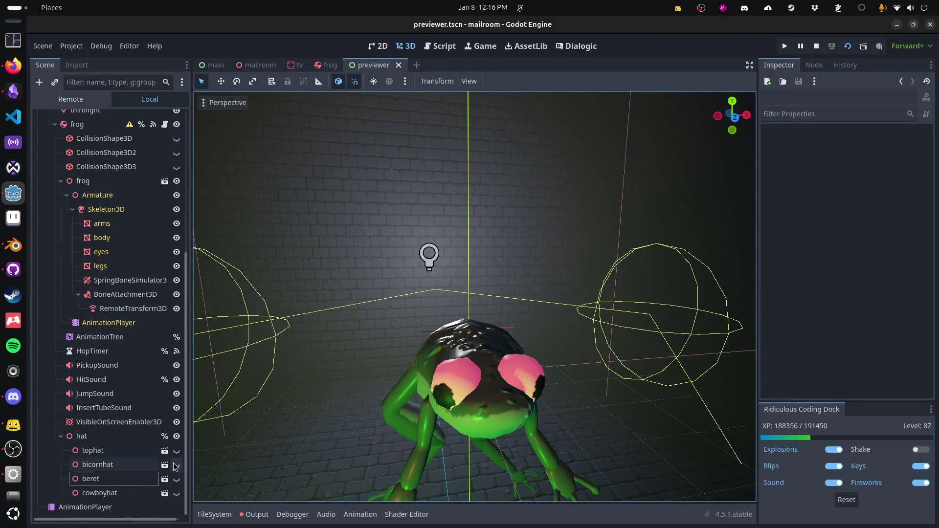
click(177, 482)
click(178, 482)
click(177, 481)
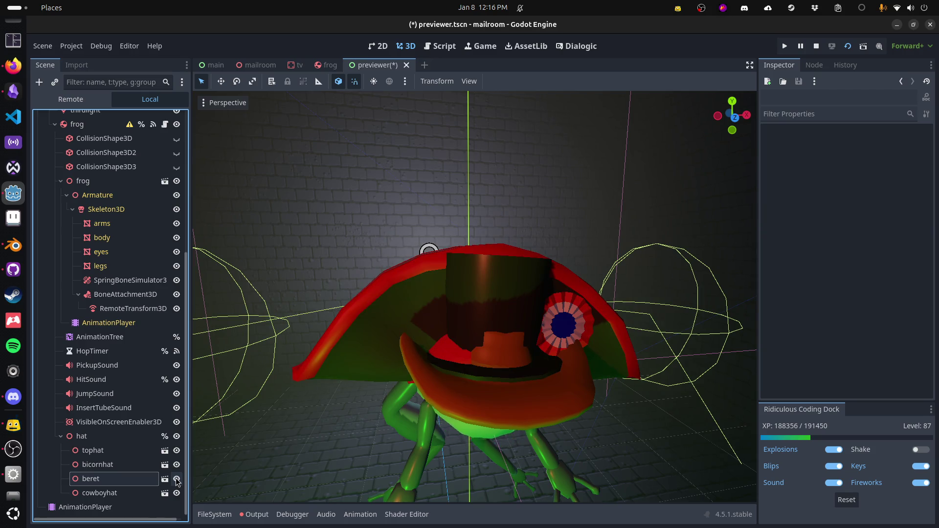
key(ctrl+z)
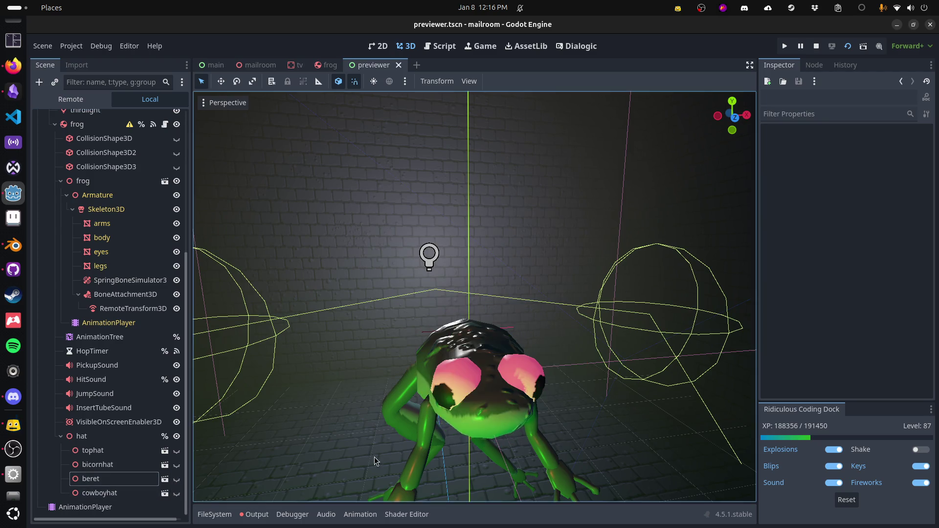
Step: Check each of the cowboy hat, beret, bicorn and top hat on the frog, re-hide them, and save
drag(318, 406, 483, 382)
scroll(464, 401, down, 5)
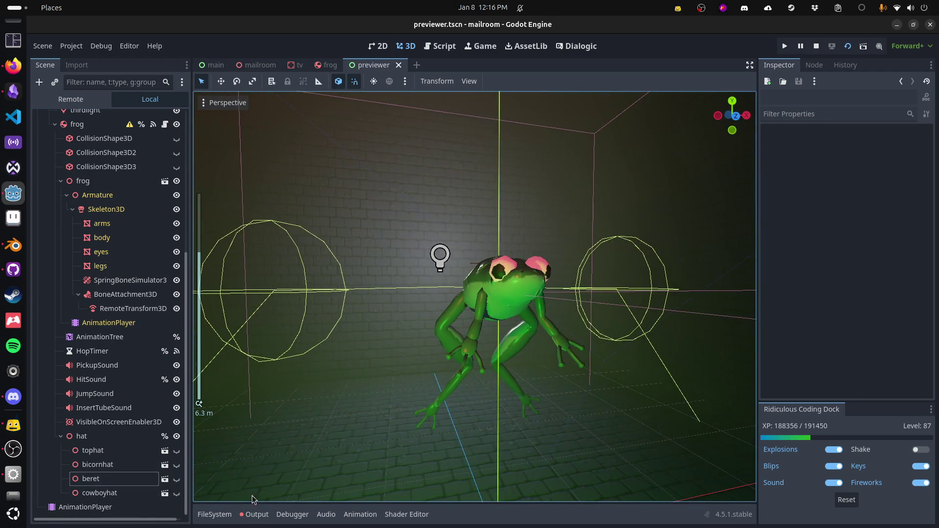
click(177, 493)
click(176, 493)
click(177, 480)
click(177, 479)
click(176, 465)
click(177, 465)
click(176, 450)
click(177, 452)
key(ctrl+s)
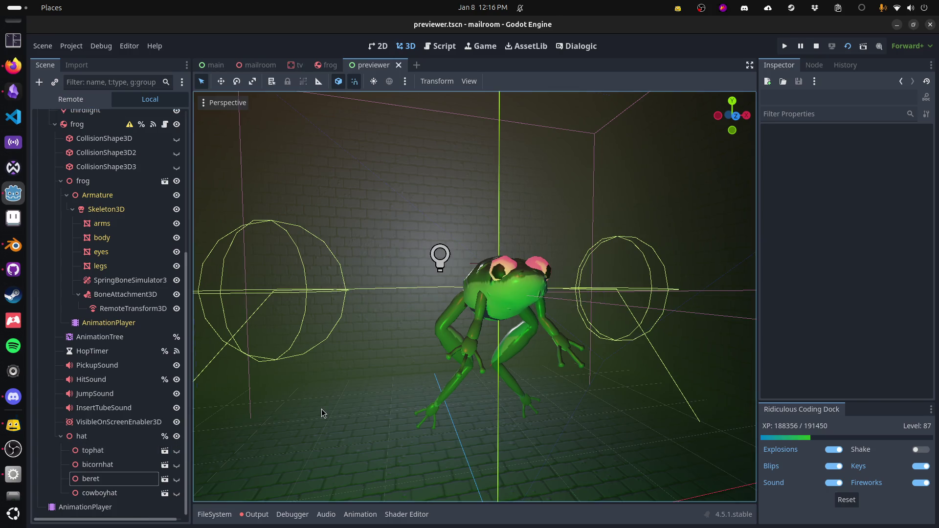
Step: Watch the running previewer game cycle the hats, then close it with F8
key(super)
key(super)
key(super)
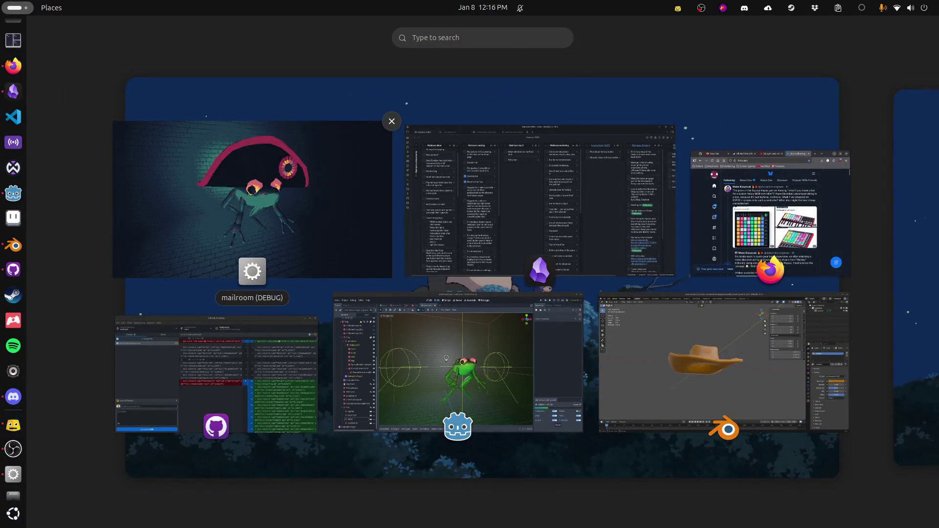
click(252, 195)
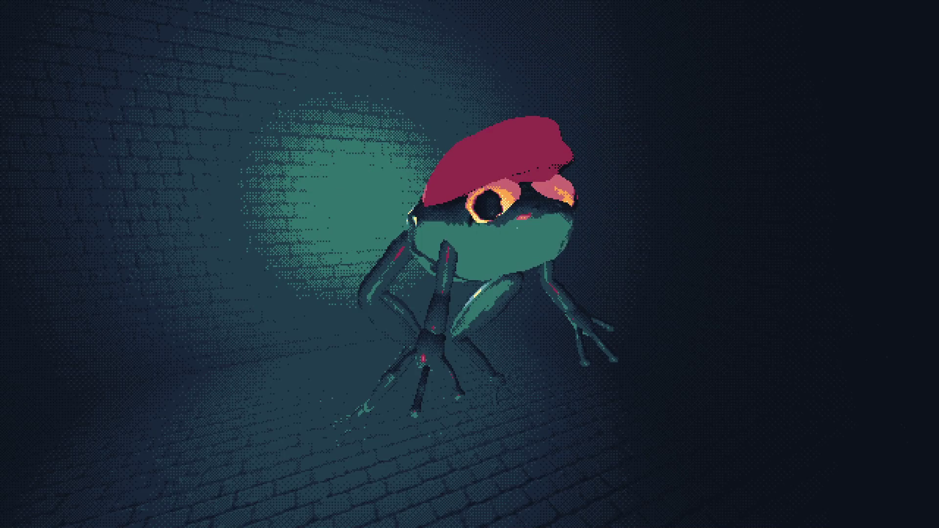
key(super)
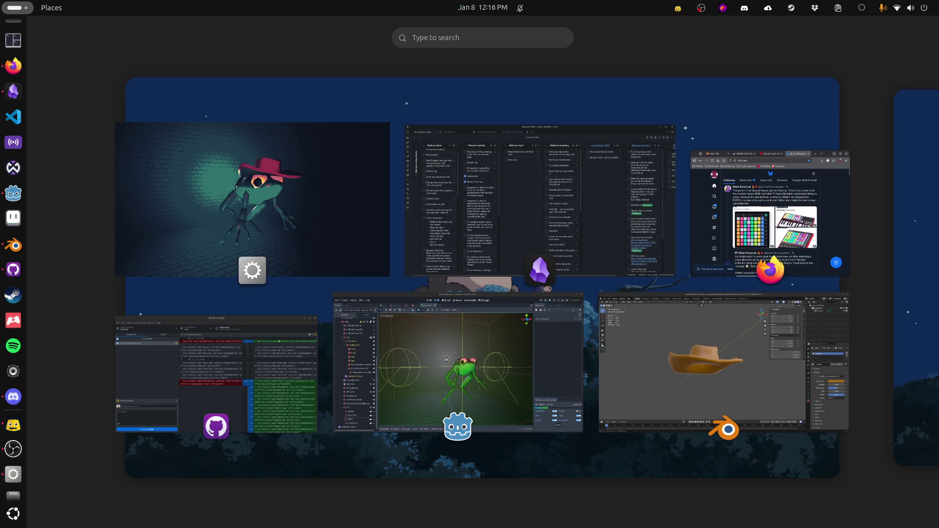
key(super)
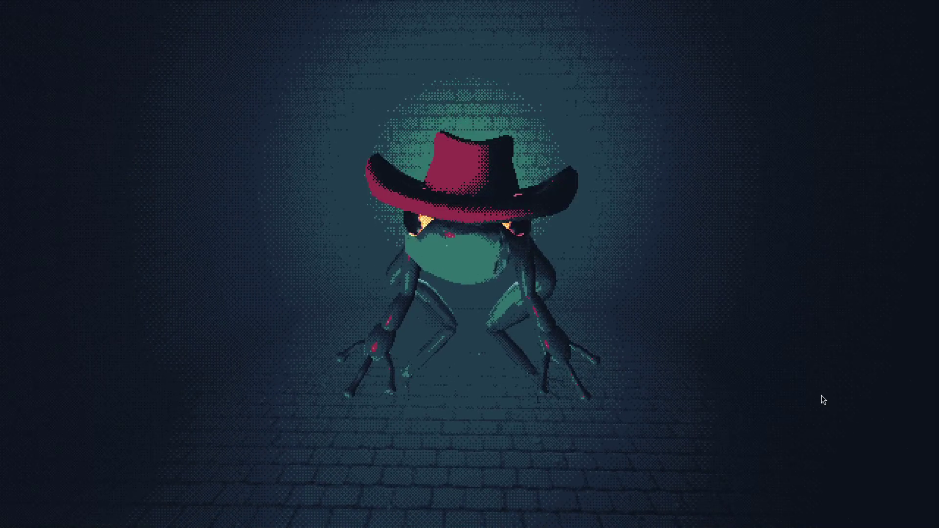
key(super)
click(354, 222)
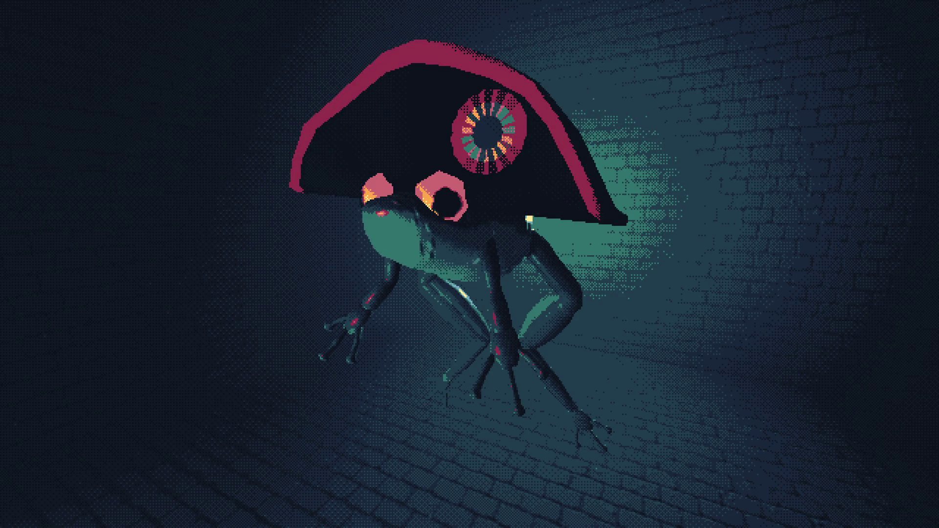
key(F8)
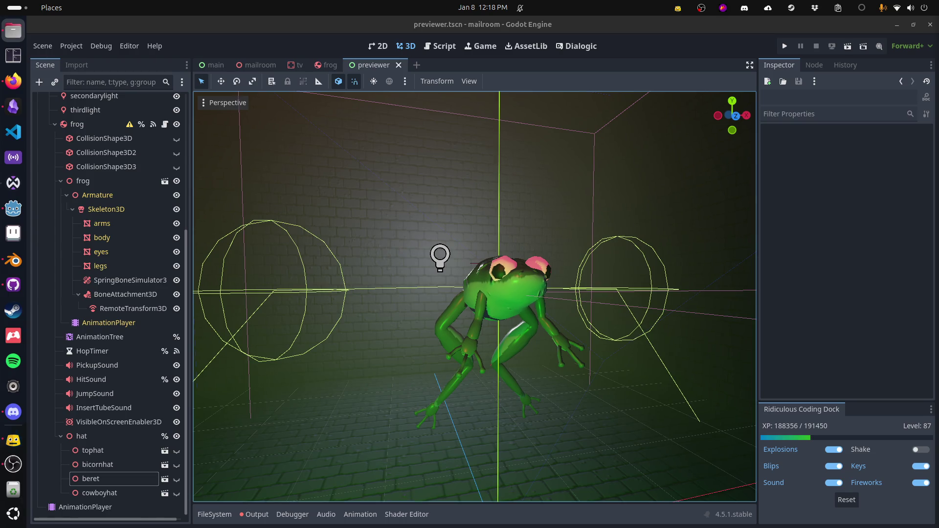
Step: Trash the five folders, the save-slot files and ridiculous_xp.ini from Downloads
click(13, 30)
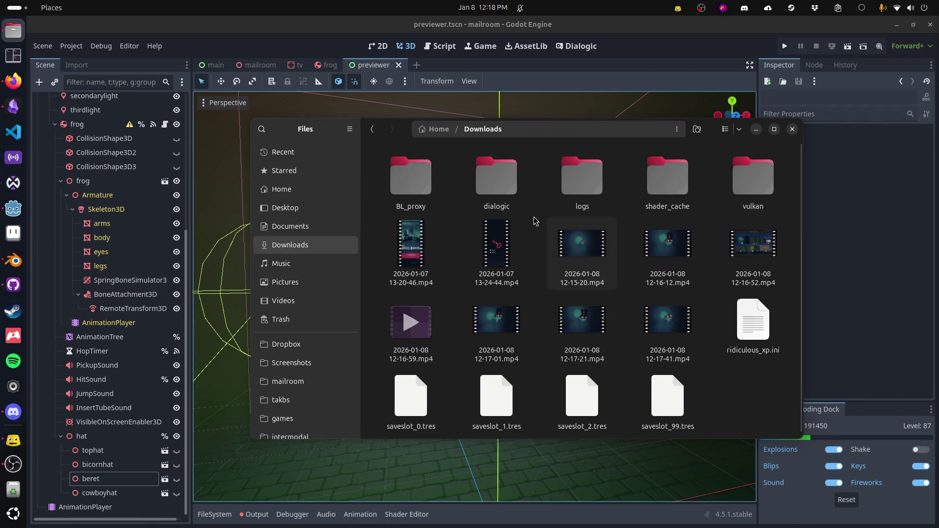
click(437, 188)
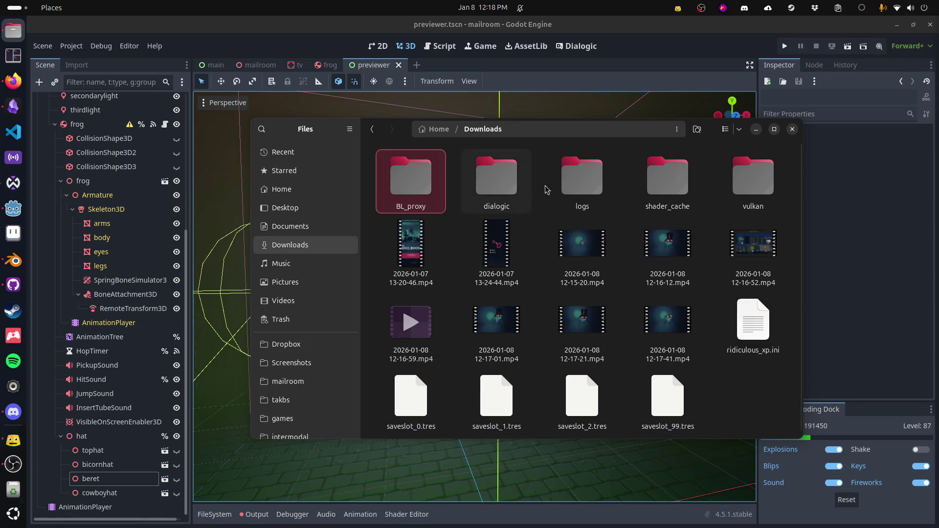
shift+click(751, 191)
key(Delete)
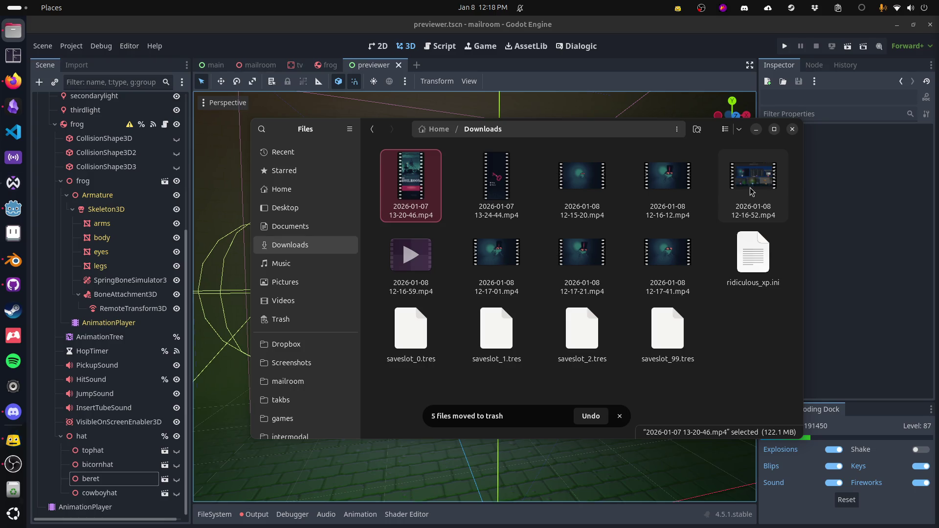
key(Down)
key(Down)
key(End)
key(shift+Left)
key(shift+Left)
key(shift+Left)
key(Delete)
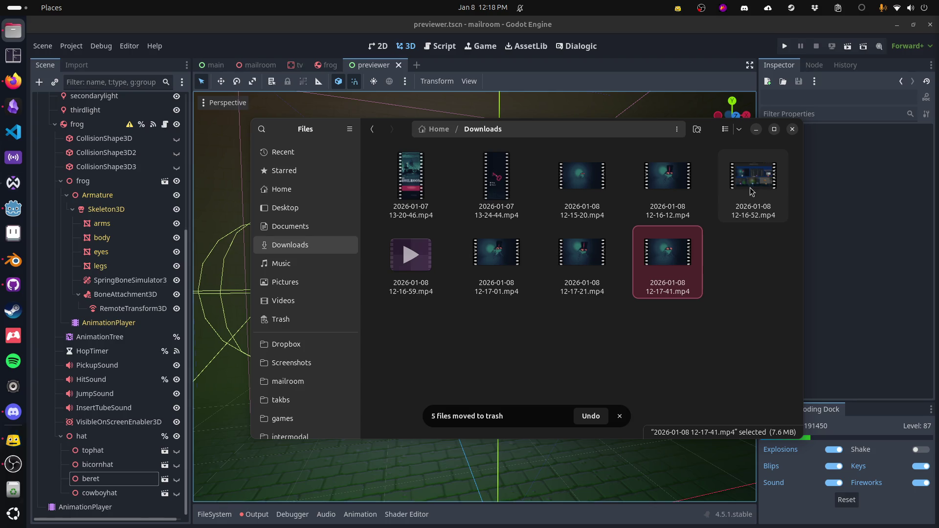
Step: Preview the 12-17-21.mp4 recording in the video player
key(Left)
key(Return)
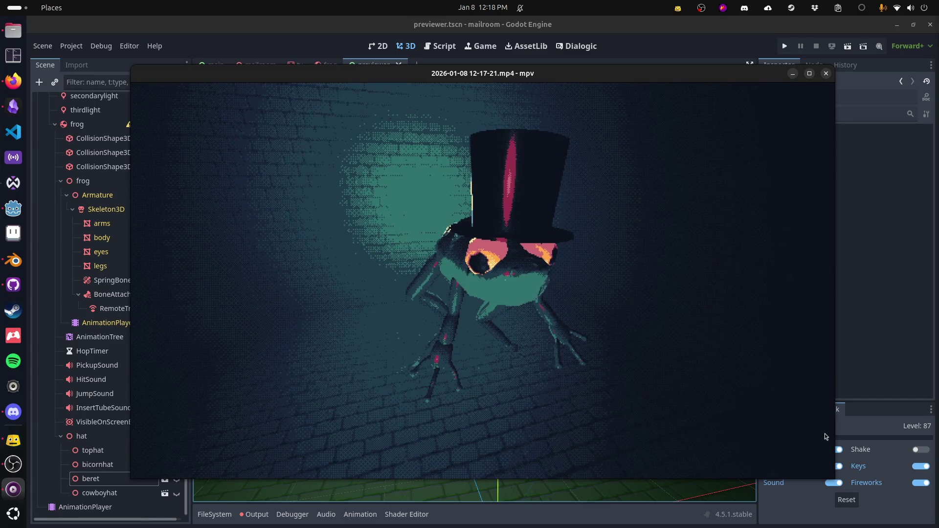
key(Right)
key(Left)
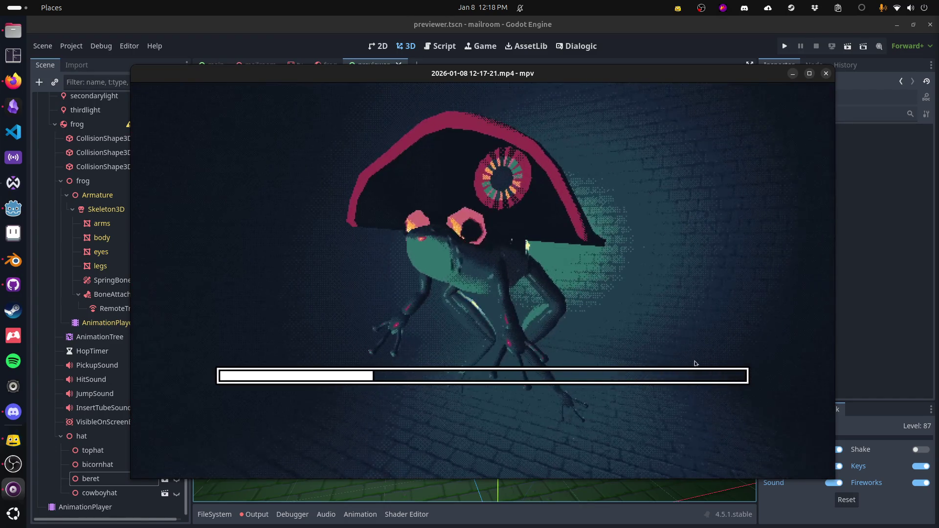
key(alt+Tab)
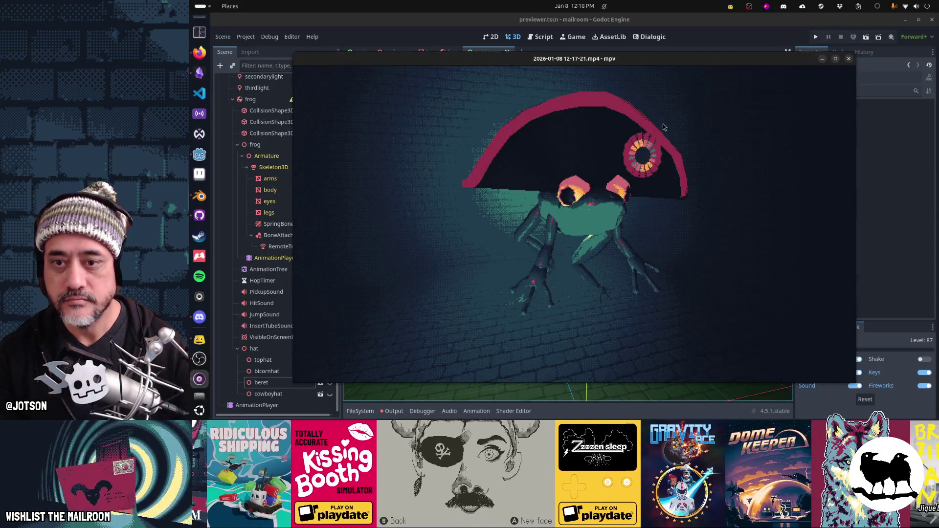
click(849, 59)
Step: Preview the 12-17-41 and 12-17-01 recordings, then select 12-16-59.mp4
key(Right)
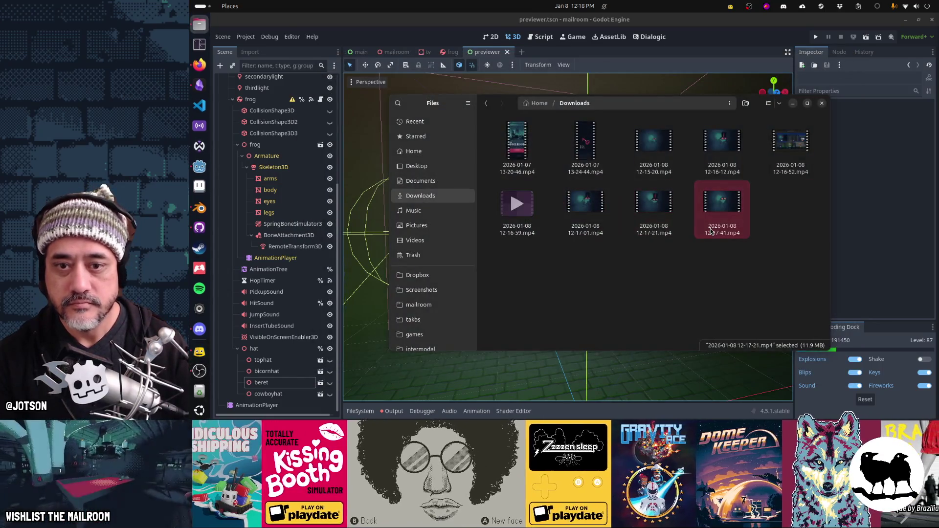
key(Return)
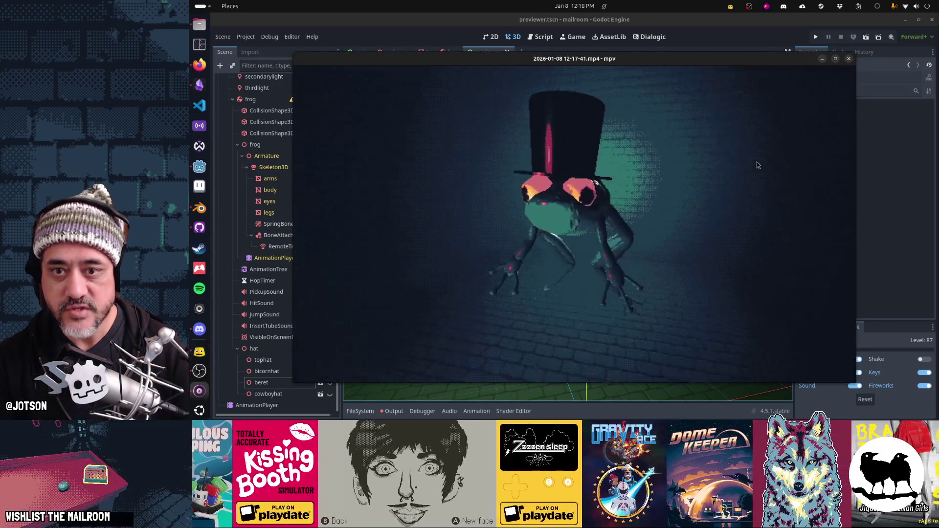
click(848, 59)
click(670, 217)
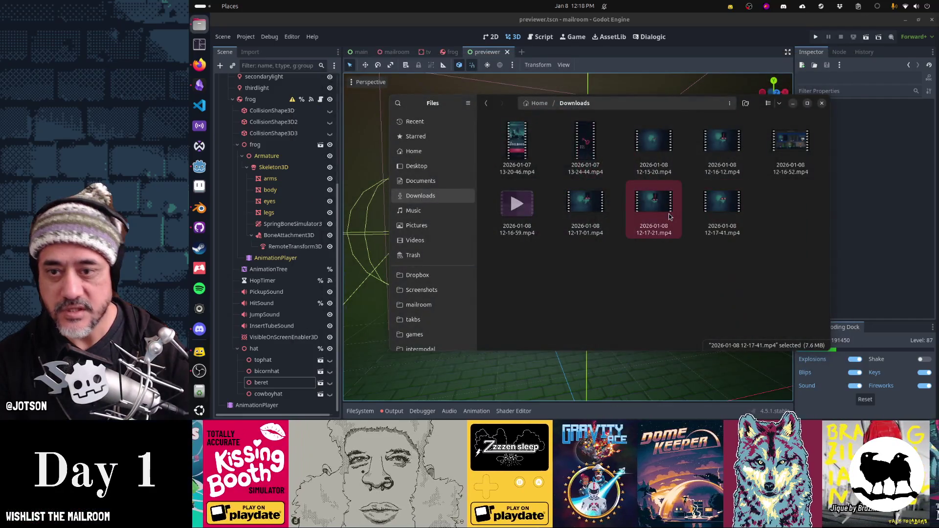
key(Return)
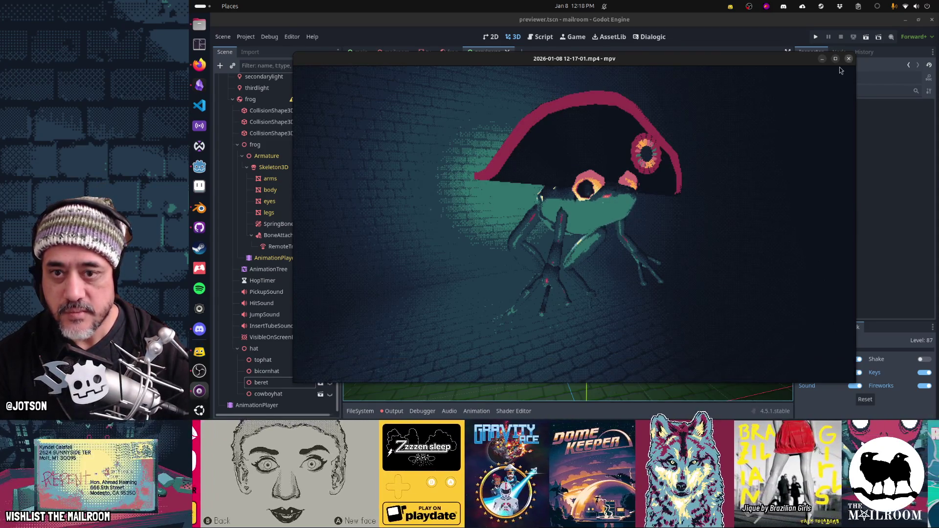
click(849, 59)
click(533, 217)
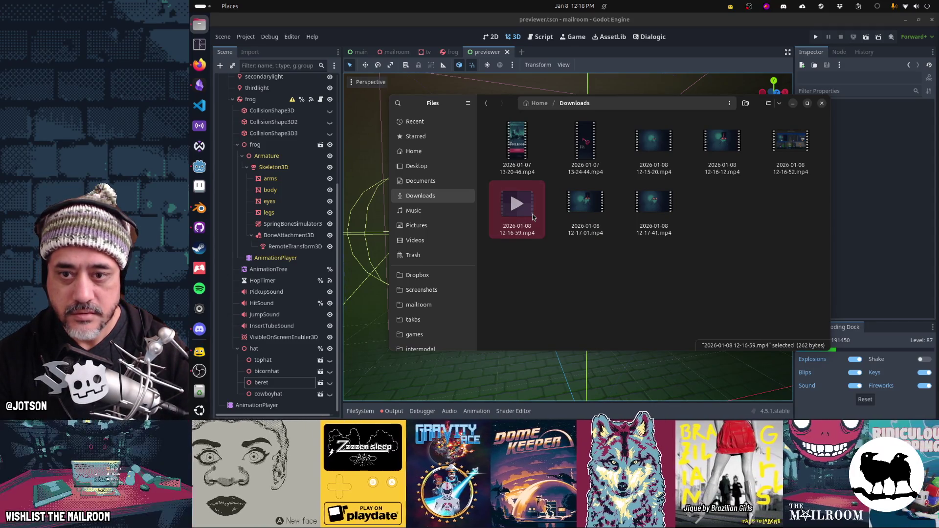
Step: Trash 12-16-59.mp4 and, after previewing it, the 12-16-52 clip
click(575, 279)
click(528, 215)
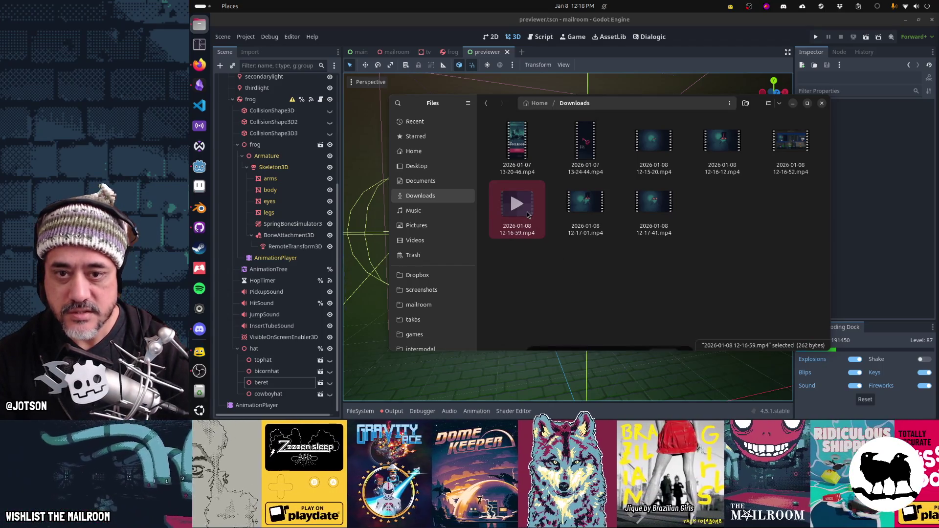
key(Delete)
key(Right)
key(Right)
key(Right)
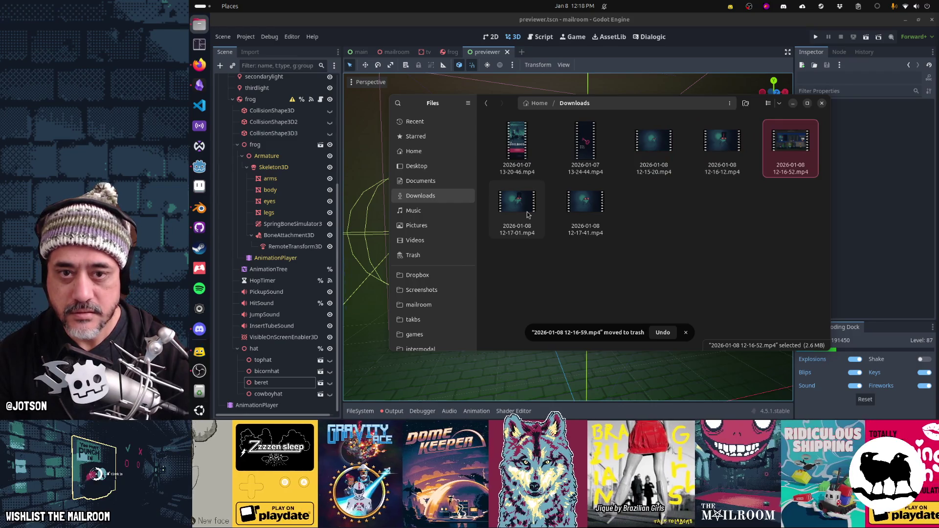
key(Return)
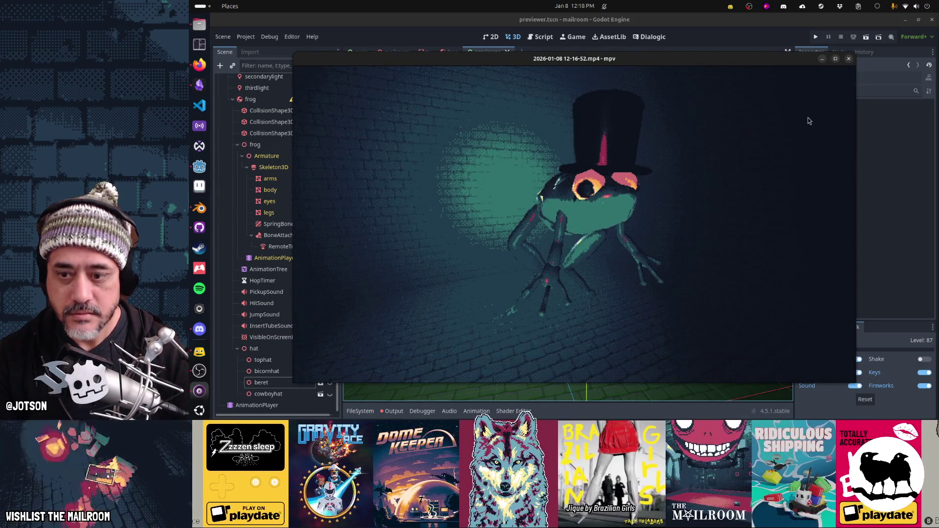
click(850, 60)
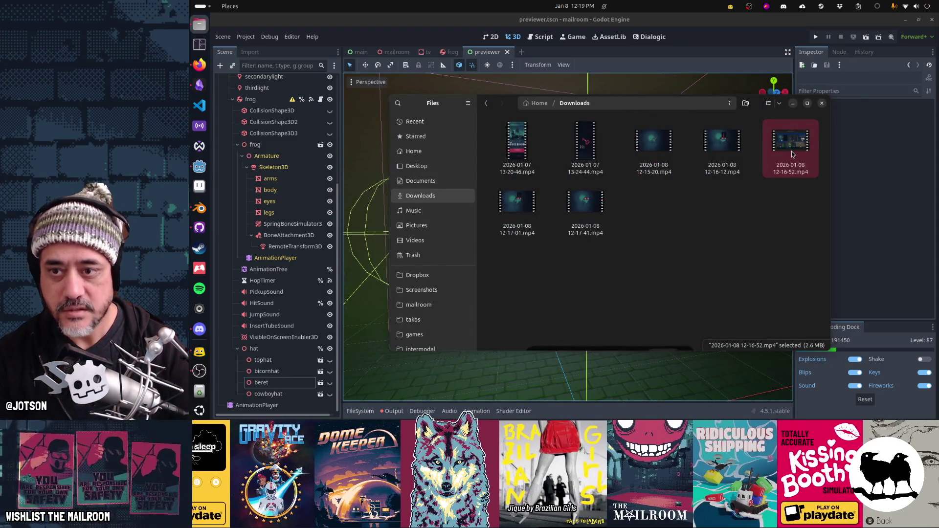
key(Delete)
Step: Preview the 12-17-01, 12-15-20 and 12-16-12 frog clips
double_click(793, 153)
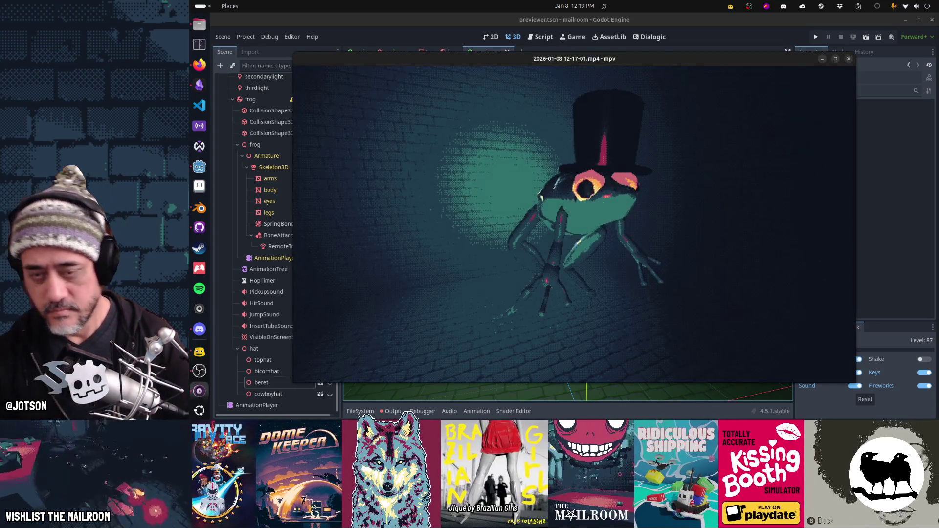
click(849, 58)
click(665, 155)
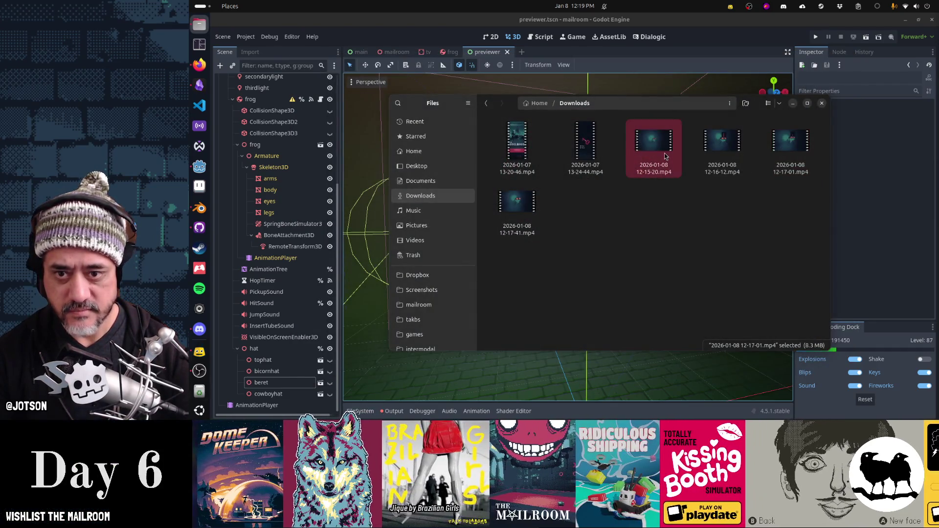
double_click(665, 155)
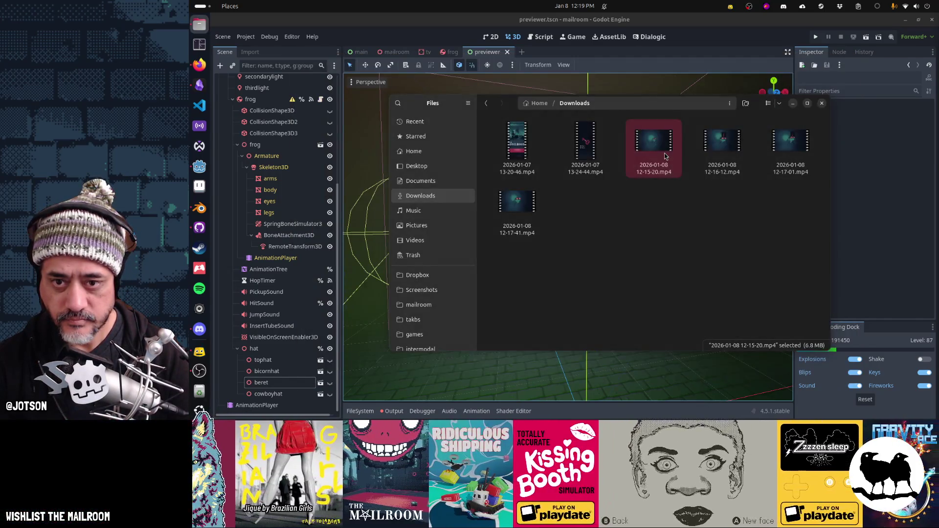
key(Right)
key(Return)
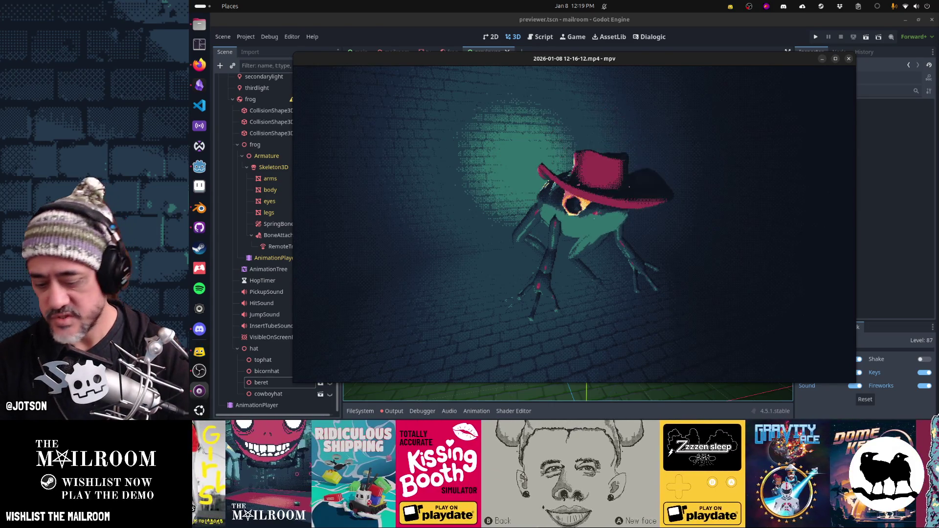
key(q)
Step: Trash the 12-16-12 clip, select the three remaining recordings, and close the Godot editor
key(Right)
key(Left)
key(Delete)
key(Left)
key(Right)
key(shift+Right)
key(shift+Right)
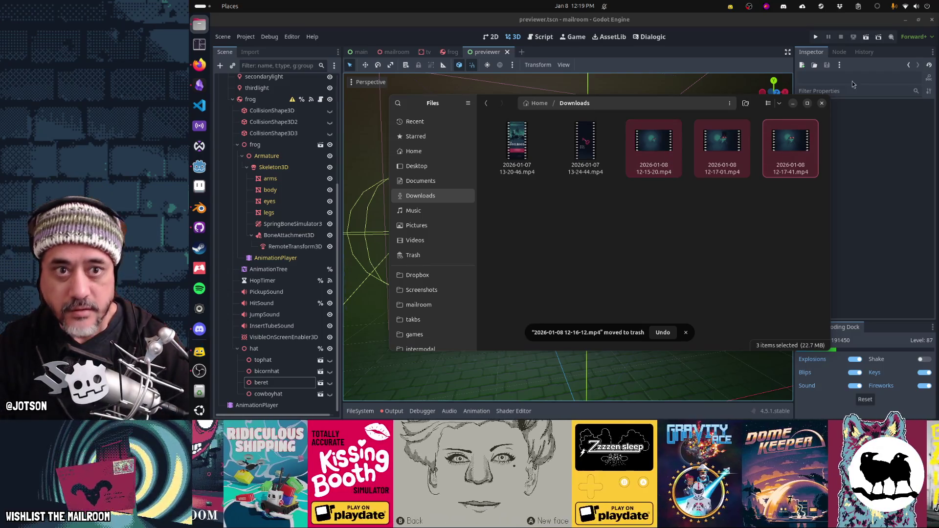
click(768, 45)
click(930, 21)
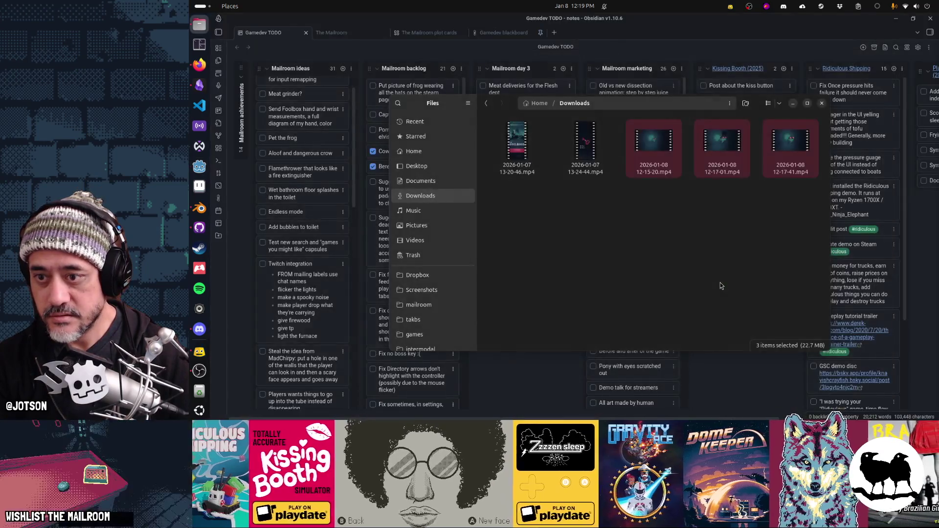
Step: Open vertical.blend from recent files and delete the old strips on channels 2 and 3
click(199, 208)
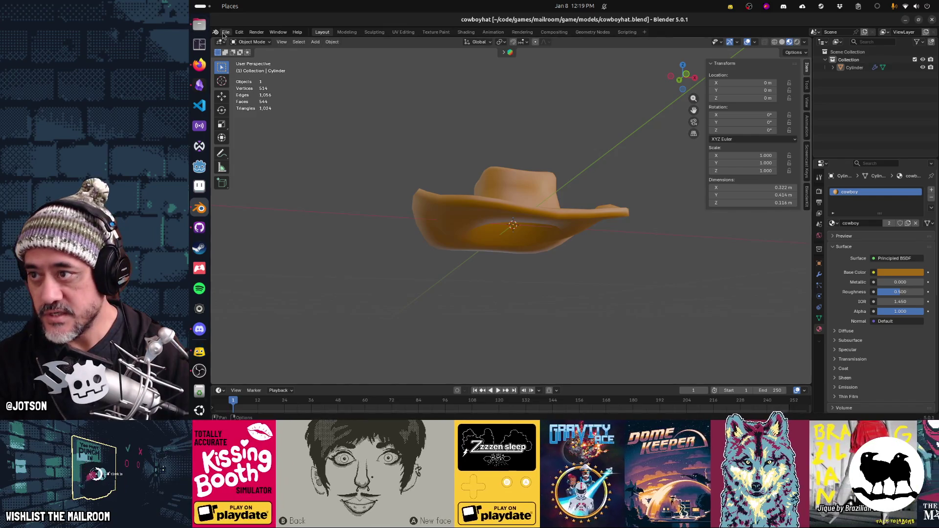
click(225, 32)
mouse_move(235, 42)
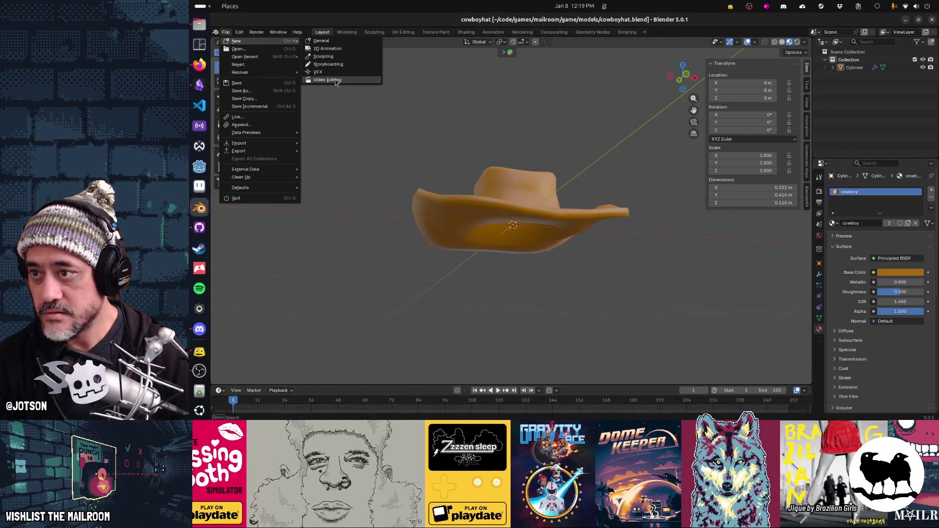
click(336, 80)
click(226, 31)
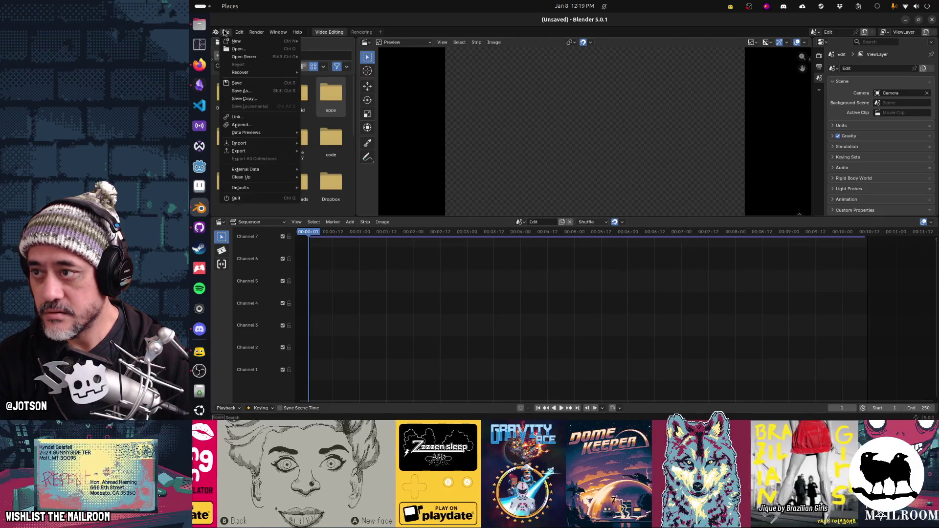
mouse_move(239, 57)
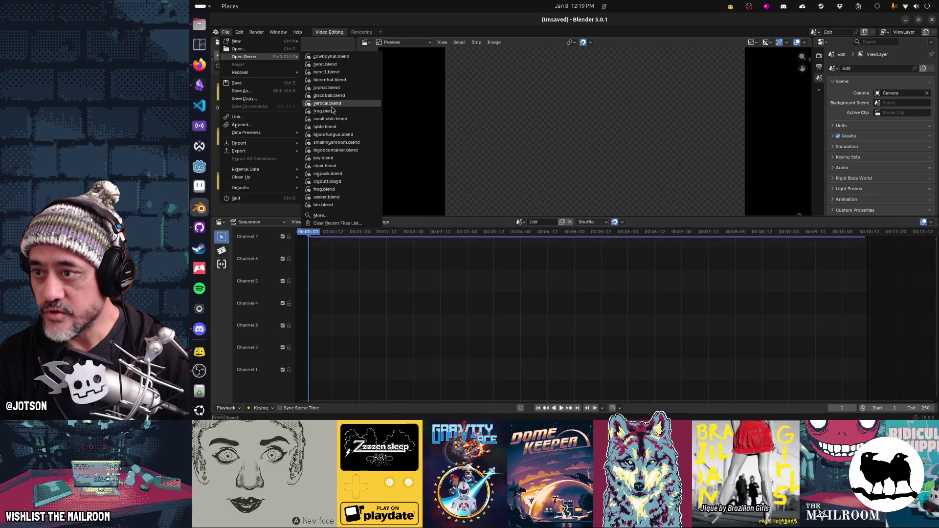
click(332, 104)
mouse_move(548, 325)
mouse_down()
mouse_move(828, 366)
mouse_move(761, 273)
mouse_up()
key(Delete)
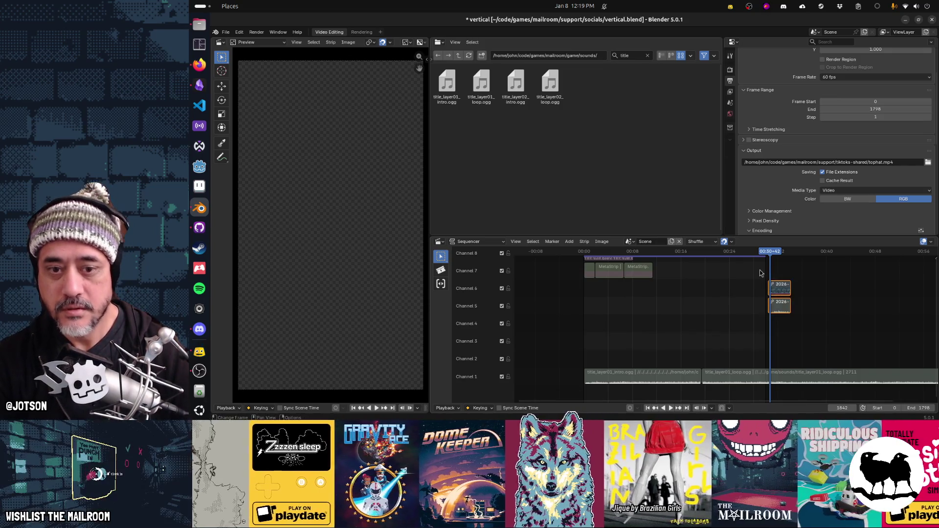
Step: Drop the 12-15-20, 12-17-01 and 12-17-41 clips end to end into the Sequencer
key(alt+Tab)
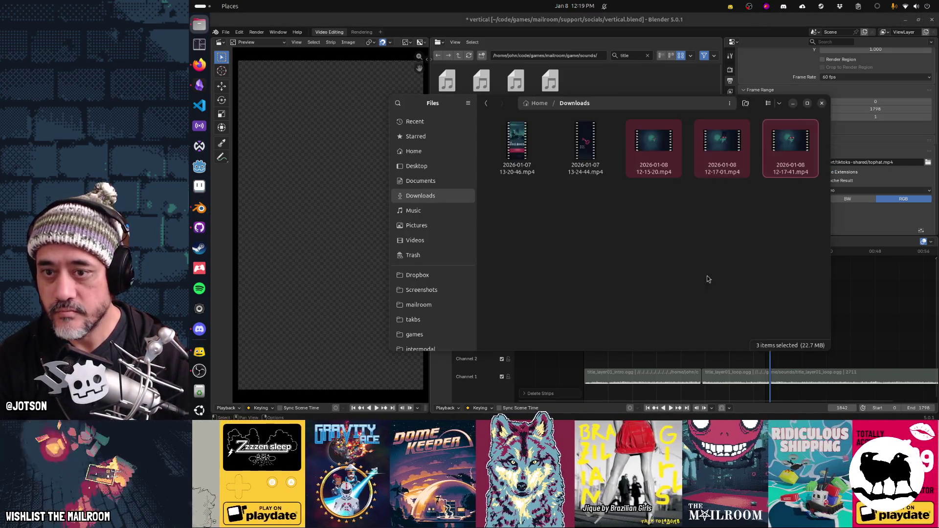
click(703, 267)
mouse_move(653, 146)
mouse_down()
mouse_move(602, 318)
mouse_move(599, 359)
mouse_up()
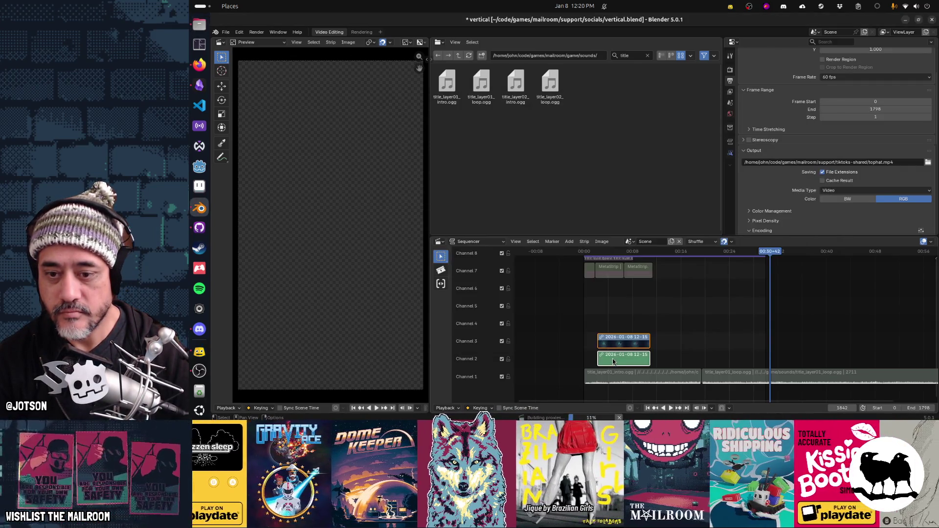
click(600, 339)
key(alt+Tab)
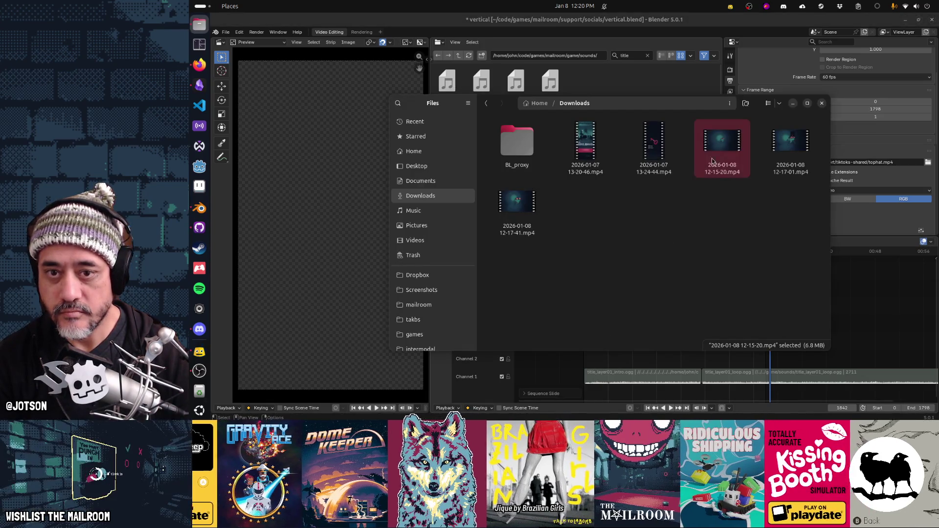
drag(781, 156, 717, 359)
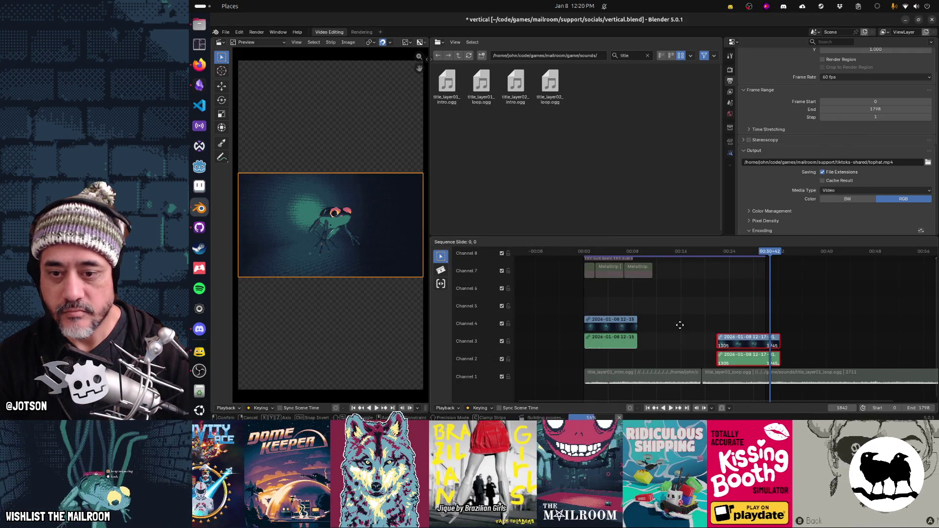
click(680, 326)
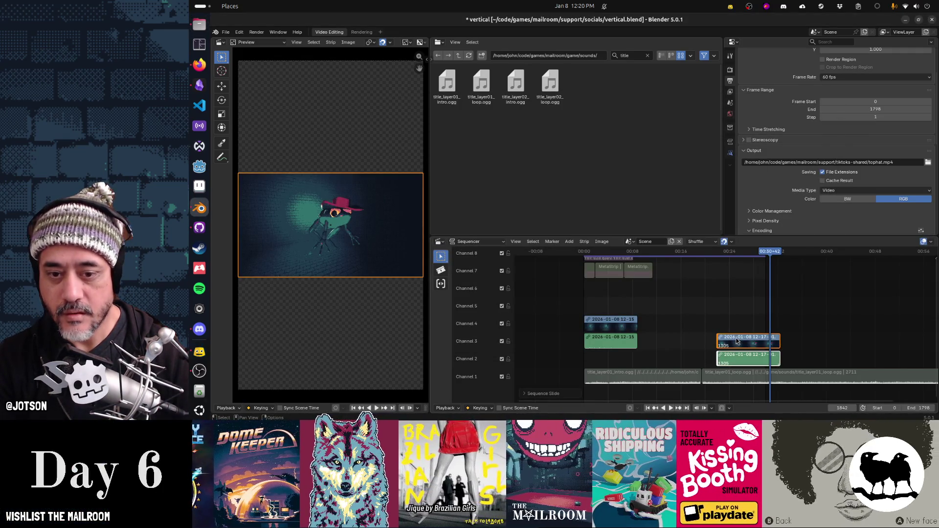
mouse_move(737, 341)
mouse_down()
mouse_move(682, 324)
mouse_move(616, 324)
mouse_move(660, 325)
mouse_up()
key(alt+Tab)
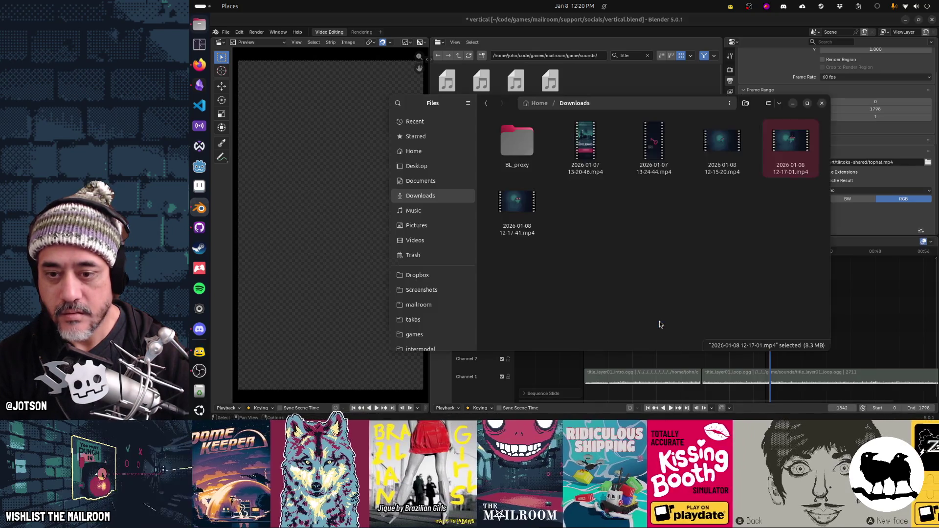
mouse_move(517, 210)
mouse_down()
mouse_move(852, 310)
mouse_move(716, 320)
mouse_up()
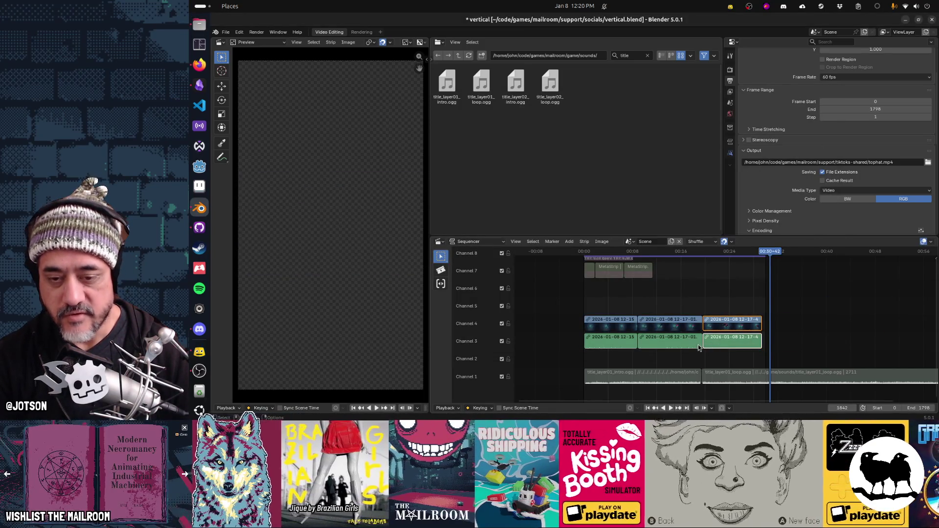
Step: Disconnect the clips' sound strips on channel 3 from their videos
right_click(710, 348)
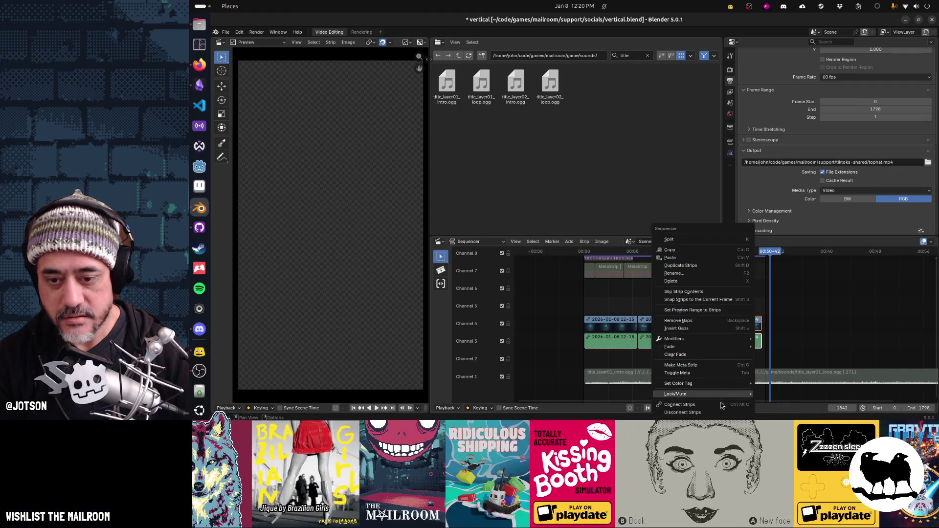
click(721, 412)
click(671, 340)
right_click(670, 339)
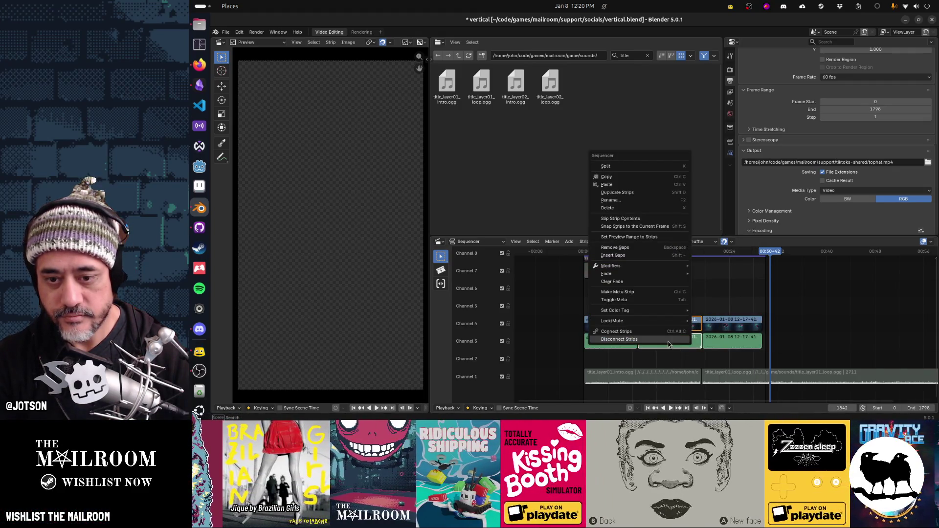
click(669, 344)
click(620, 344)
right_click(620, 345)
click(620, 345)
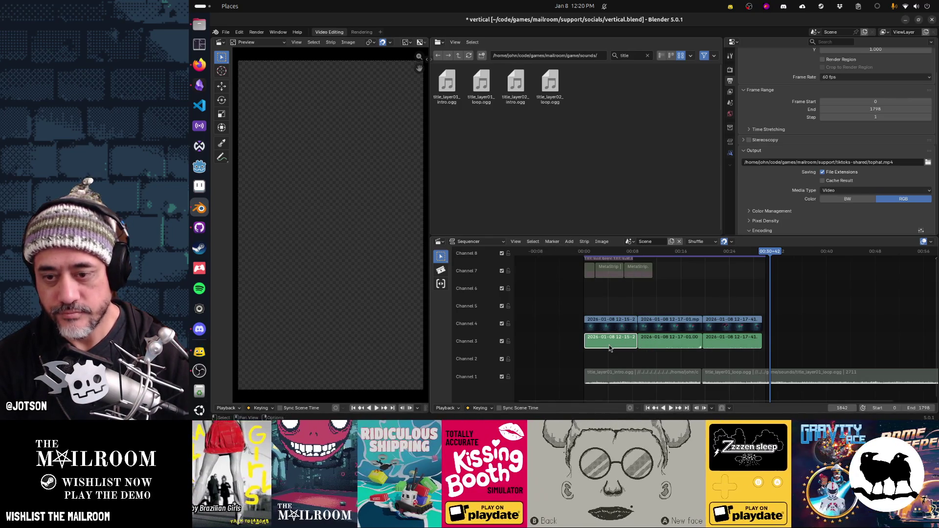
Step: Delete all three sound strips and play the edit from the start
key(Delete)
click(650, 349)
key(Delete)
click(729, 344)
key(Delete)
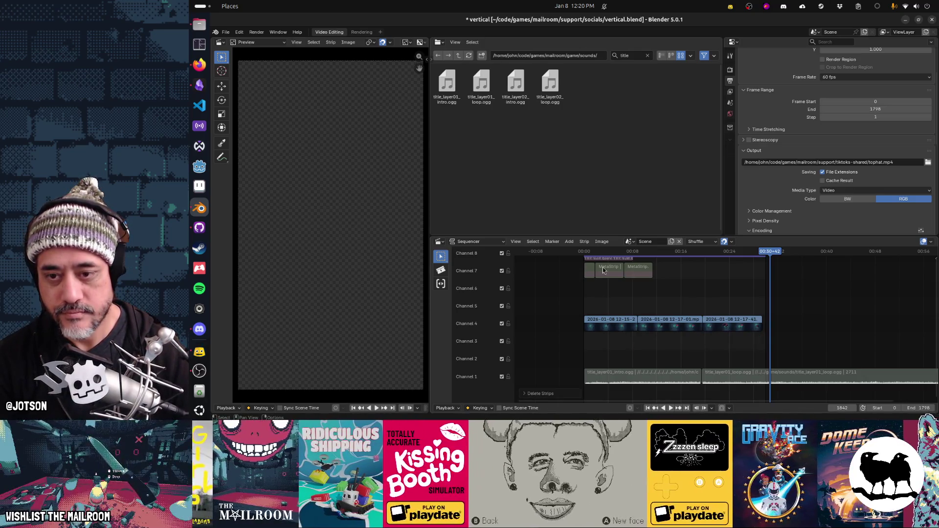
key(space)
Step: Scale the 12-15-20 frog clip to about 4.32 to fill the frame, then nudge it down vertically
mouse_move(606, 252)
mouse_down()
mouse_move(728, 252)
mouse_move(584, 253)
mouse_up()
scroll(577, 350, up, 5)
scroll(685, 328, up, 3)
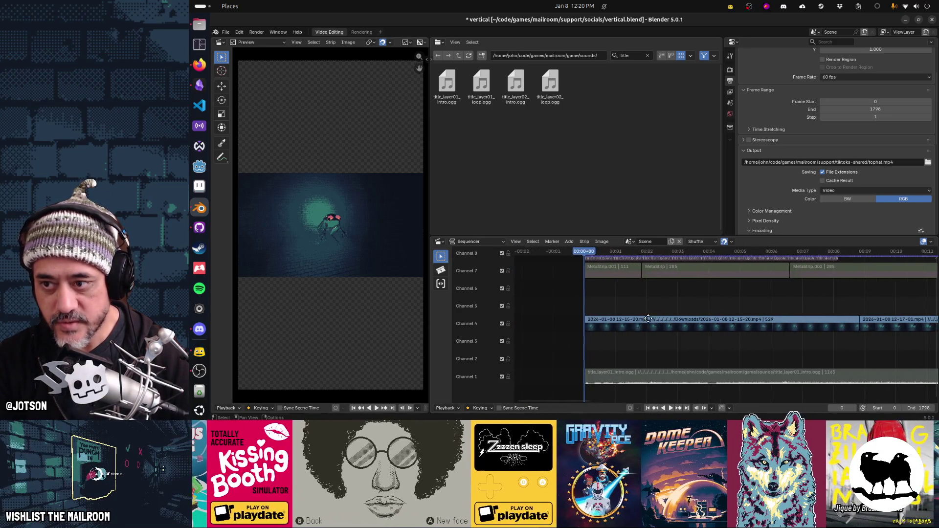
scroll(648, 319, left, 1)
click(405, 224)
key(s)
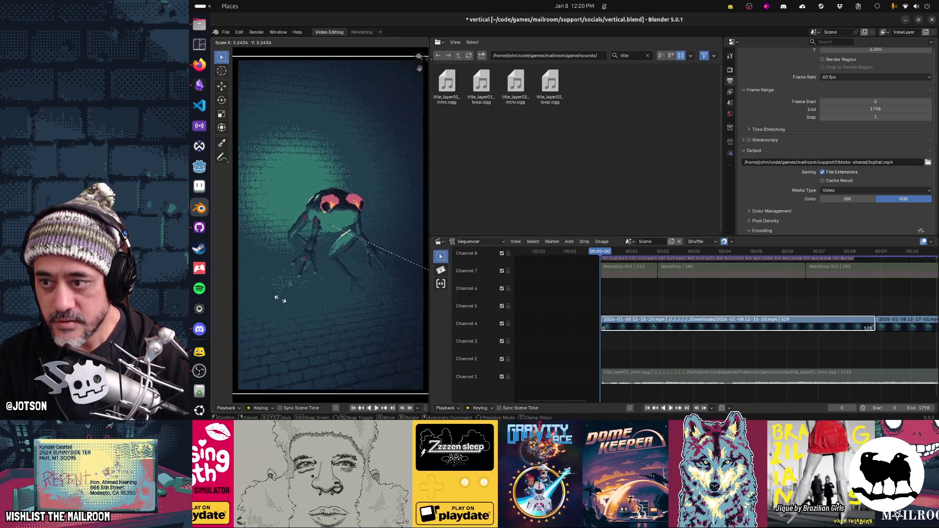
click(345, 331)
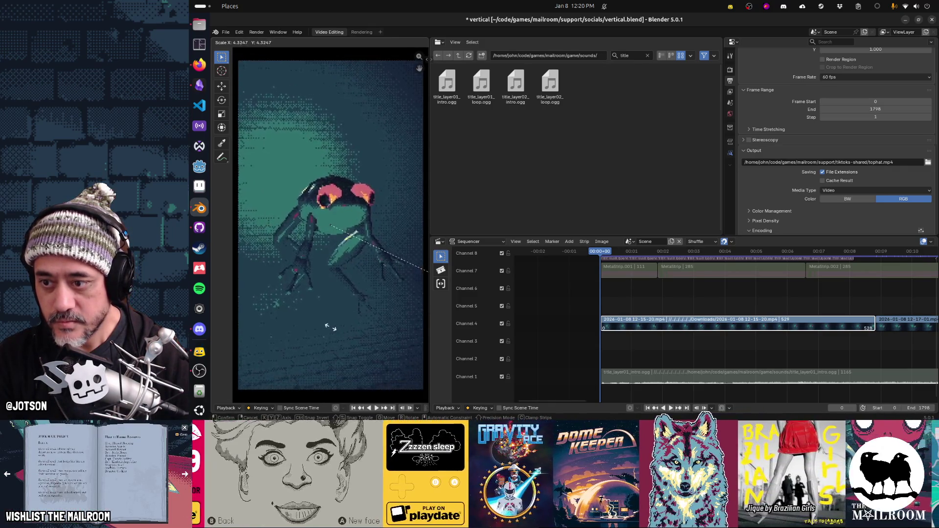
key(g)
key(y)
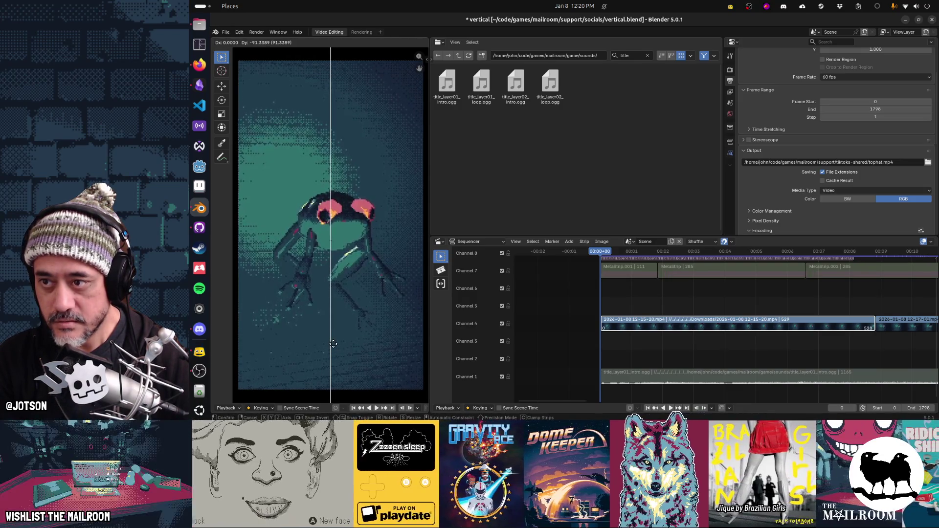
click(473, 340)
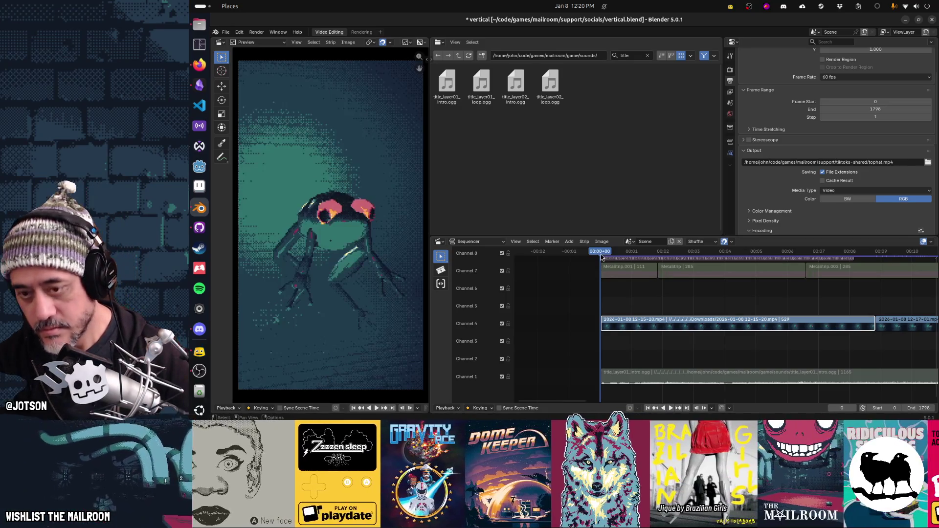
mouse_move(602, 255)
mouse_down()
mouse_move(620, 259)
mouse_move(607, 260)
mouse_move(611, 274)
mouse_up()
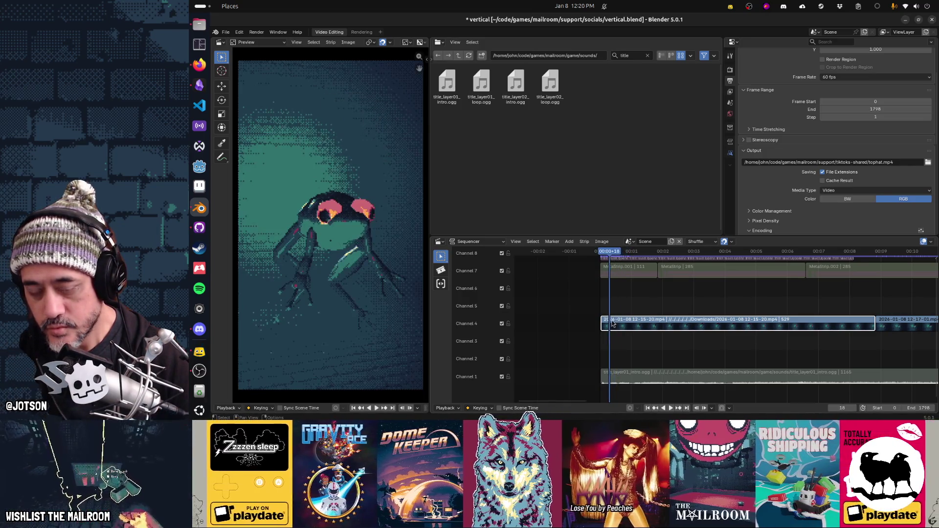
Step: Cut the channel 4 frog clip at frame 6
scroll(603, 344, up, 3)
scroll(602, 344, up, 4)
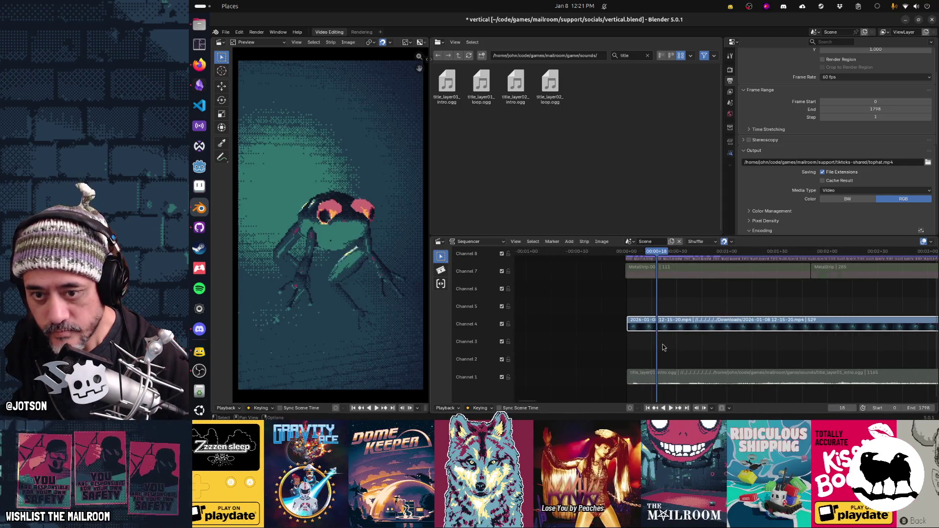
scroll(668, 296, up, 1)
drag(640, 255, 627, 257)
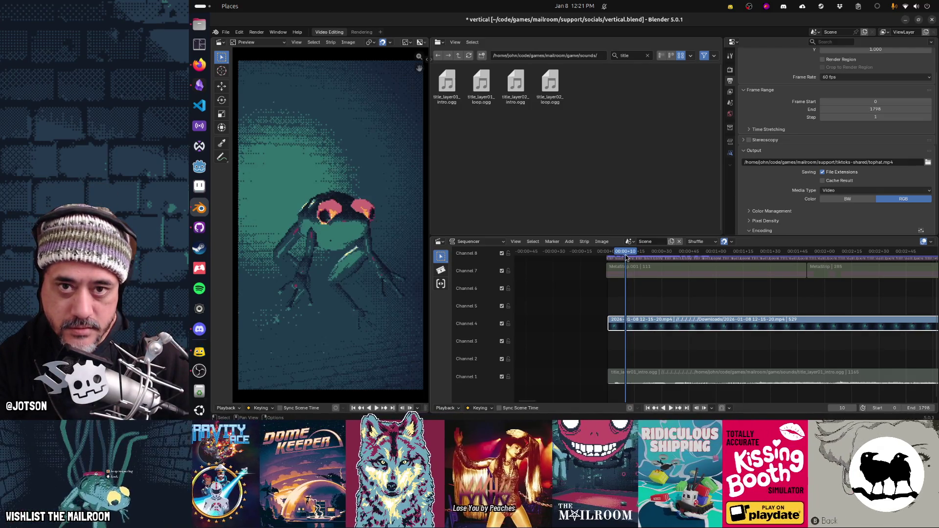
drag(621, 255, 618, 254)
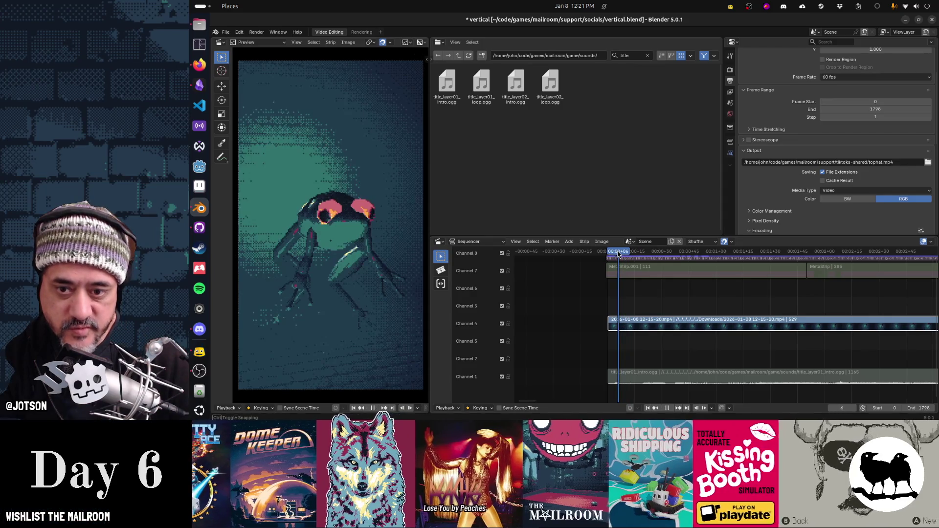
key(k)
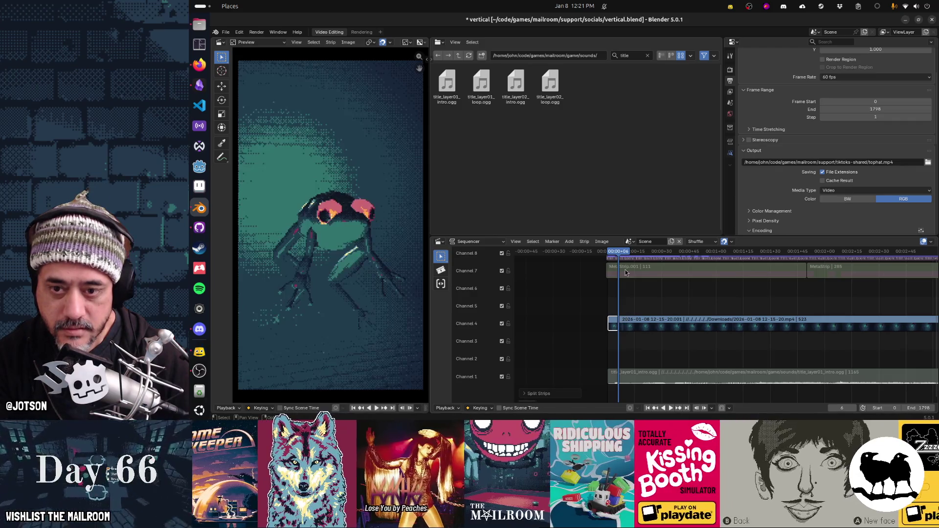
Step: Cut a six-frame snippet at frames 33–39, delete the gap, and slide it beside the opening piece
drag(621, 254, 667, 259)
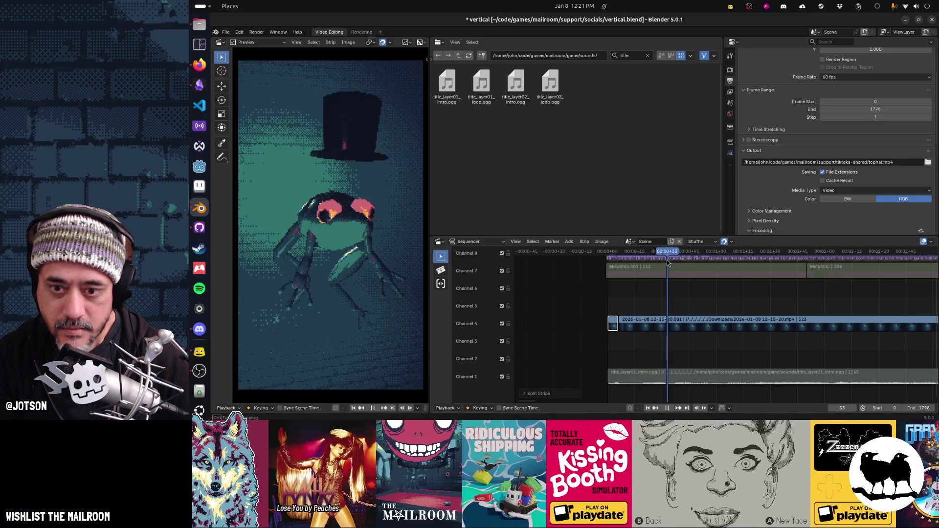
click(681, 320)
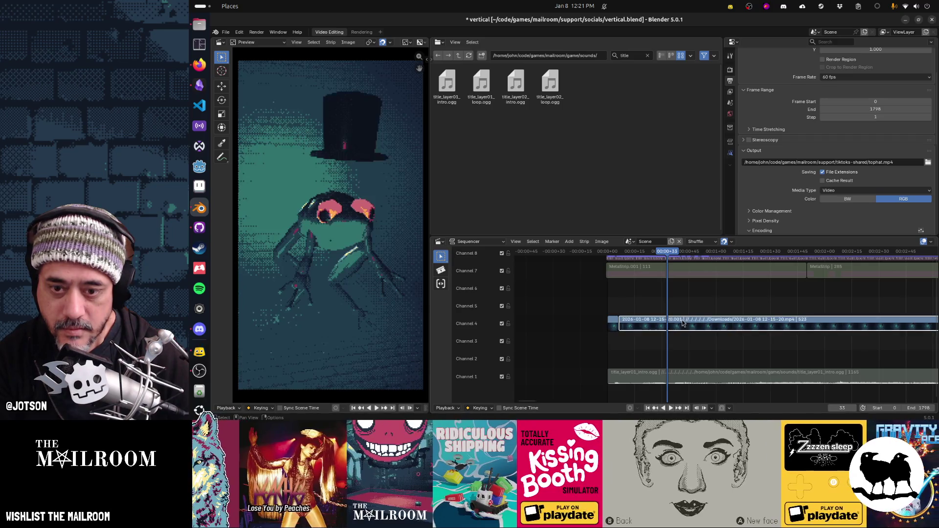
key(k)
key(Right)
key(Right)
key(Right)
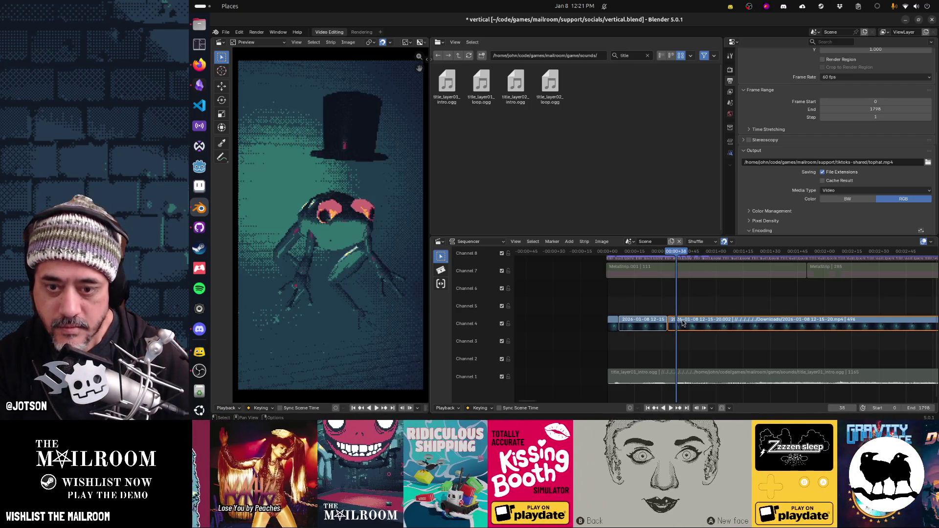
key(k)
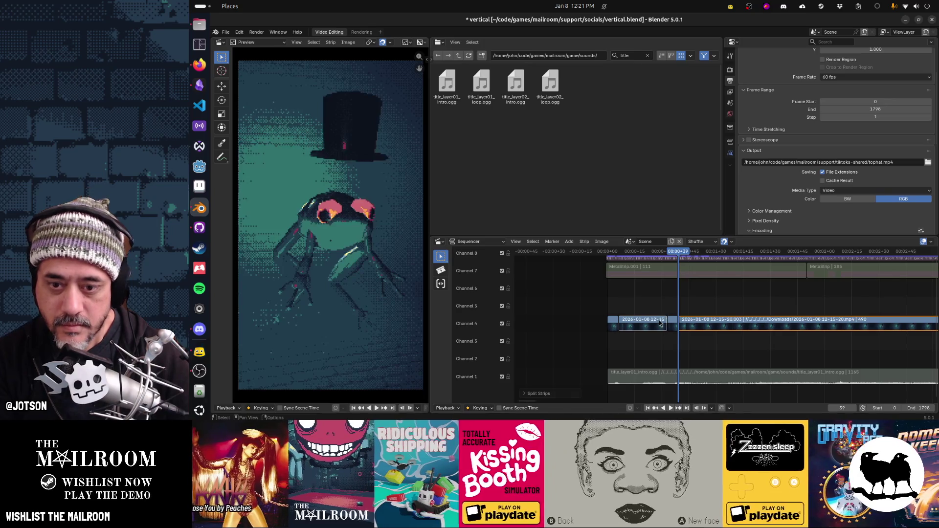
click(660, 323)
key(Delete)
drag(672, 320, 624, 323)
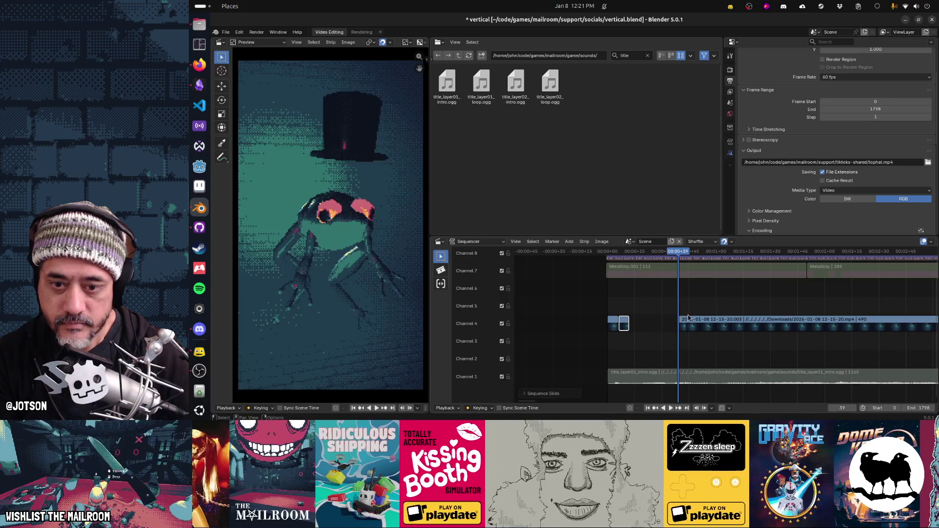
drag(683, 252, 879, 253)
scroll(892, 315, down, 3)
scroll(655, 330, down, 3)
key(space)
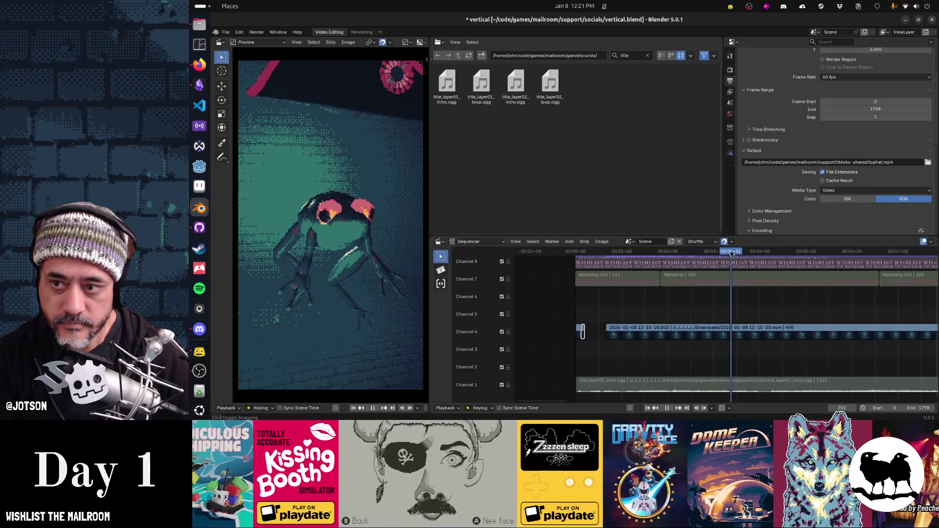
Step: Cut the frames 170–176 snippet and delete the unused footage before it
drag(694, 252, 708, 258)
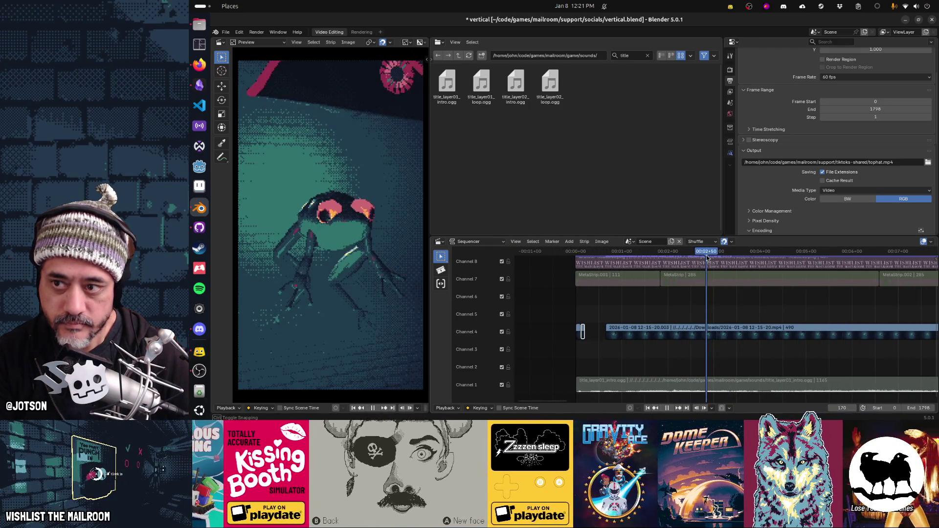
click(712, 329)
key(k)
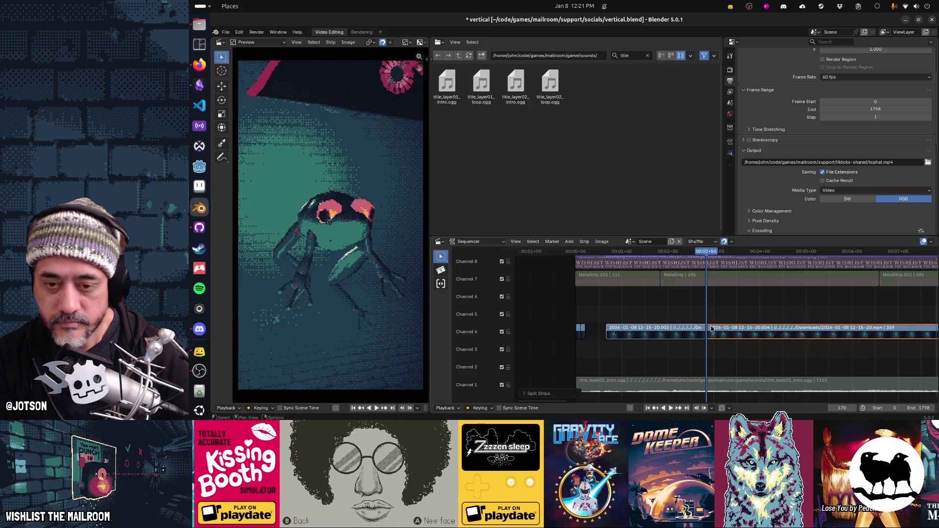
key(Right)
key(Right)
key(Right)
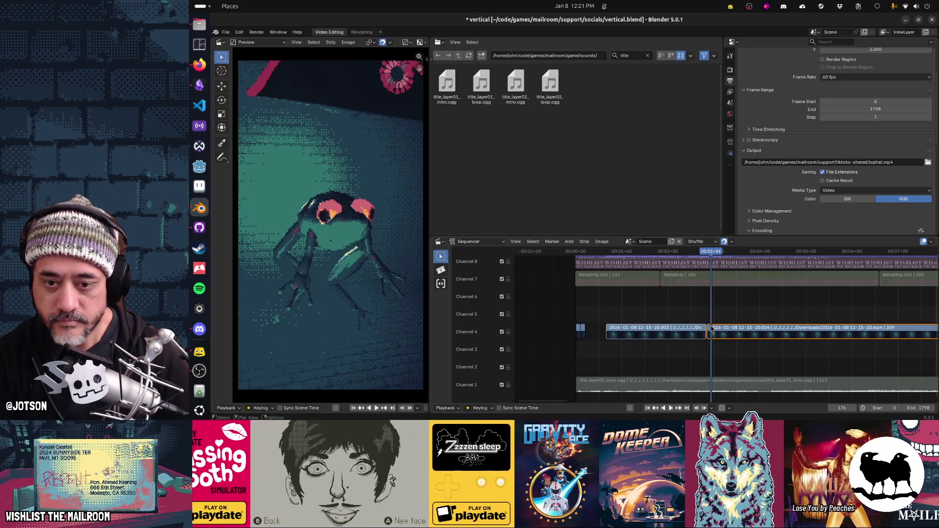
key(k)
click(709, 330)
drag(709, 330, 706, 330)
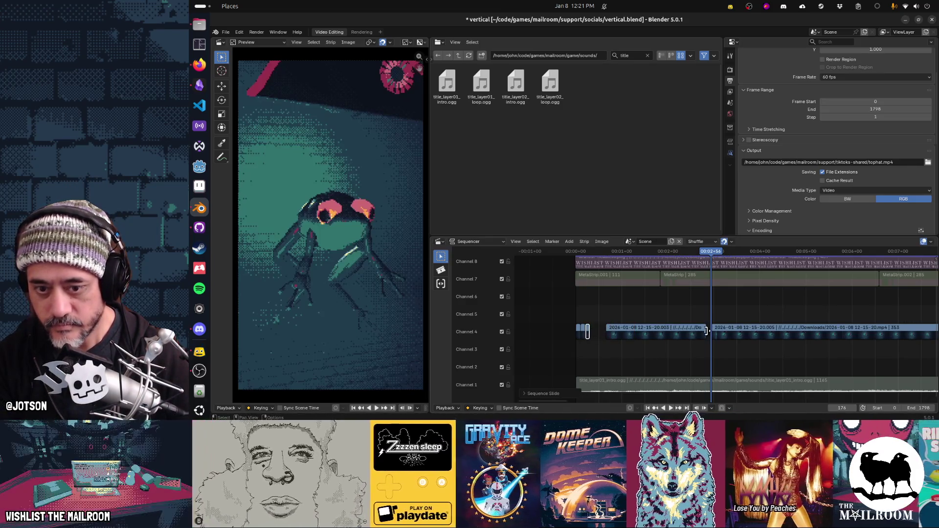
click(692, 330)
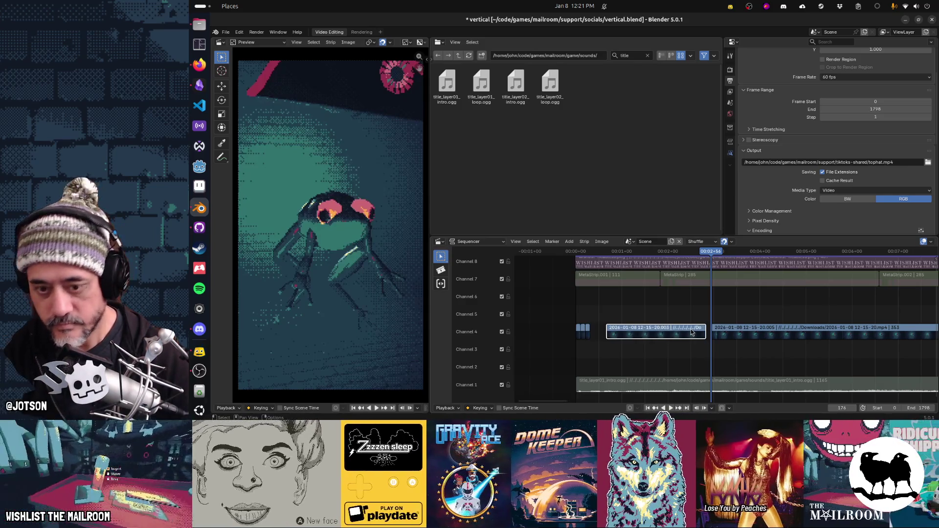
key(Delete)
Step: Cut the frames 307–313 snippet, delete the footage before it, and slide it left
mouse_move(711, 252)
mouse_down()
mouse_move(827, 252)
mouse_move(812, 259)
mouse_up()
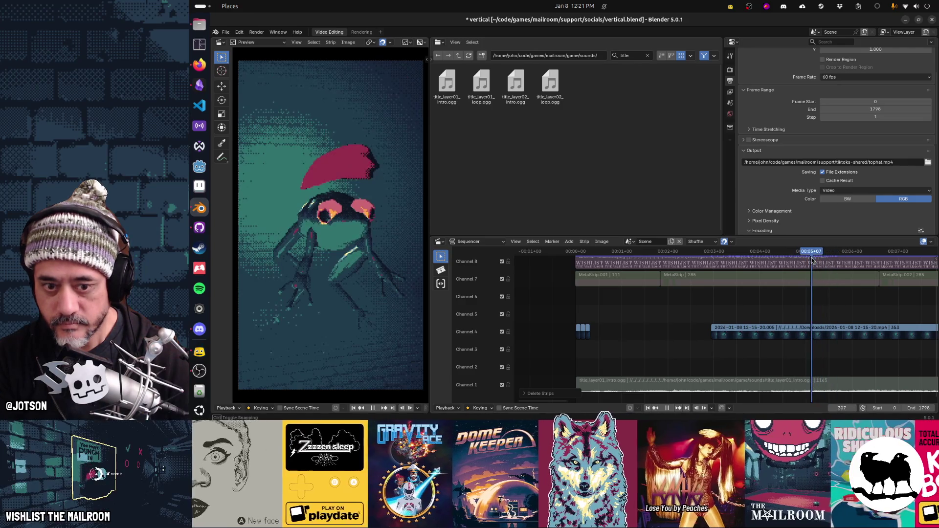
click(826, 330)
key(k)
key(Right)
key(Right)
key(Right)
key(k)
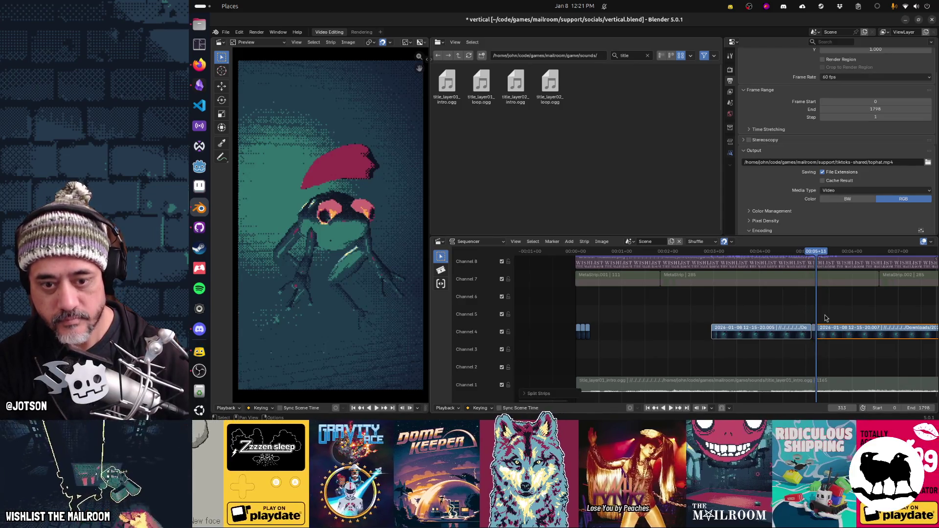
click(796, 332)
key(x)
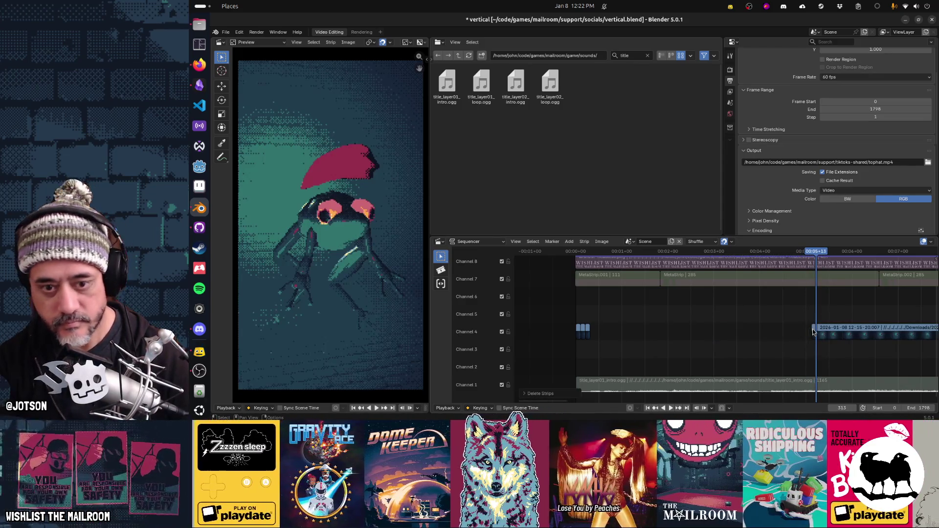
drag(812, 331, 592, 331)
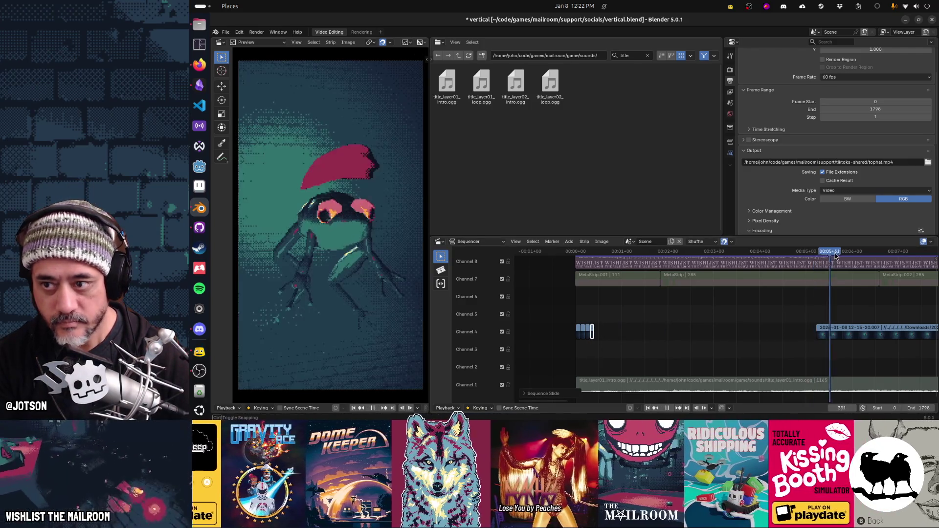
Step: Cut the frames 448–454 snippet, delete the leftover footage, and move it to the start cluster
drag(882, 296, 700, 293)
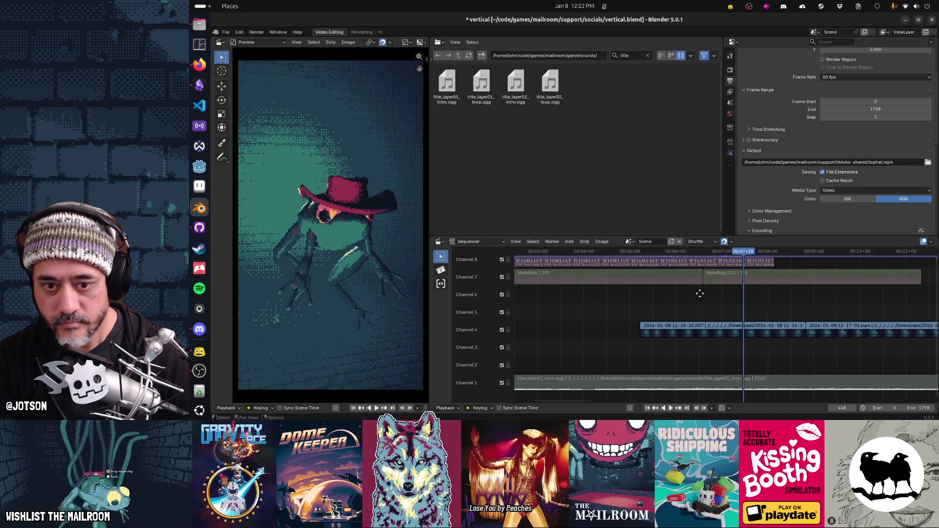
click(751, 330)
key(k)
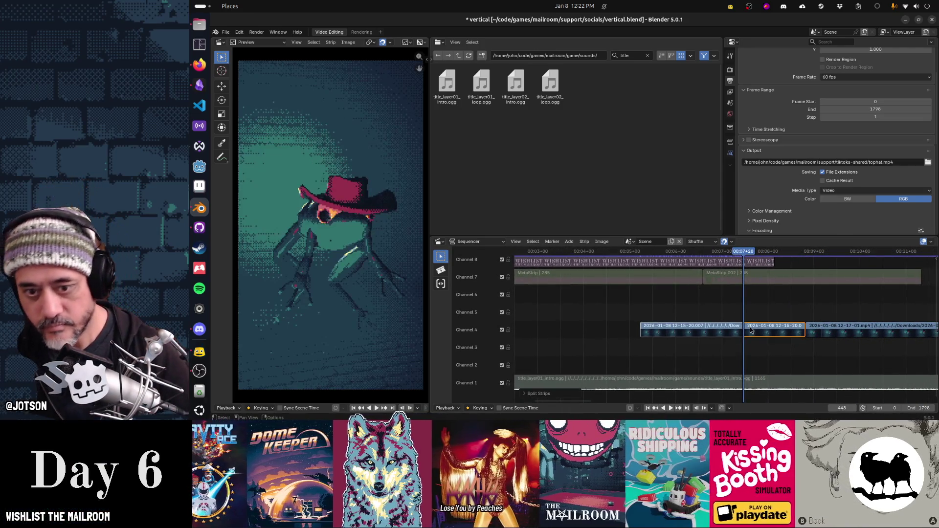
key(Right)
key(Right)
key(Right)
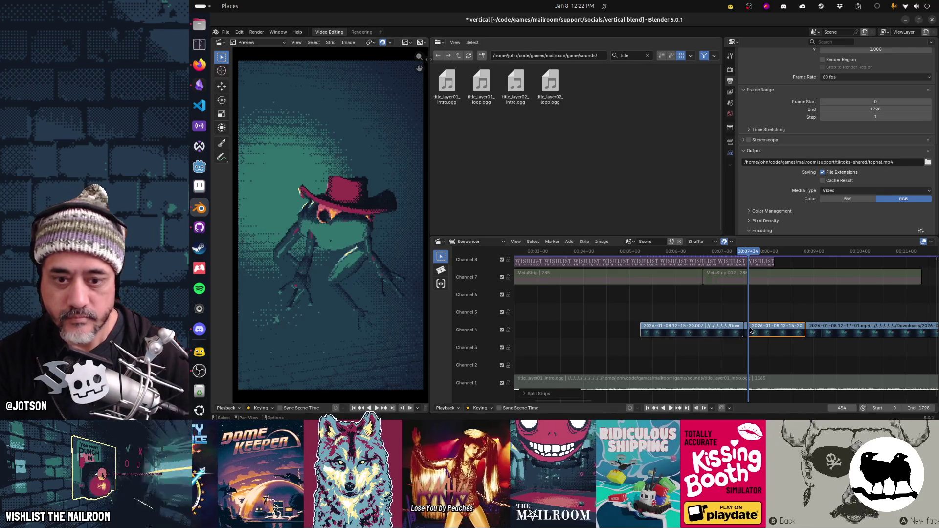
key(Delete)
click(706, 328)
key(Delete)
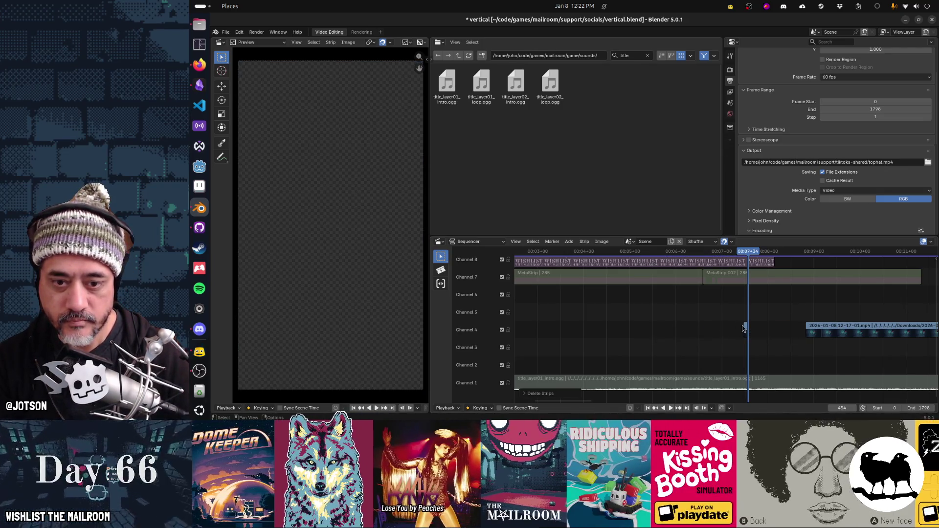
mouse_move(745, 326)
mouse_down()
mouse_move(635, 339)
mouse_move(520, 329)
mouse_move(709, 321)
mouse_move(632, 337)
mouse_move(593, 329)
mouse_up()
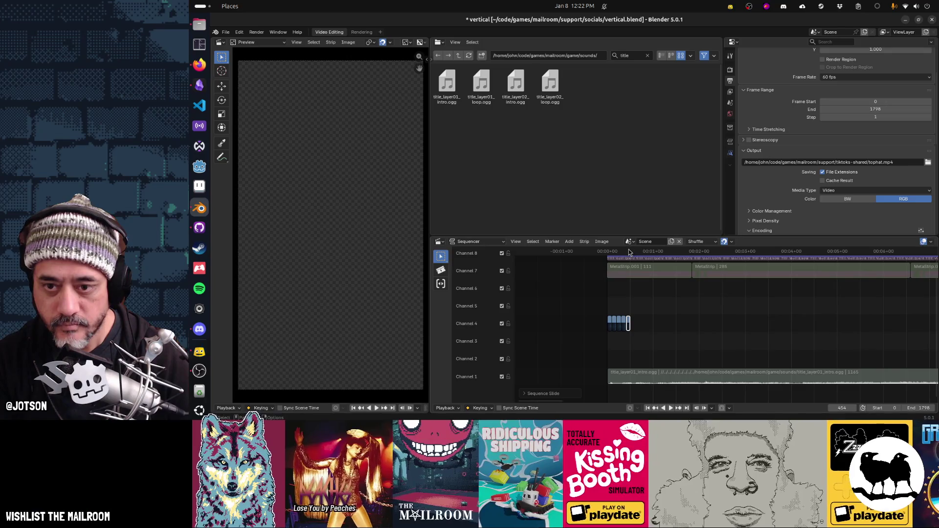
Step: Reorder the snippets on channel 4, moving the second snippet to the end of the row
key(space)
drag(630, 251, 625, 262)
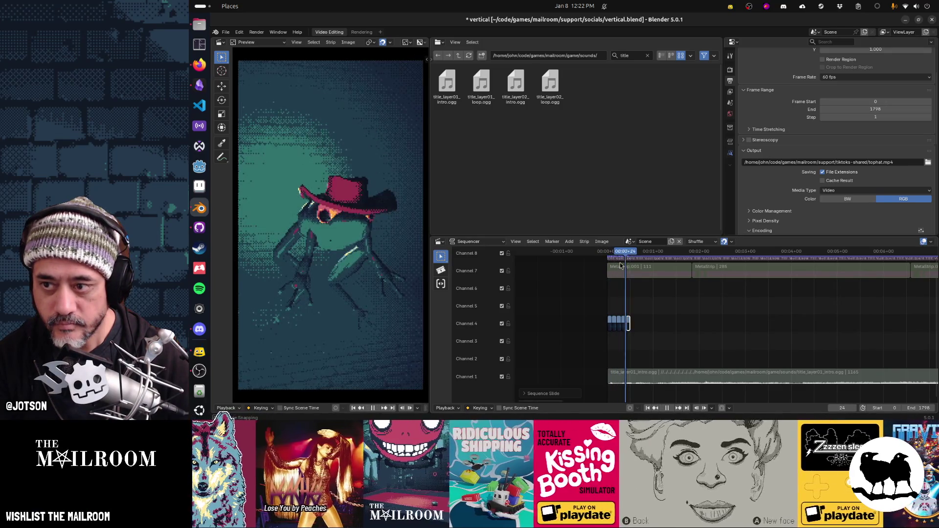
key(space)
scroll(750, 338, up, 6)
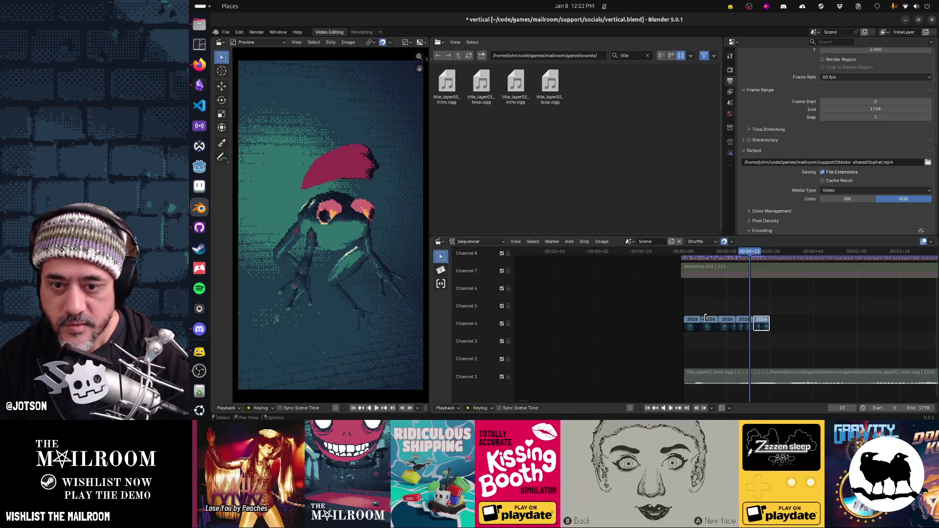
click(761, 252)
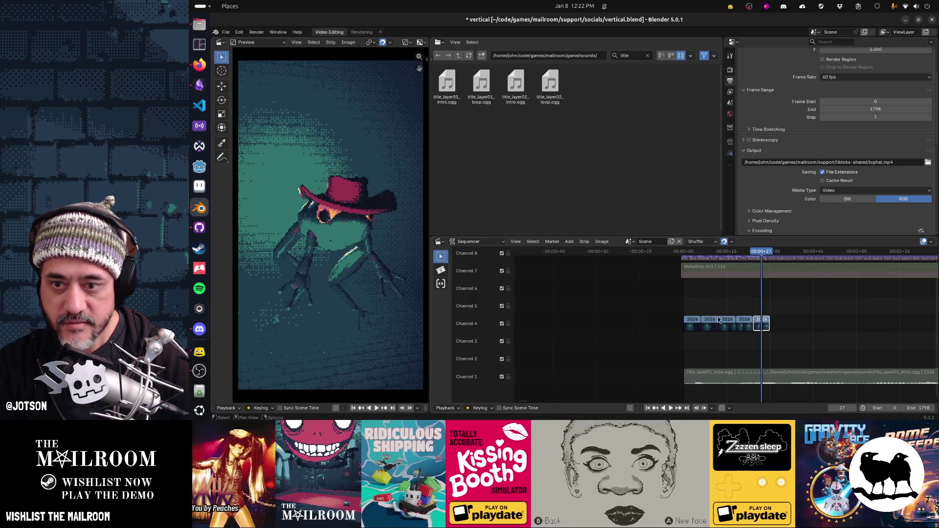
drag(710, 322, 810, 321)
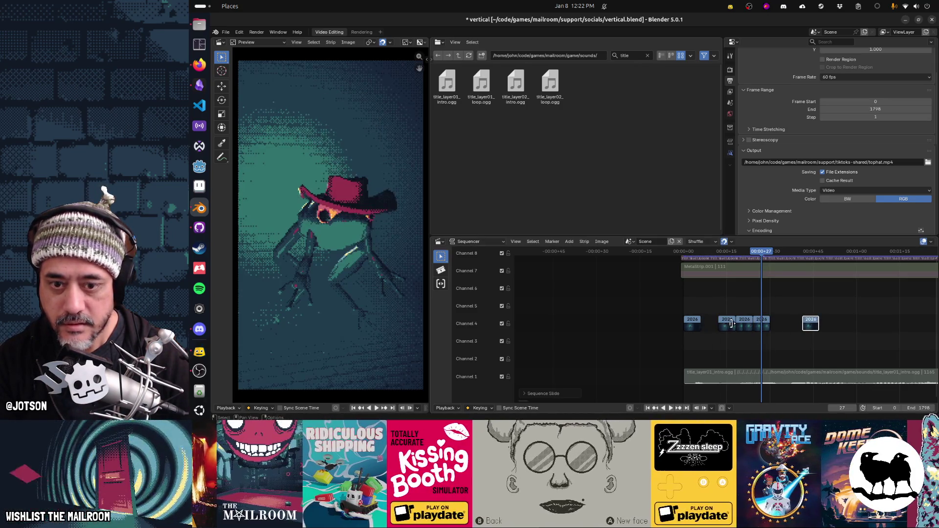
click(726, 323)
drag(727, 253, 746, 257)
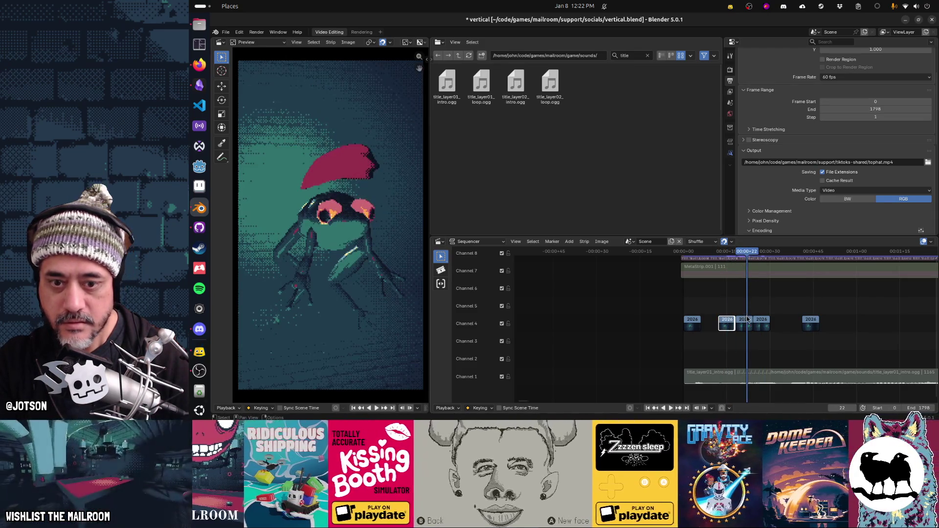
mouse_move(743, 319)
mouse_down()
mouse_move(806, 319)
mouse_move(797, 320)
mouse_up()
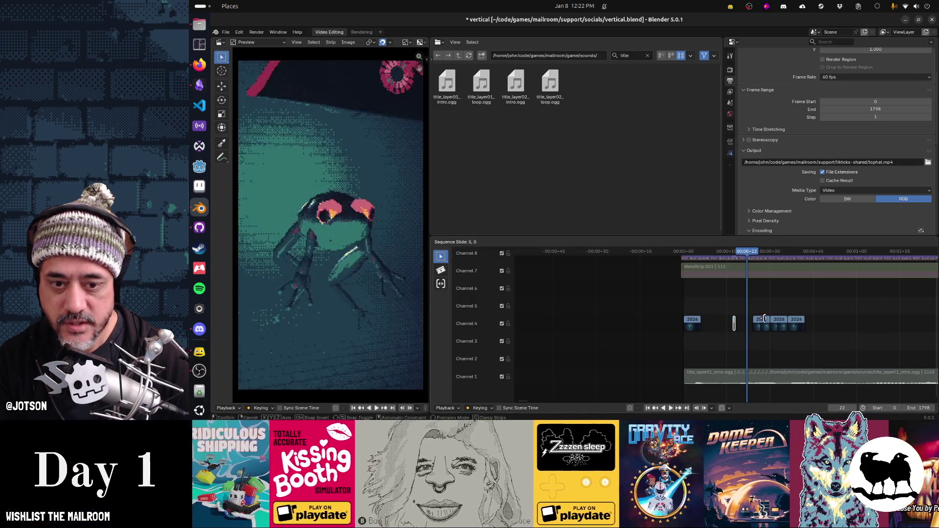
click(729, 320)
mouse_move(726, 320)
mouse_down()
mouse_move(813, 322)
mouse_move(795, 334)
mouse_move(729, 325)
mouse_up()
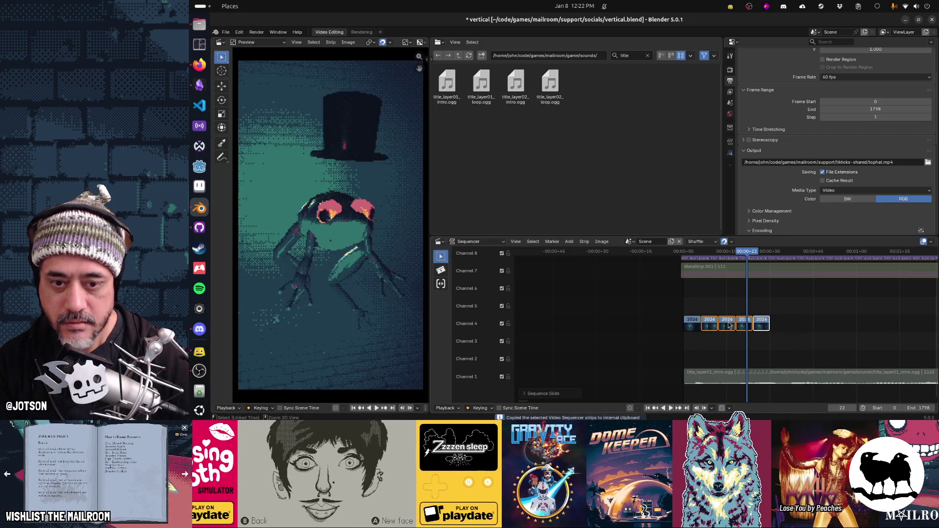
Step: Paste copies of the four snippets after the row, starting at frame 30
click(767, 254)
key(ctrl+v)
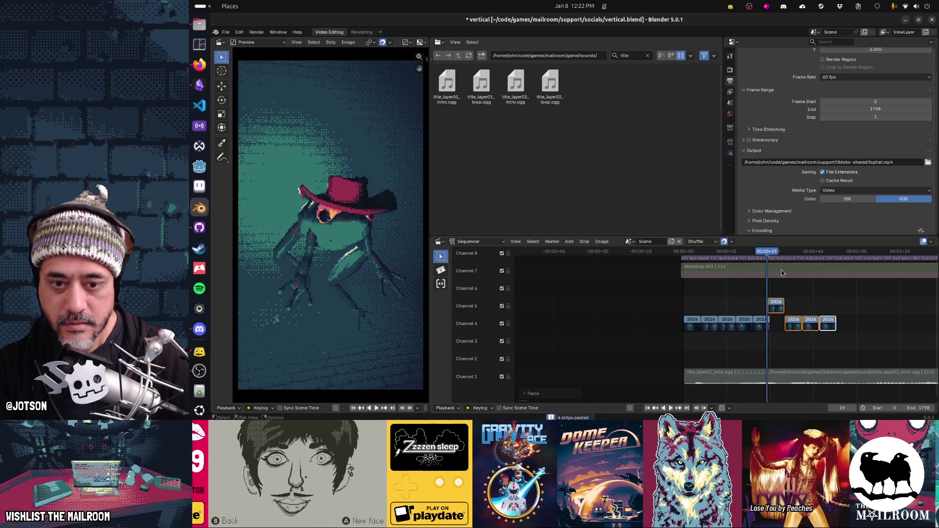
key(ctrl+z)
click(770, 253)
key(ctrl+v)
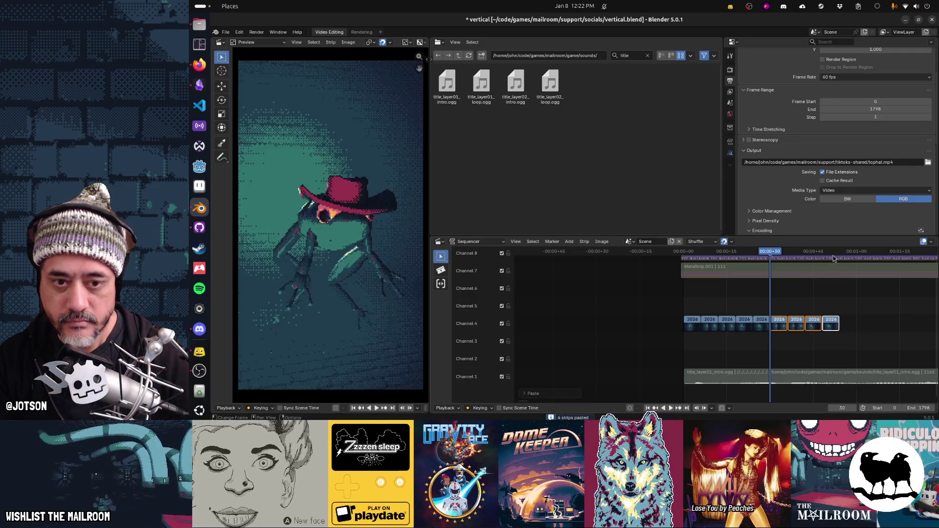
click(835, 255)
key(ctrl+v)
click(693, 254)
Step: Play the edit from the start and select the clip at frame 25
key(space)
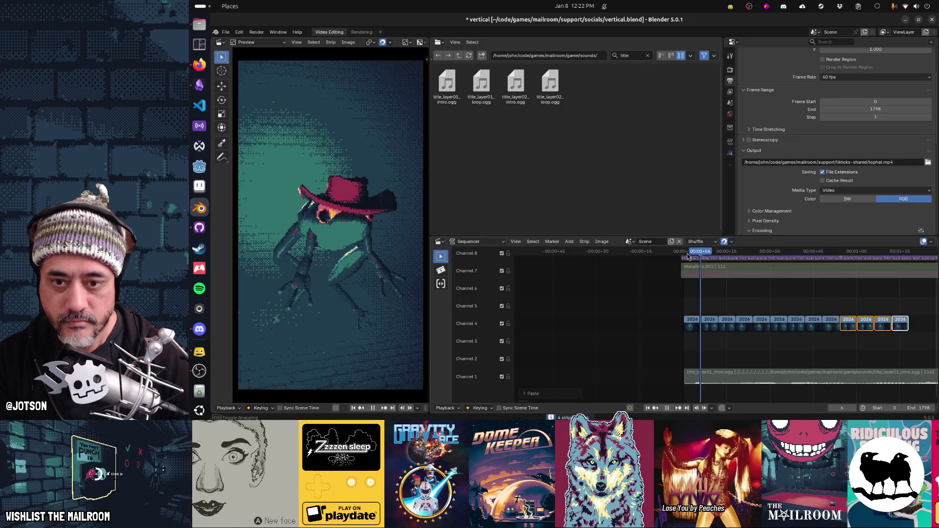
key(space)
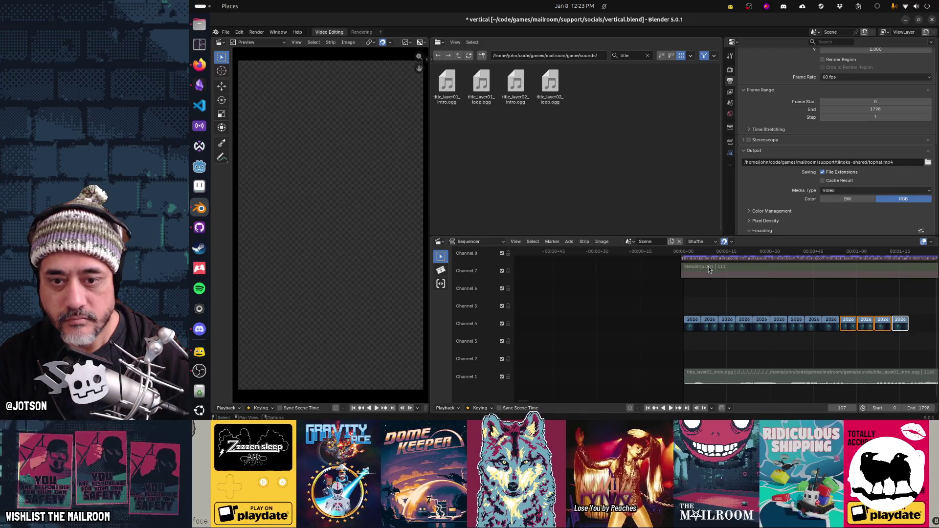
click(708, 254)
key(space)
drag(717, 254, 755, 263)
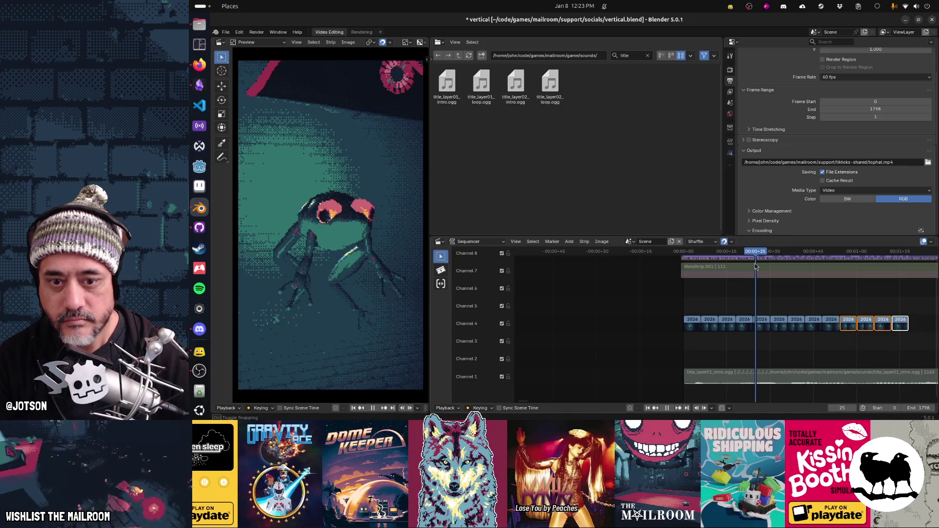
click(764, 320)
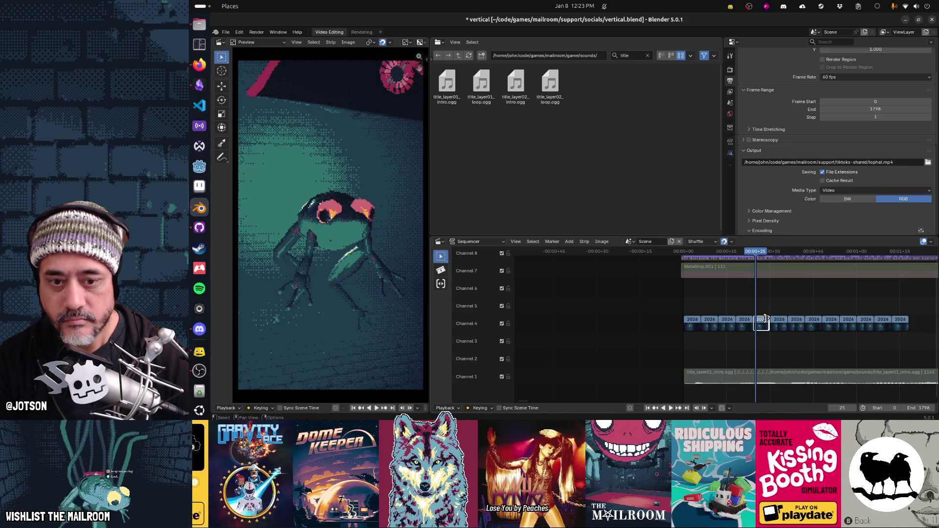
Step: Move the frame-25 clip's image down, then shift it left in the Preview
key(g)
key(y)
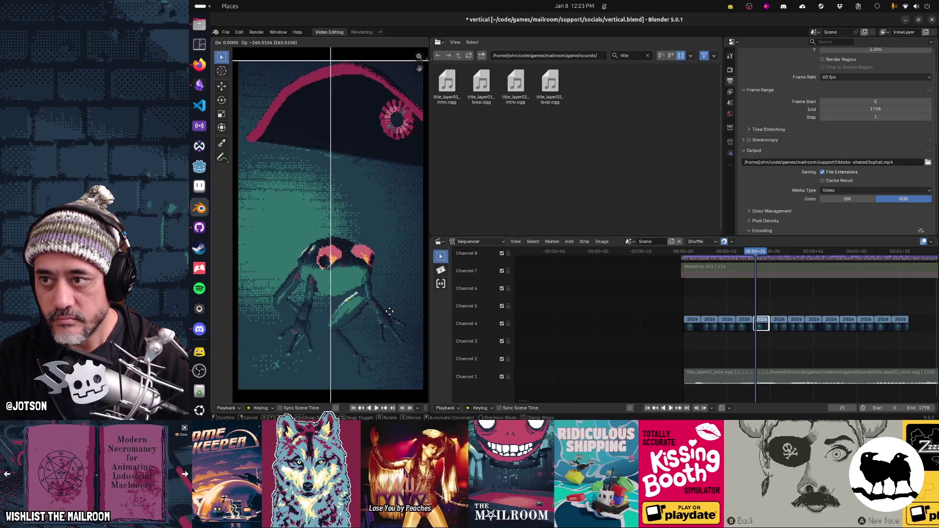
click(390, 315)
key(g)
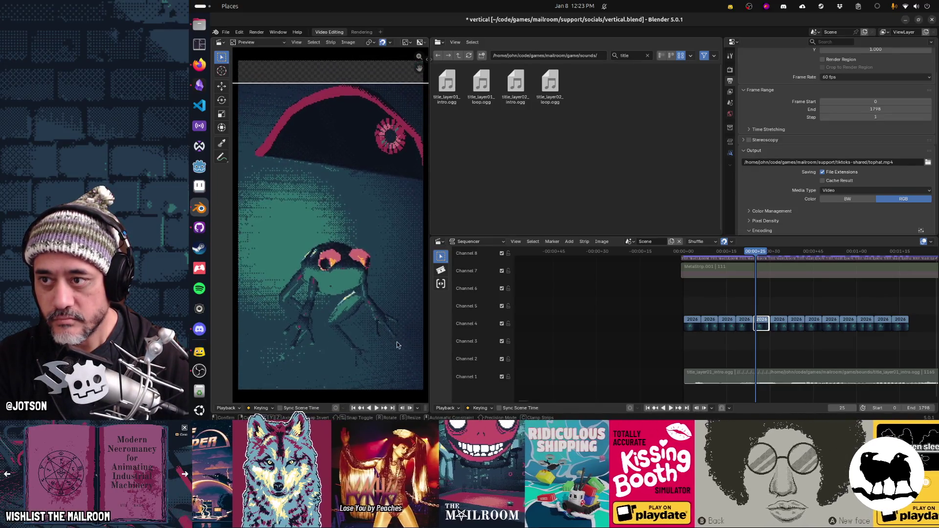
key(y)
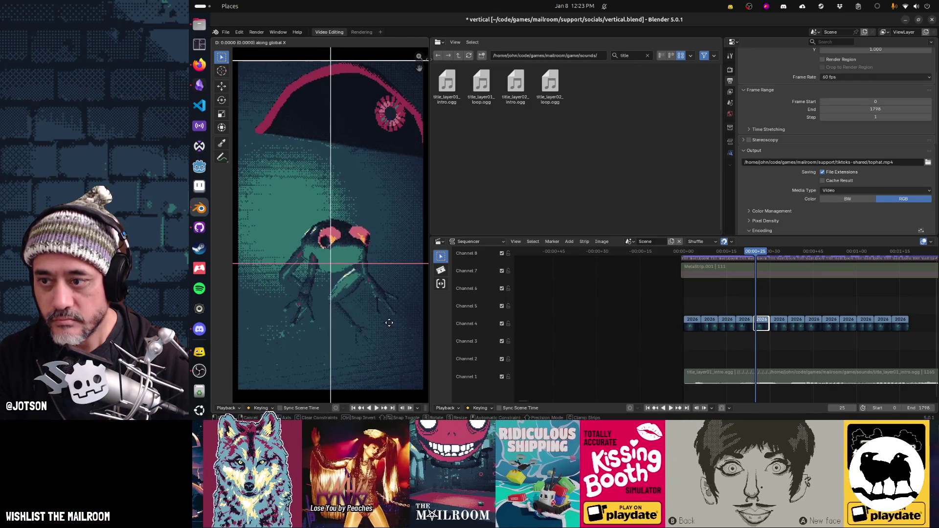
key(x)
click(382, 323)
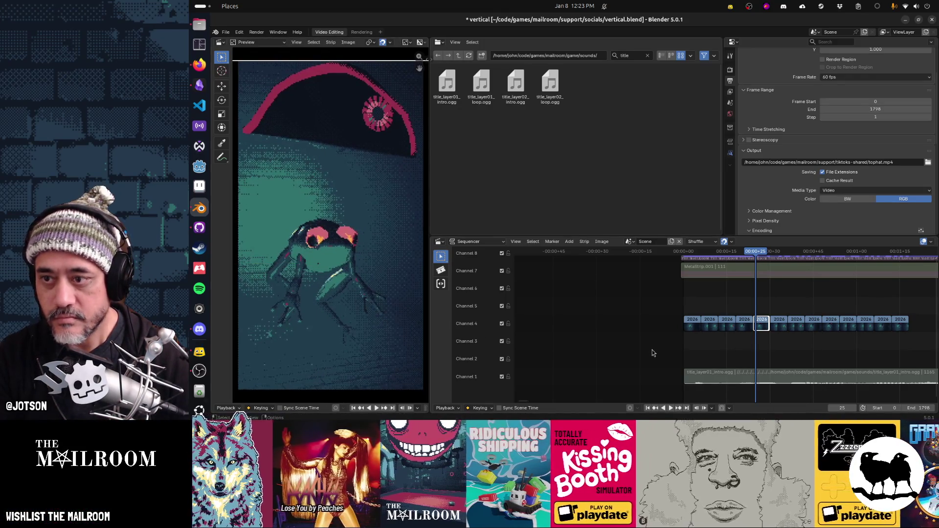
Step: Delete the clips after frame 25, paste copied snippets at the playhead, and play it back
drag(774, 321, 910, 344)
key(Delete)
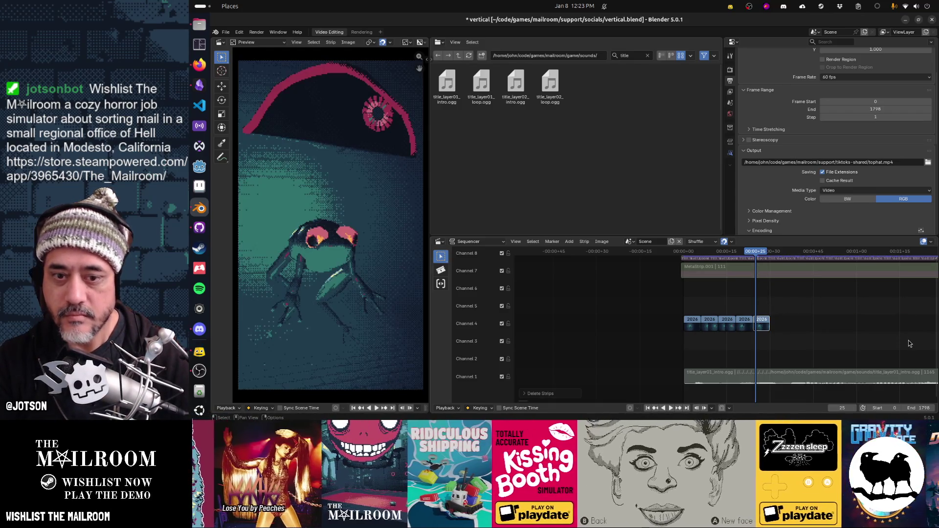
drag(785, 345, 714, 310)
mouse_move(759, 256)
mouse_down()
mouse_move(839, 260)
mouse_move(682, 260)
mouse_up()
key(ctrl+v)
key(ctrl+v)
key(space)
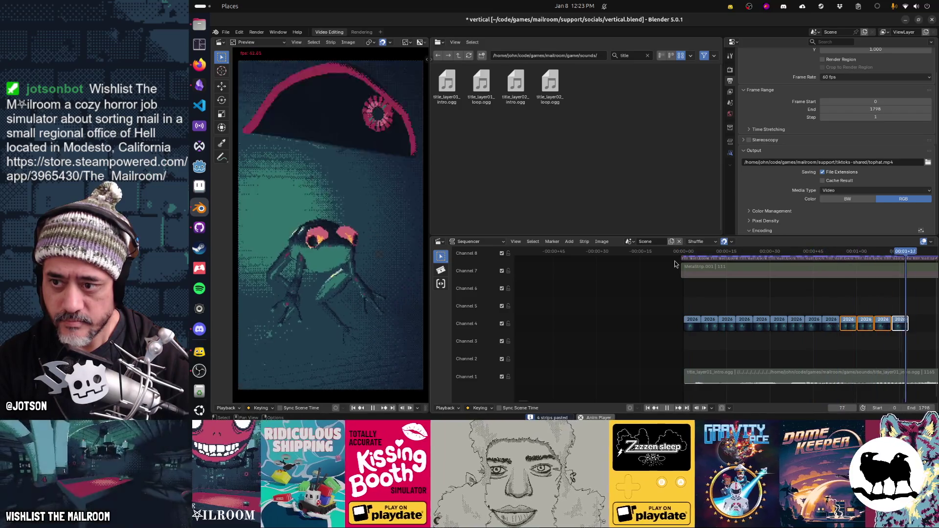
key(space)
Step: Review the hat clips around frames 22–30, stopping at the last clip's start
click(706, 261)
key(space)
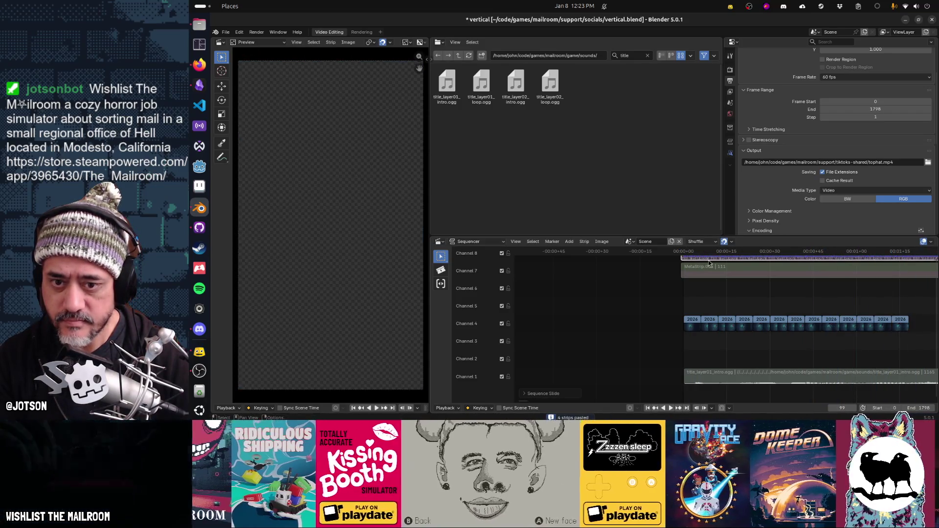
click(719, 252)
drag(726, 252, 757, 255)
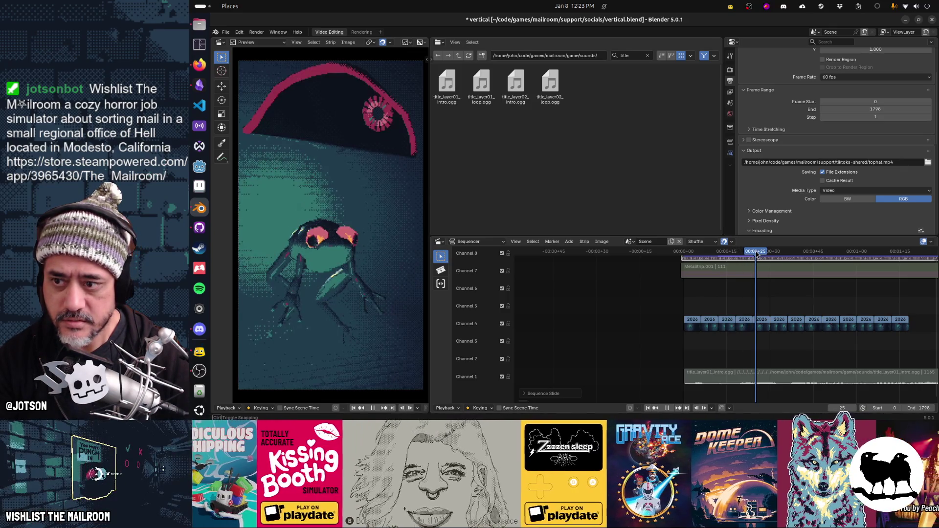
drag(751, 255, 749, 255)
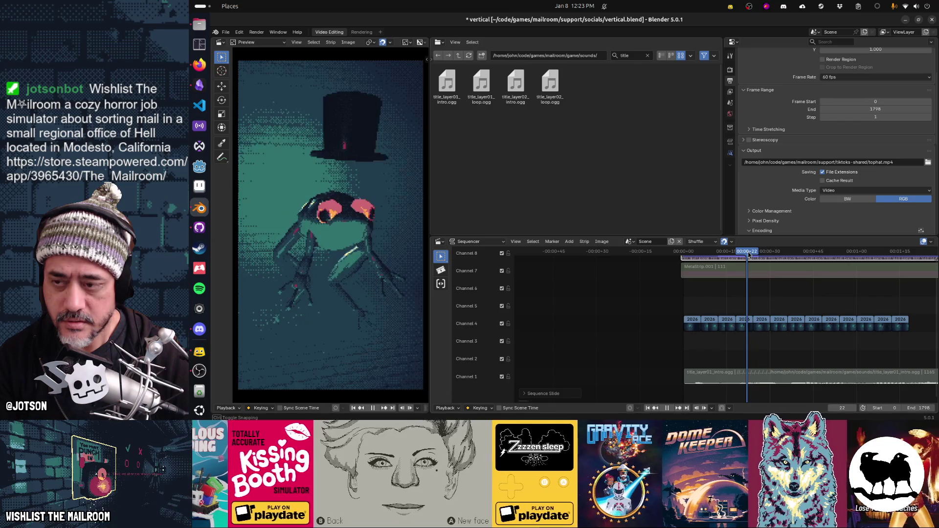
key(space)
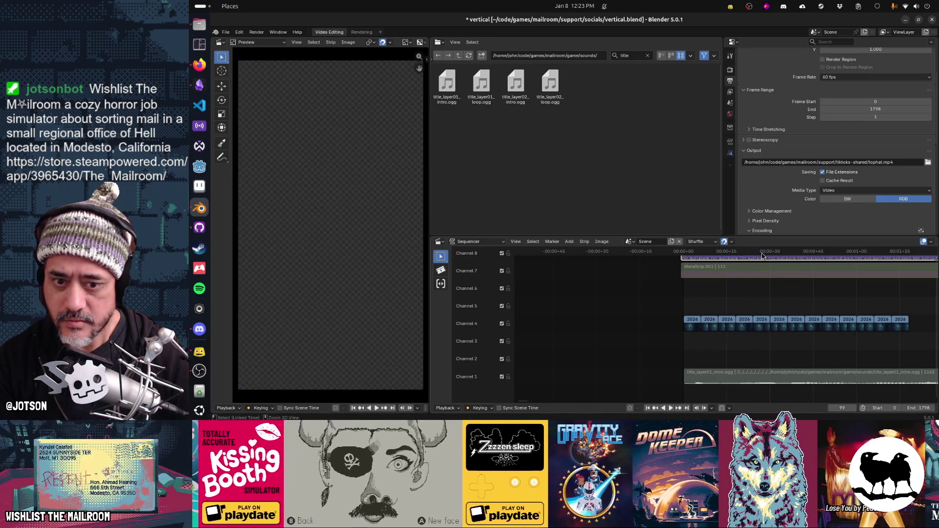
click(771, 291)
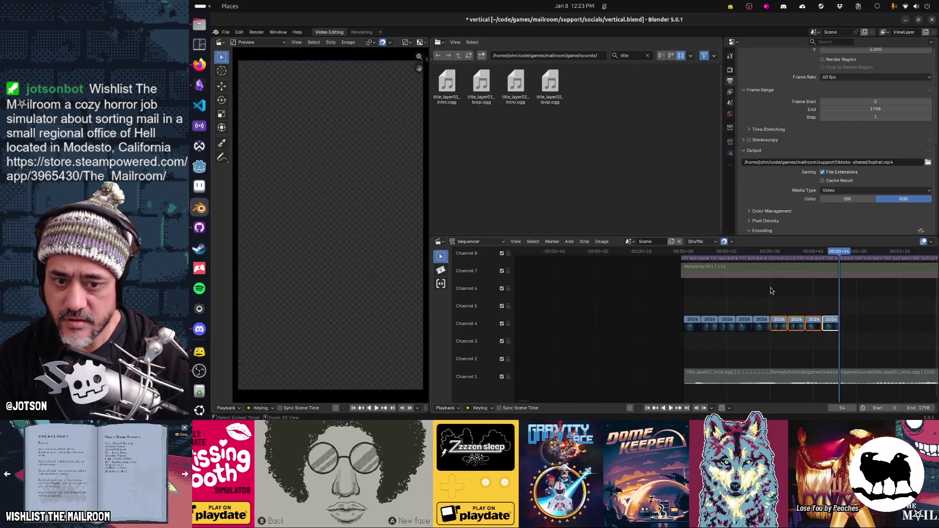
key(Page_Down)
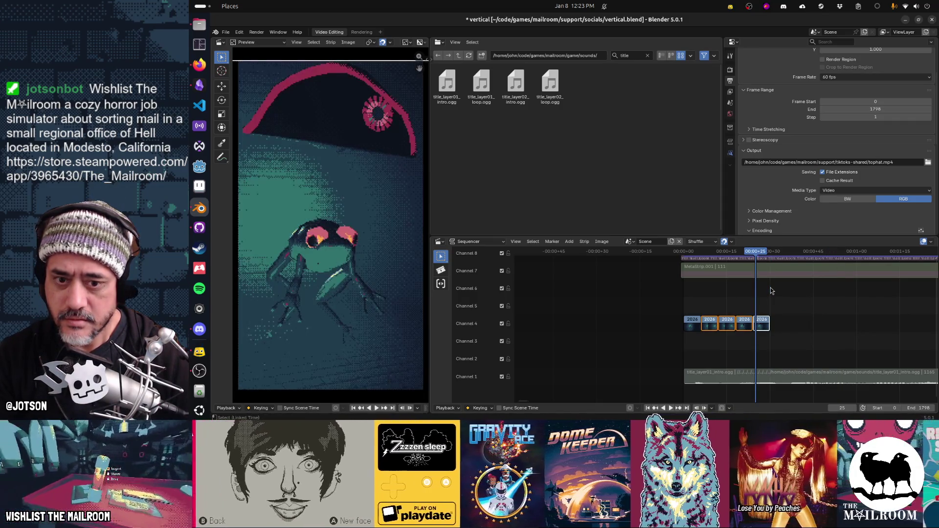
Step: Select the remaining channel 4 clips with the last one active and show its Strip transform settings
shift+click(745, 324)
shift+click(710, 324)
shift+click(724, 324)
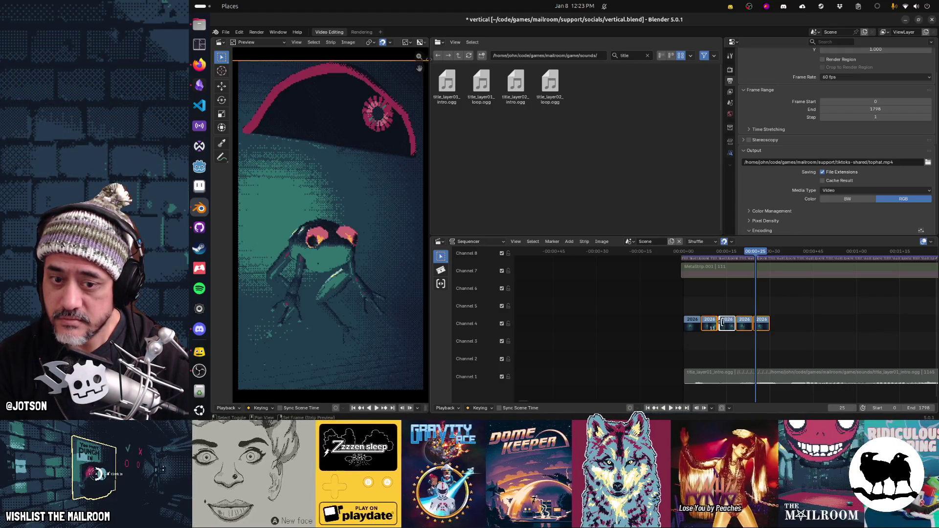
click(764, 324)
click(744, 324)
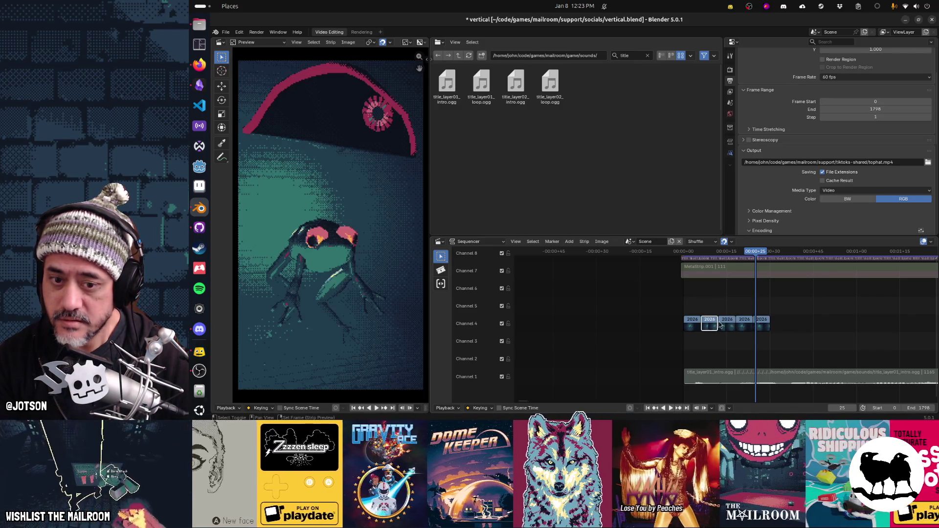
shift+click(767, 325)
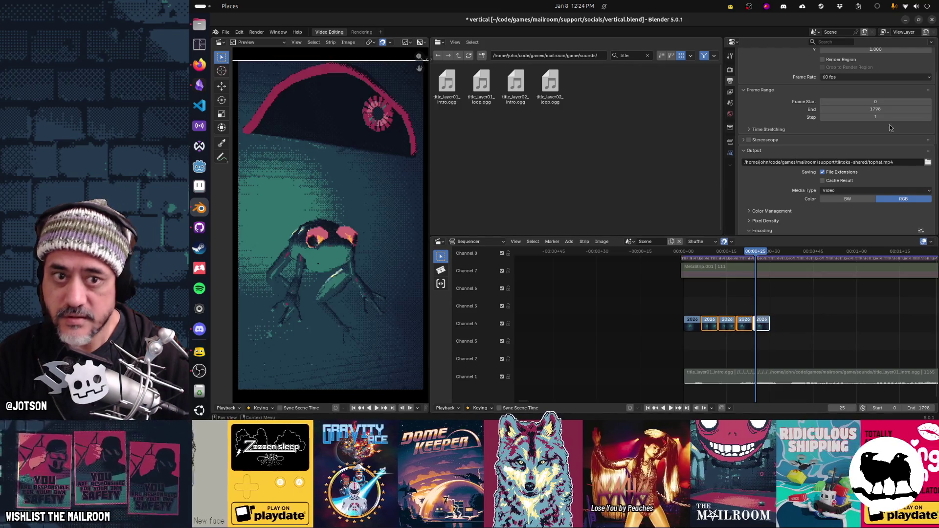
scroll(891, 128, up, 4)
click(730, 145)
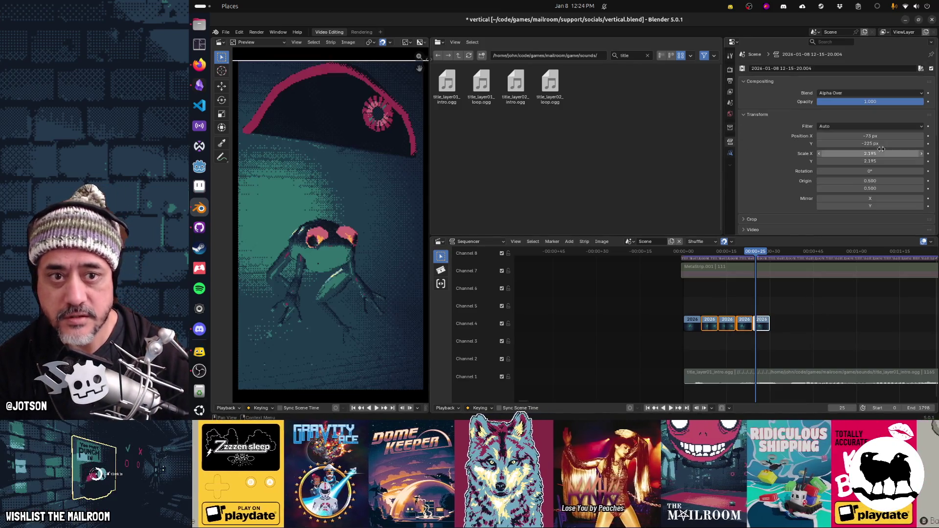
Step: Copy the -73 px X and -225 px Y position to the other selected clips and check playback
right_click(861, 139)
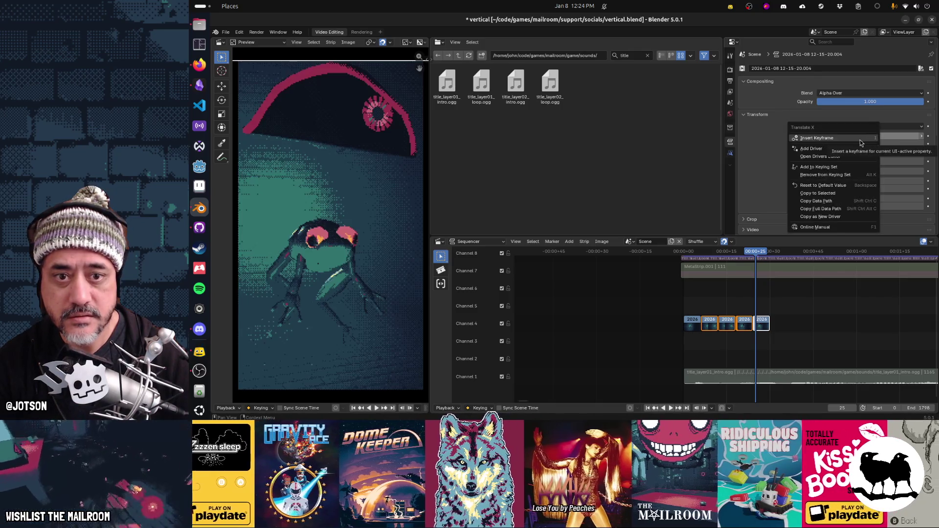
click(848, 193)
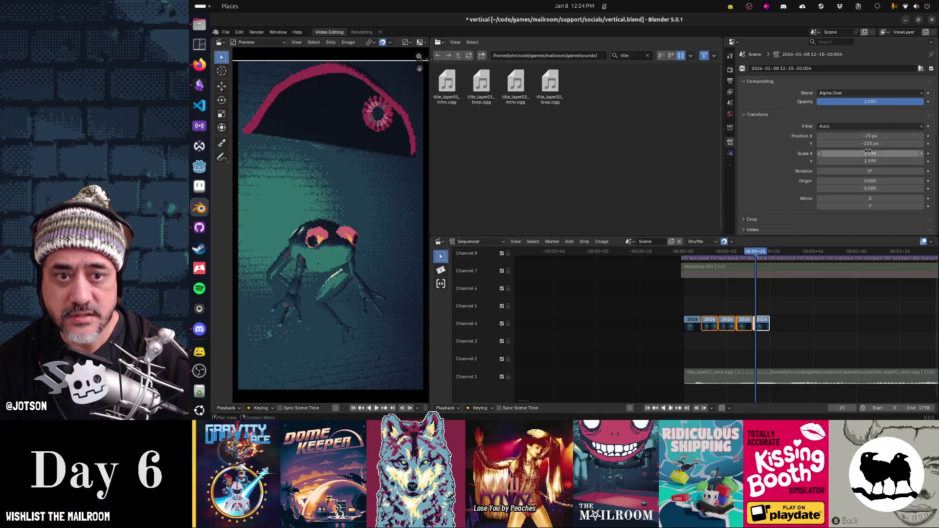
right_click(869, 146)
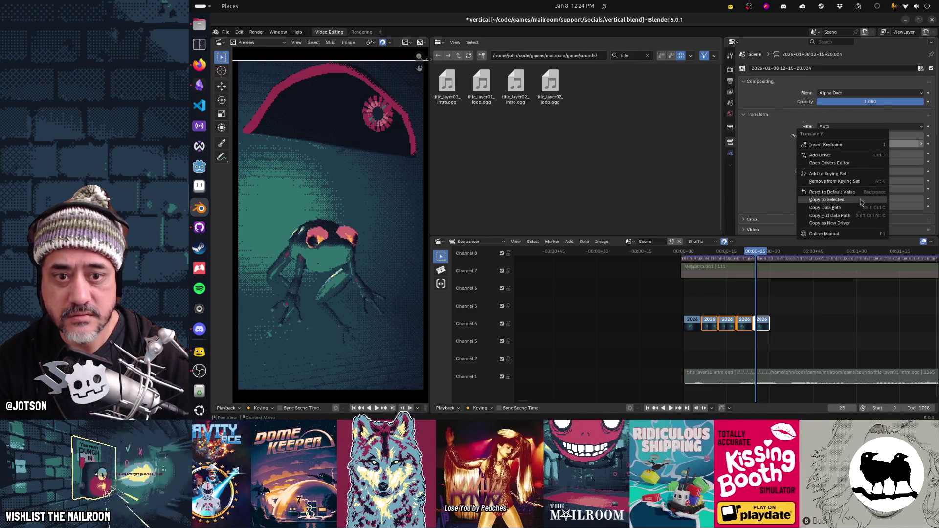
key(space)
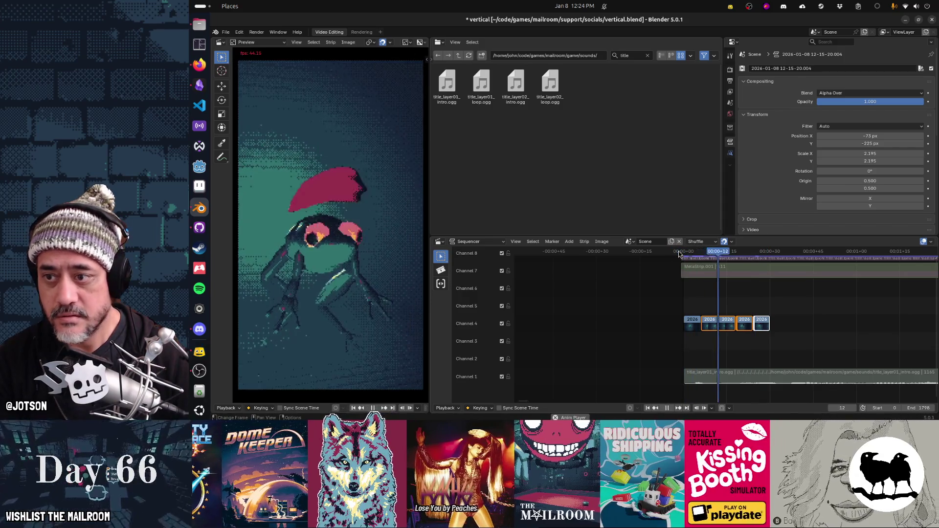
key(space)
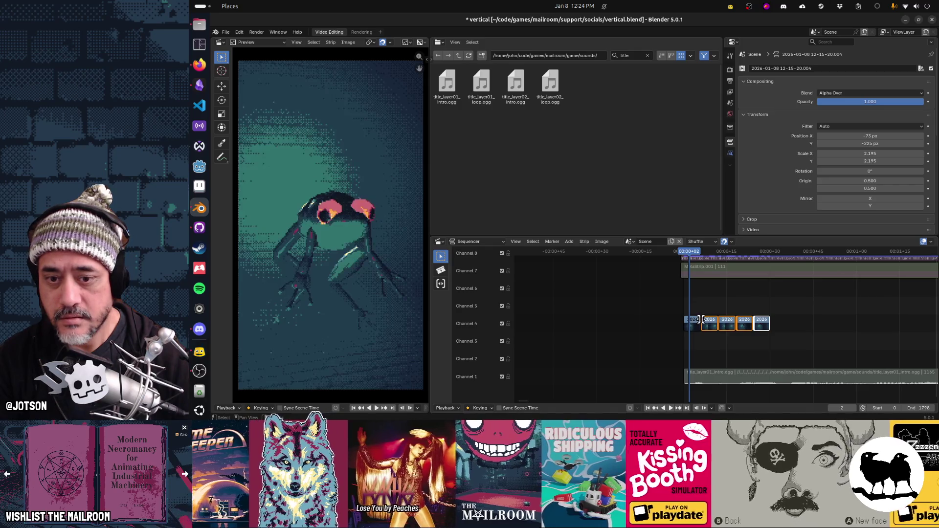
Step: Give the first channel 4 clip the same X and Y offset, then select all five clips
click(695, 323)
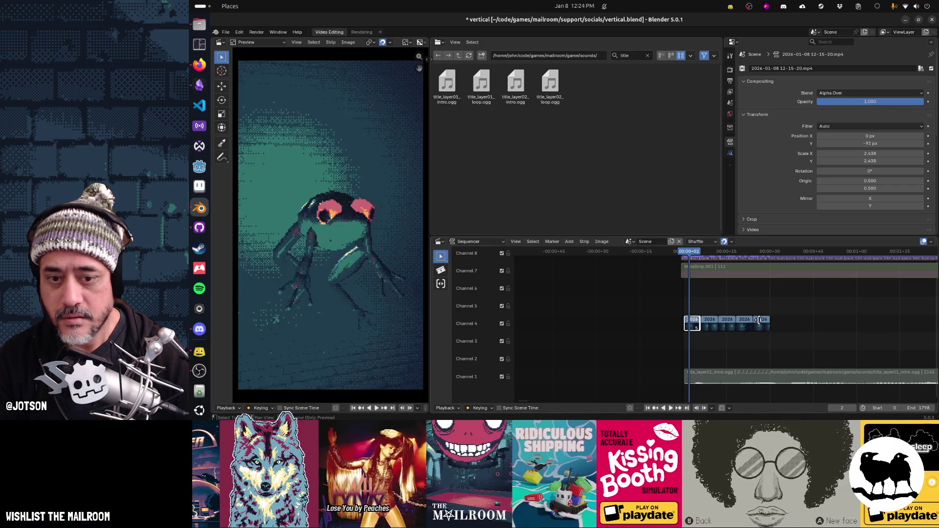
right_click(854, 137)
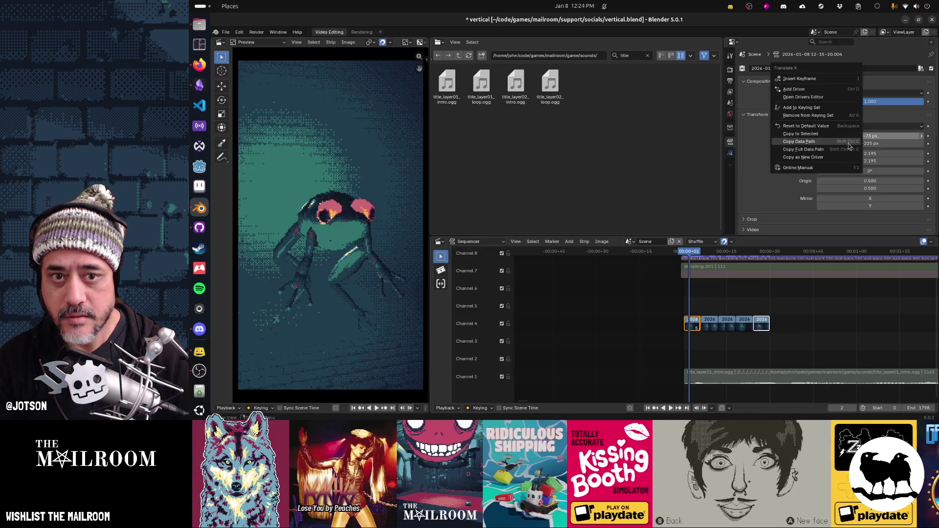
click(858, 139)
right_click(857, 139)
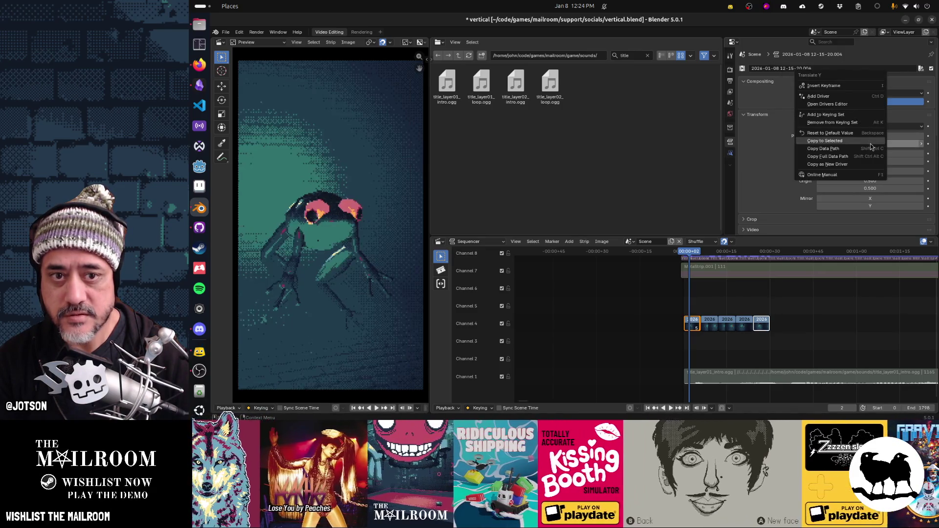
click(857, 139)
key(space)
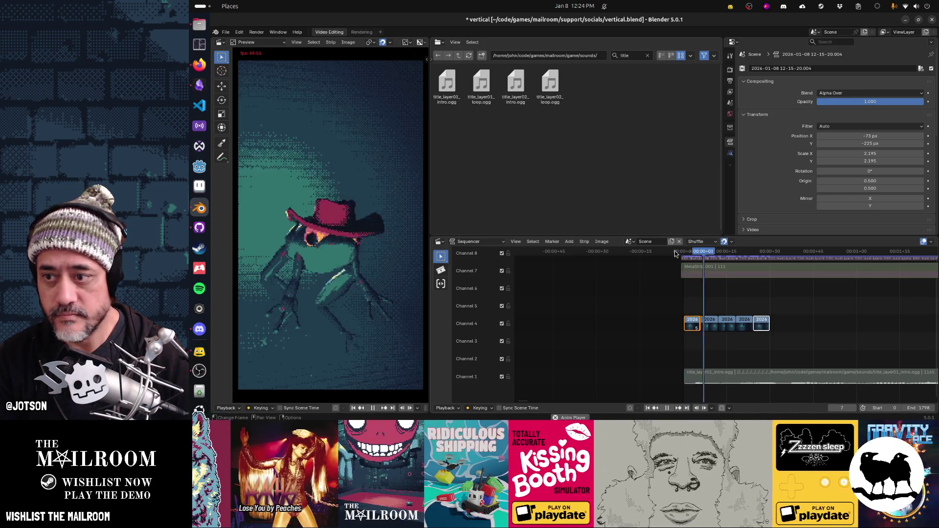
drag(785, 341, 685, 308)
Step: Paste the five clips right after the first five and play the extended edit up to frame 111
key(ctrl+v)
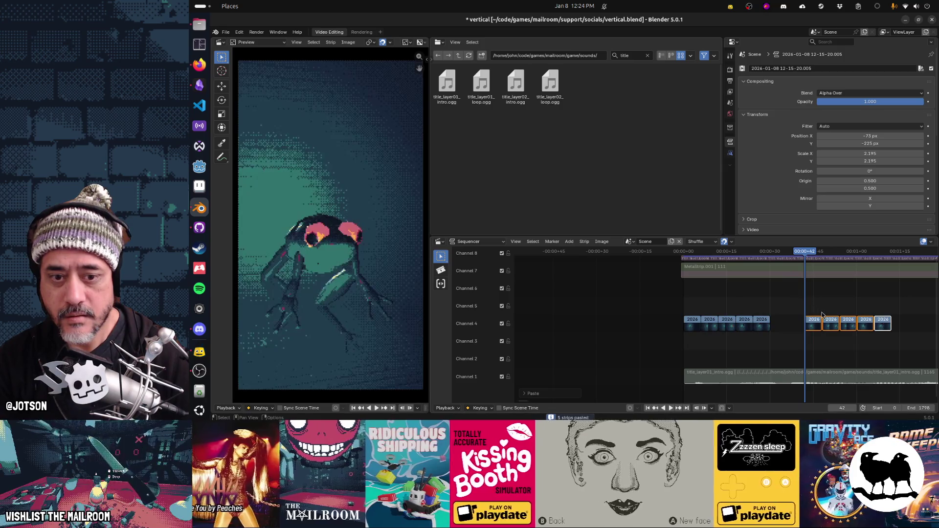
drag(815, 323, 779, 322)
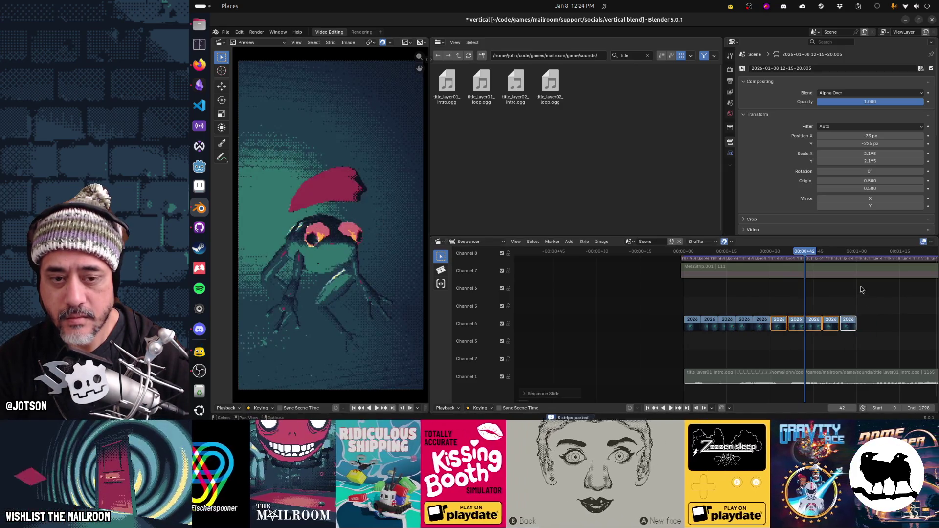
click(855, 254)
drag(839, 284, 631, 289)
click(735, 254)
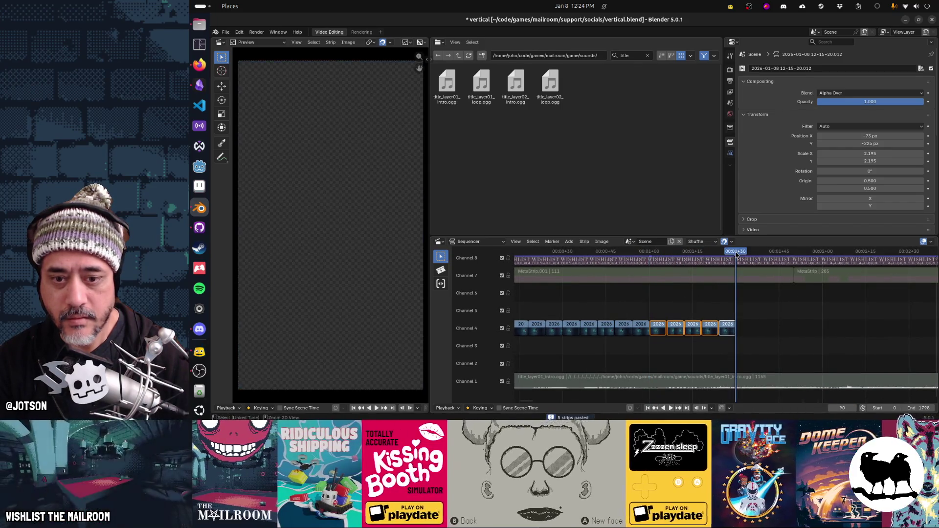
key(shift+Left)
key(space)
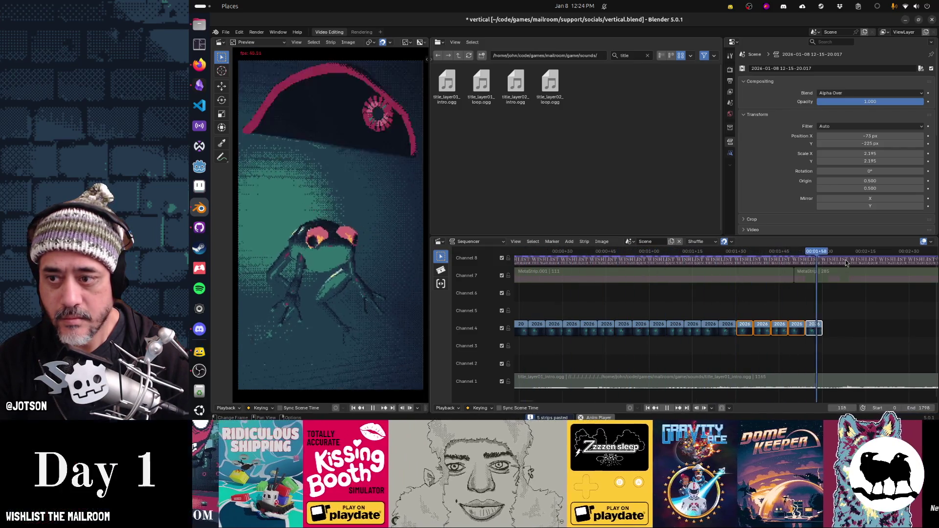
key(space)
scroll(647, 298, down, 3)
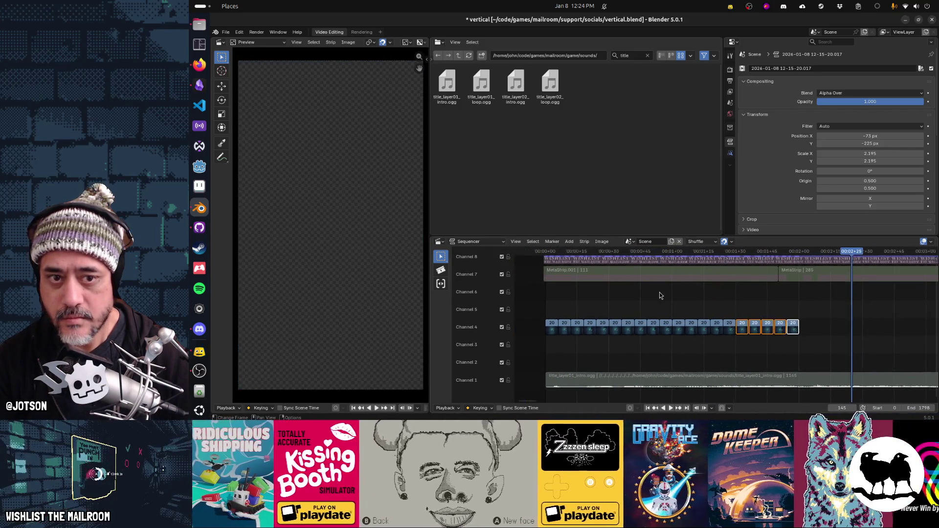
drag(838, 258, 820, 259)
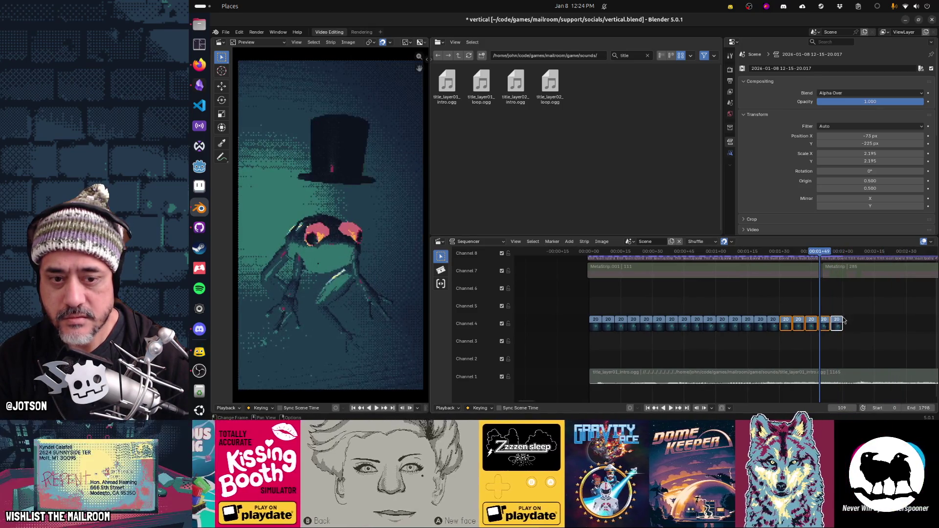
Step: Box-select all channel 4 clips, making the last clip the active one
click(836, 323)
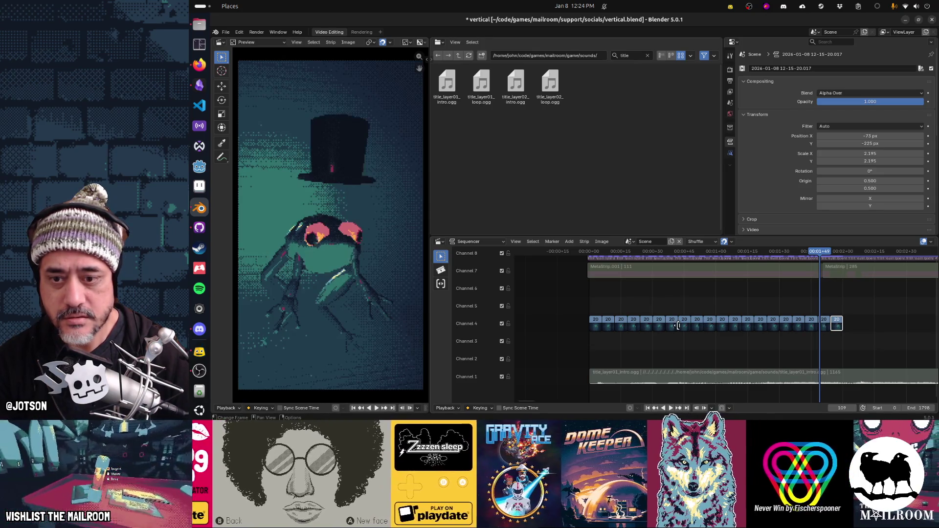
mouse_move(582, 309)
mouse_down()
mouse_move(669, 330)
mouse_move(863, 348)
mouse_up()
shift+click(837, 324)
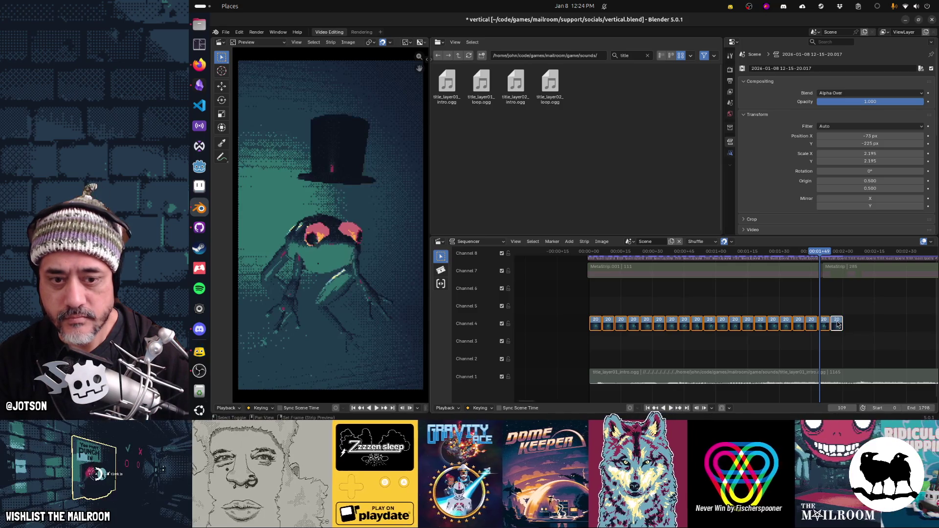
Step: Inspect the Scale X and Scale Y options, leaving both values unchanged
right_click(868, 155)
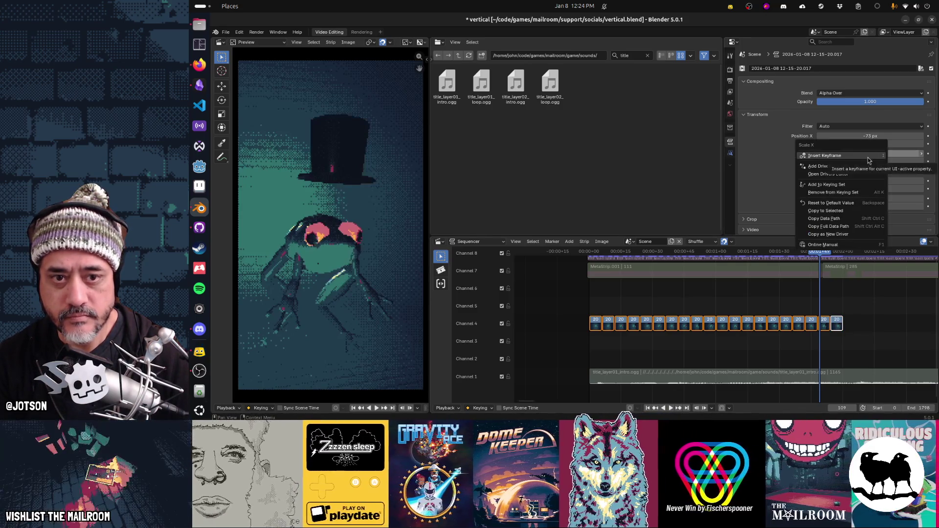
key(Escape)
right_click(870, 161)
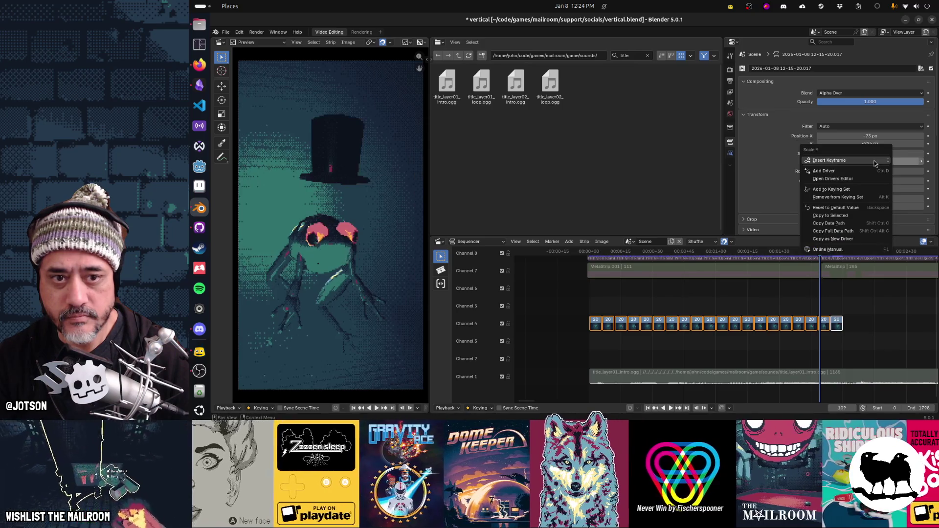
click(862, 224)
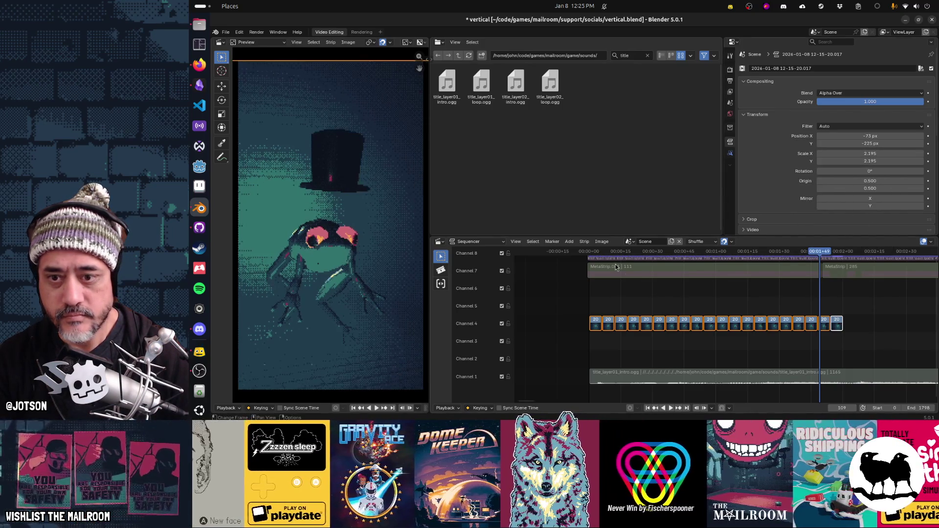
Step: Play the edit to frame 101 and delete the four channel 4 clips past it
click(600, 251)
key(space)
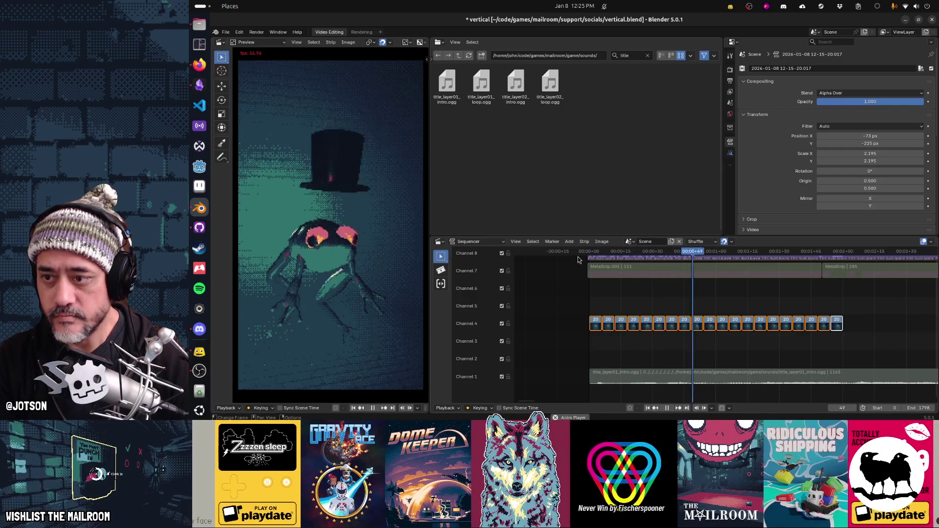
click(578, 259)
click(581, 253)
key(space)
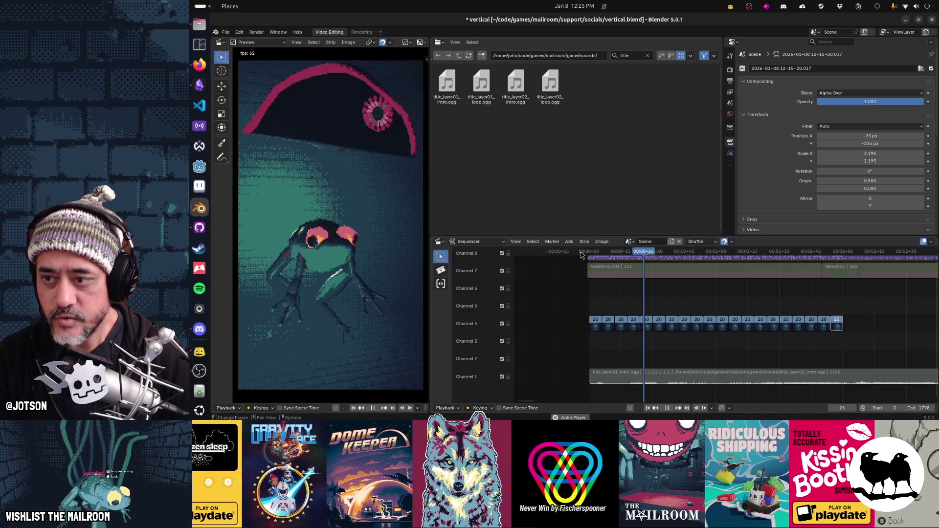
key(space)
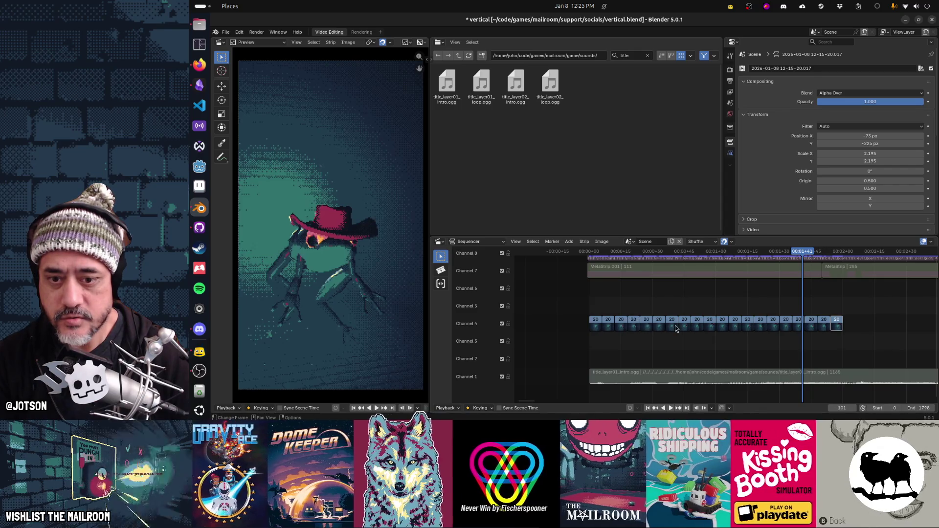
drag(855, 333, 795, 315)
key(Delete)
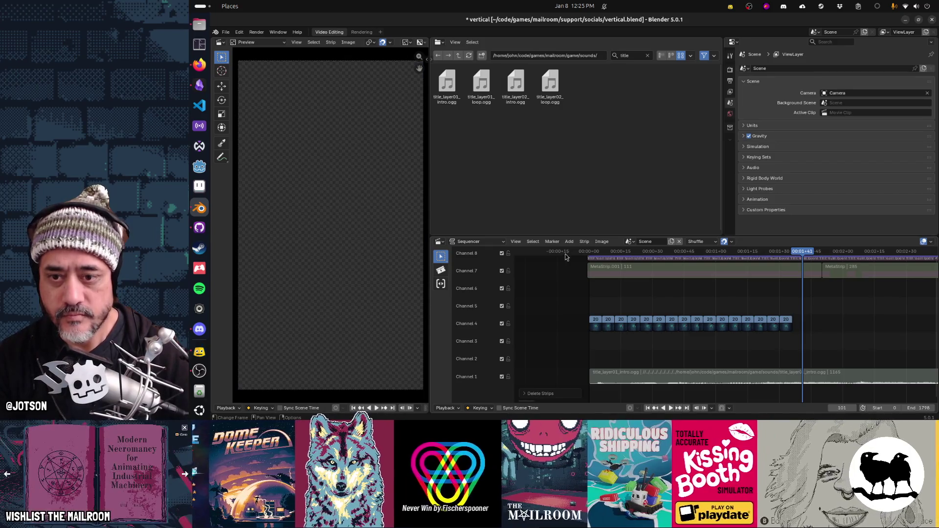
Step: Slide the 12-17-01 mp4 clip left until it meets the channel 4 clips
click(588, 254)
key(space)
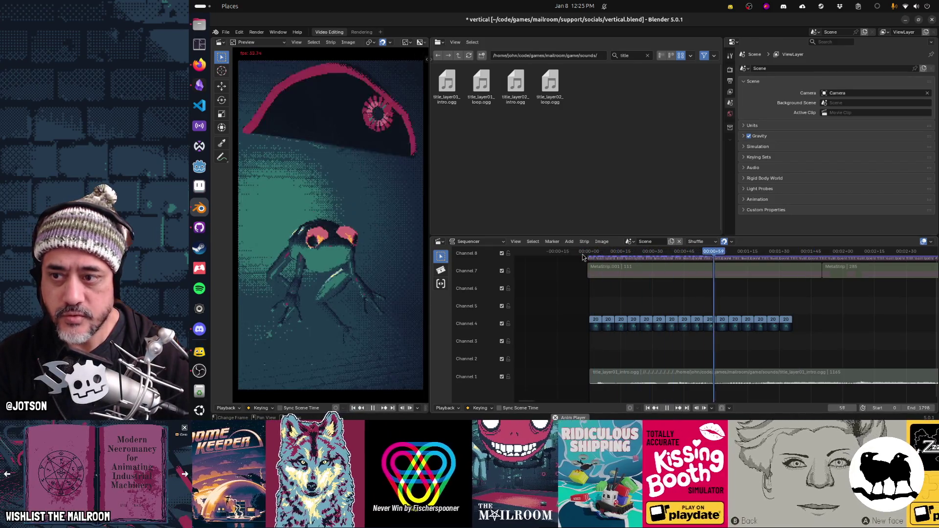
key(space)
scroll(788, 303, down, 5)
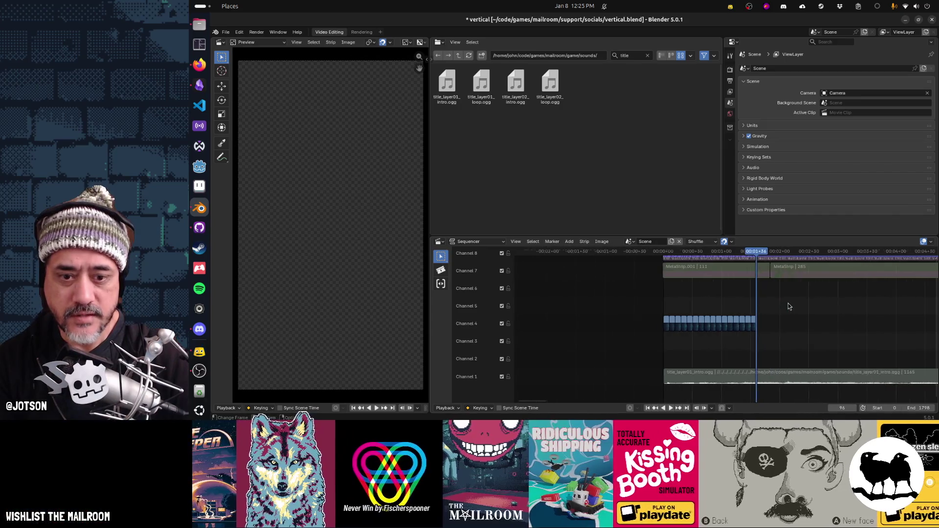
scroll(789, 307, down, 3)
drag(823, 321, 652, 320)
Step: Play the edit through, keeping the frog video at its original scale
key(shift+Left)
key(space)
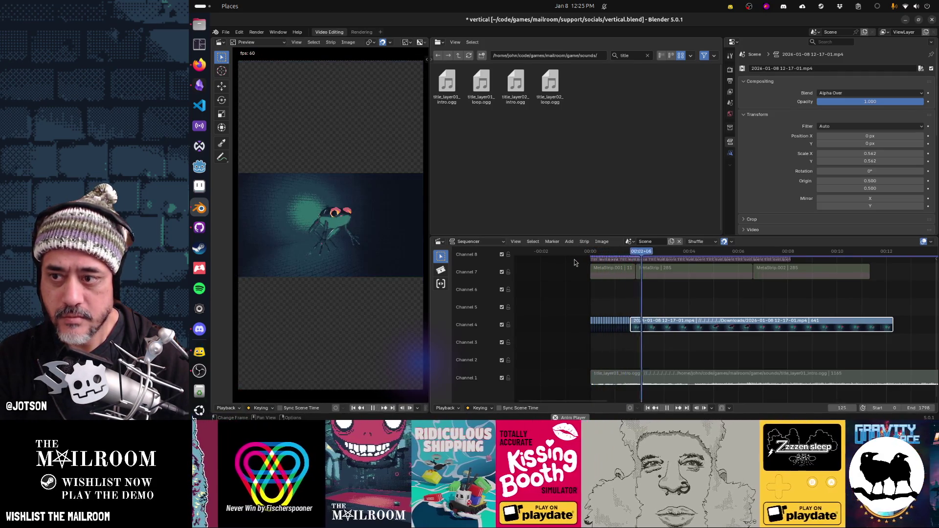
key(space)
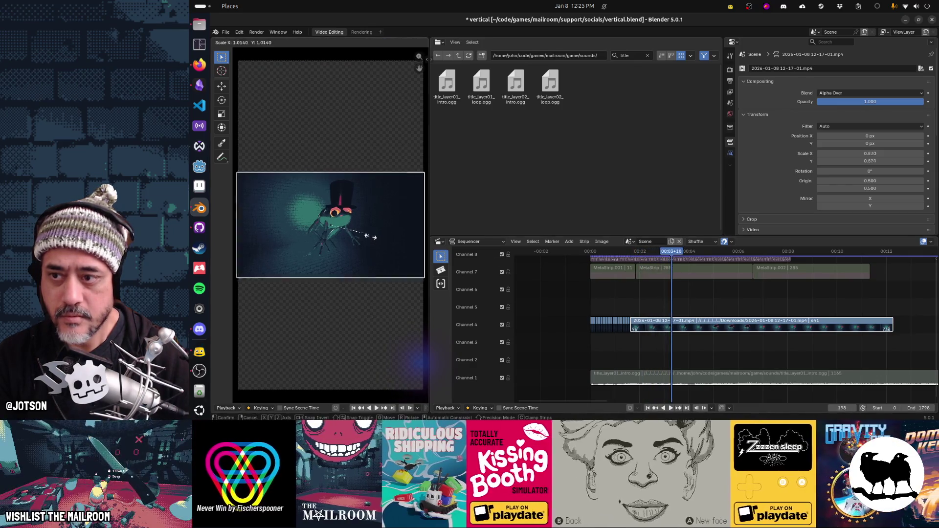
key(s)
key(Escape)
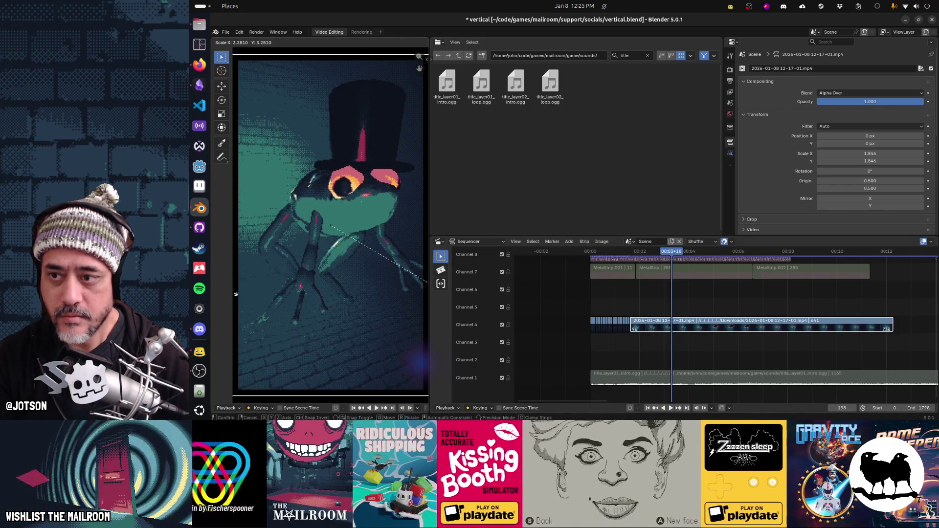
key(space)
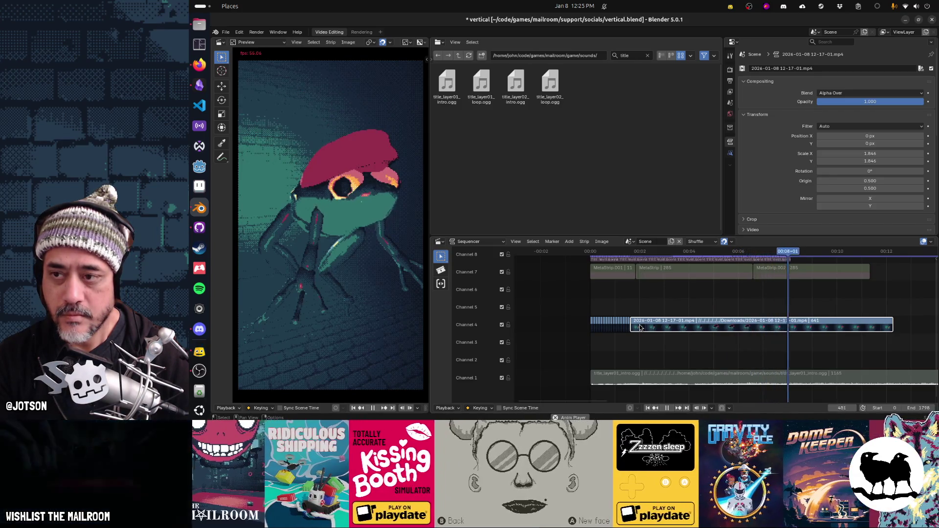
key(space)
mouse_move(642, 259)
mouse_down()
mouse_move(631, 255)
mouse_move(640, 256)
mouse_up()
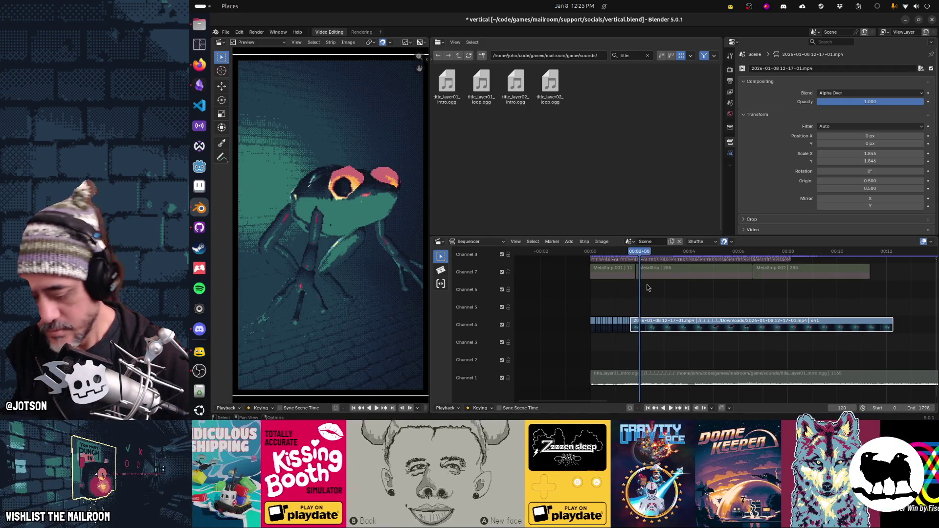
Step: Split the mp4 clip at frame 120 and trim the right half's end much shorter
key(k)
click(672, 323)
key(s)
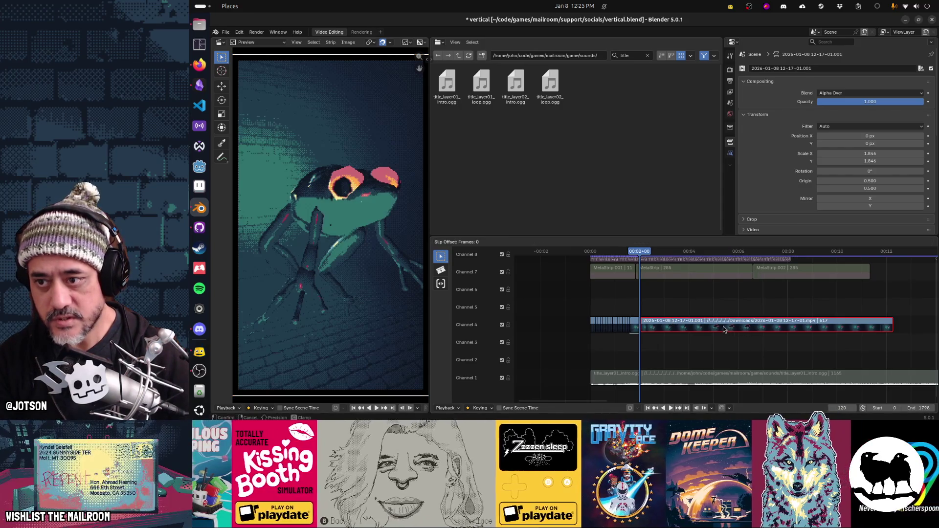
key(Escape)
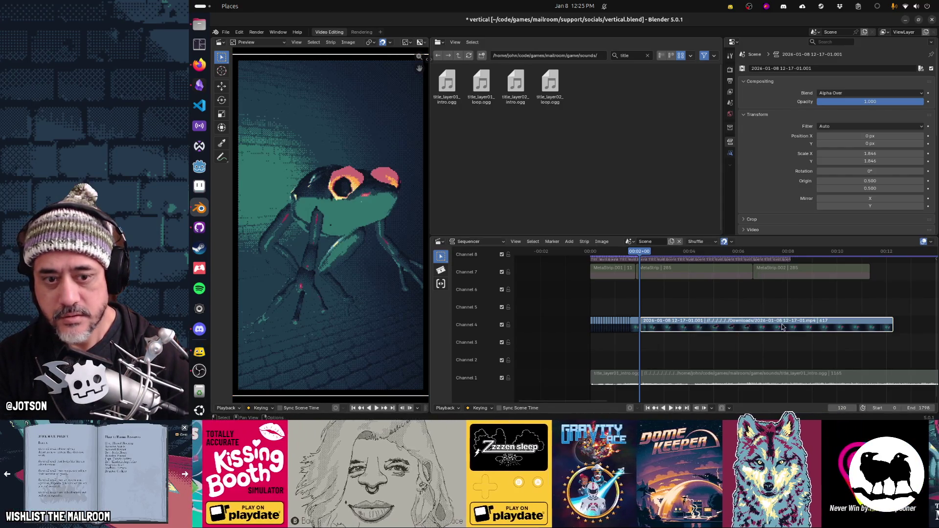
drag(891, 323, 738, 326)
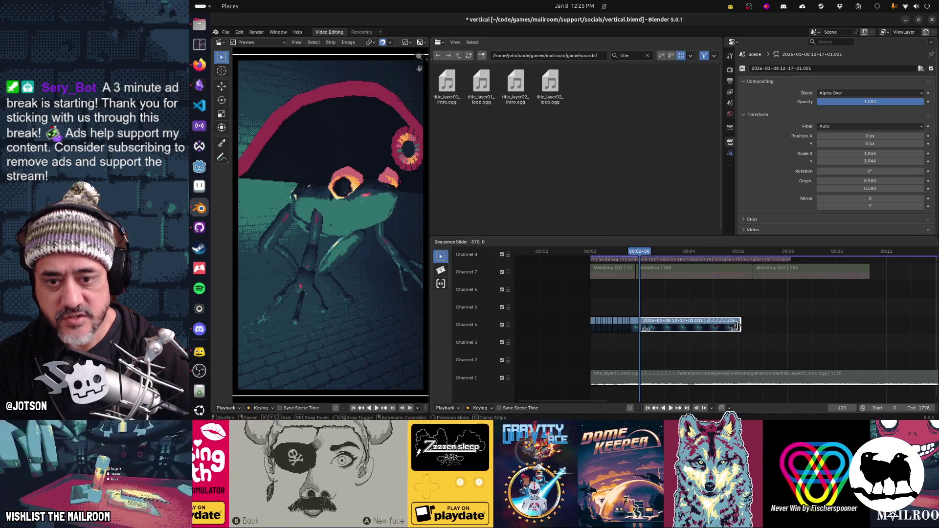
drag(734, 327, 734, 327)
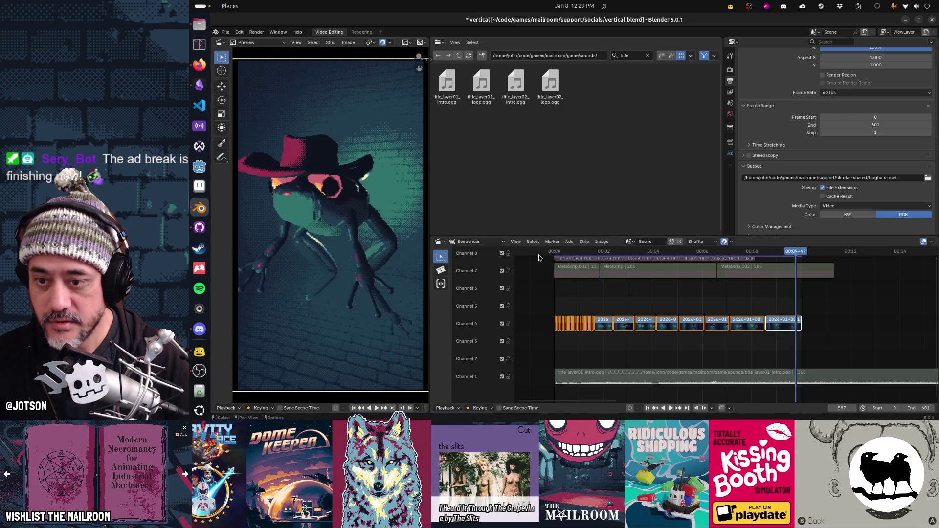
Step: Play the edit from the first frame, stop at frame 304, and save vertical.blend
key(shift+Left)
key(space)
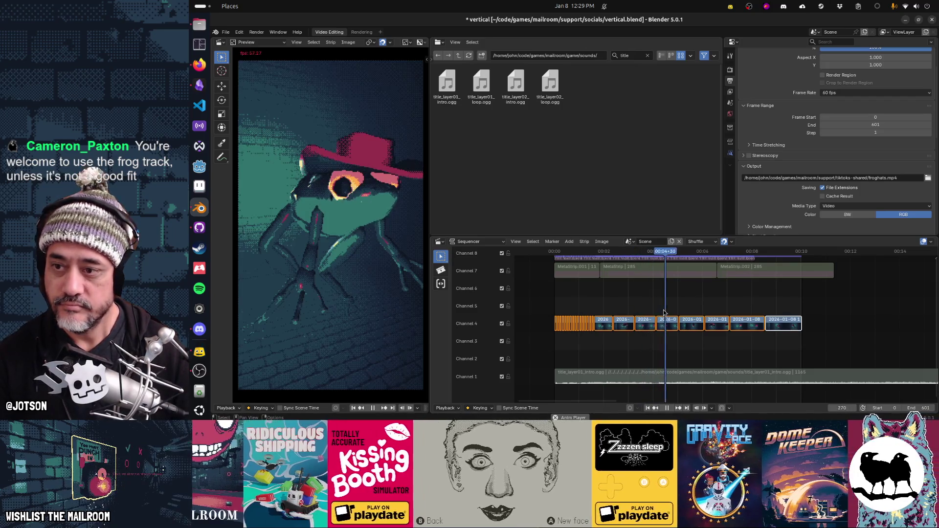
key(space)
key(ctrl+s)
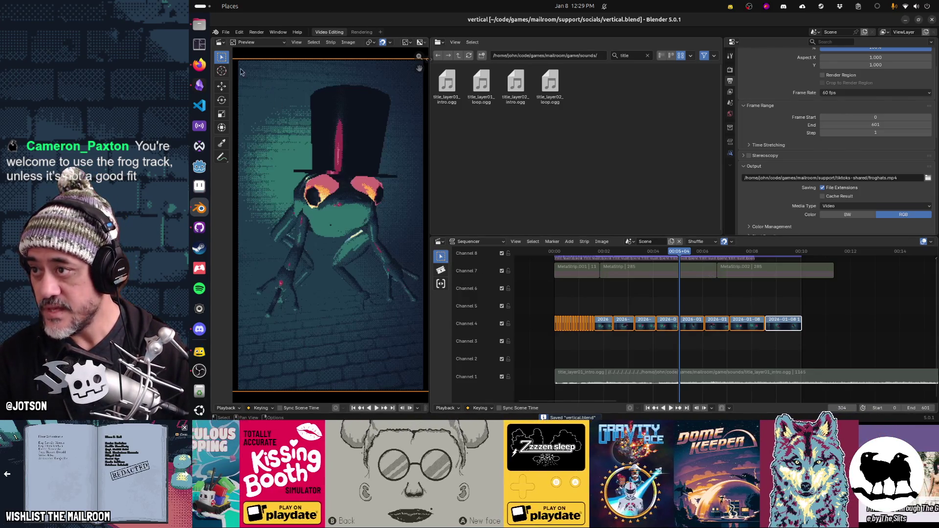
click(199, 26)
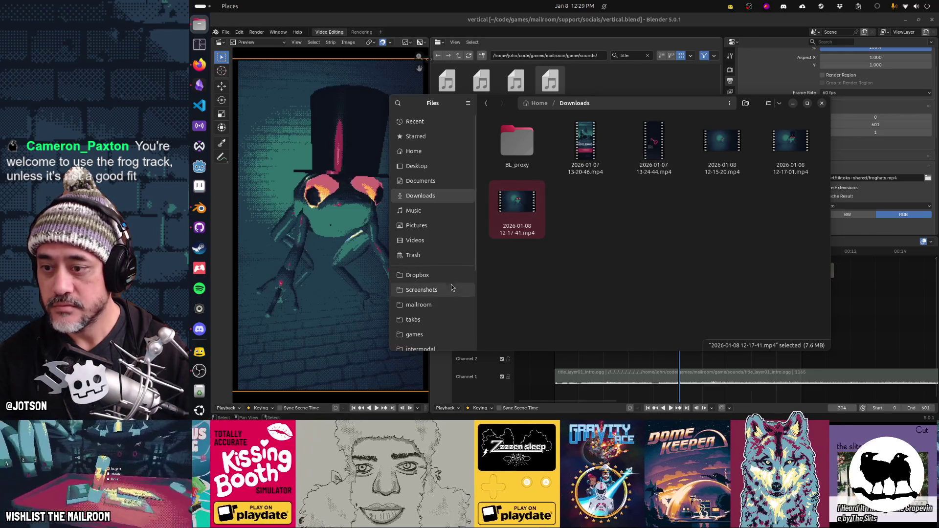
Step: Browse to the sounds folder inside the mailroom game folder
click(441, 305)
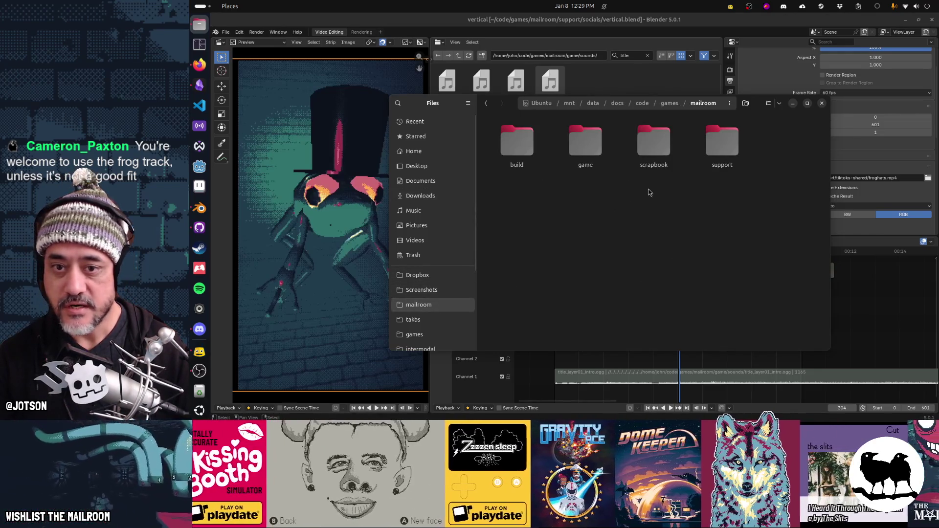
double_click(592, 149)
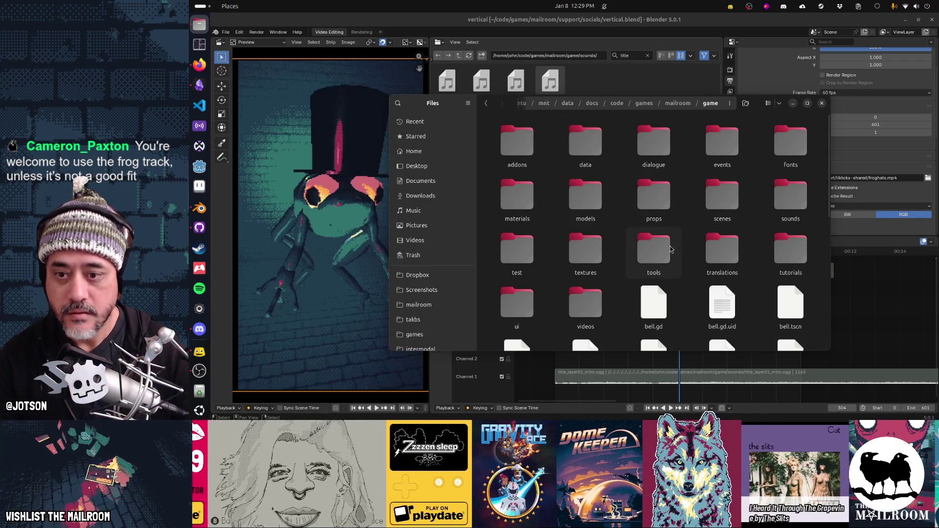
double_click(783, 198)
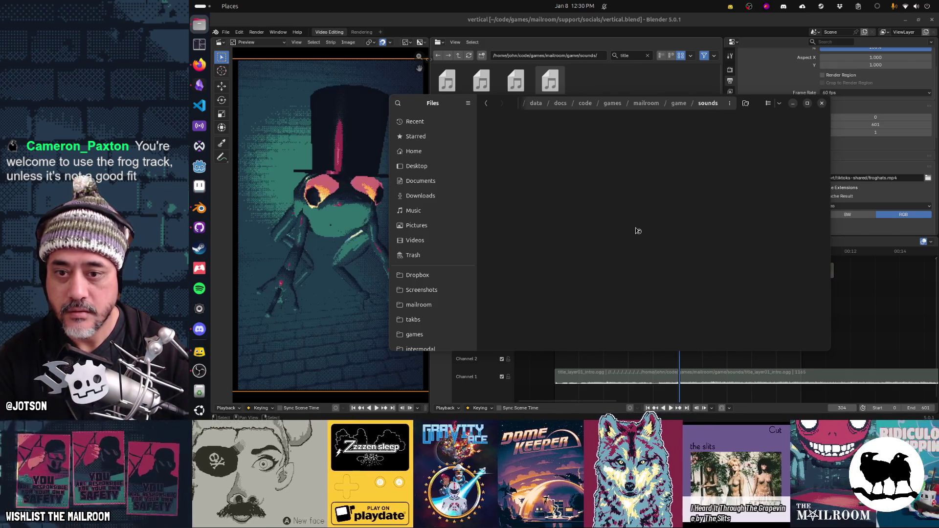
scroll(637, 231, down, 10)
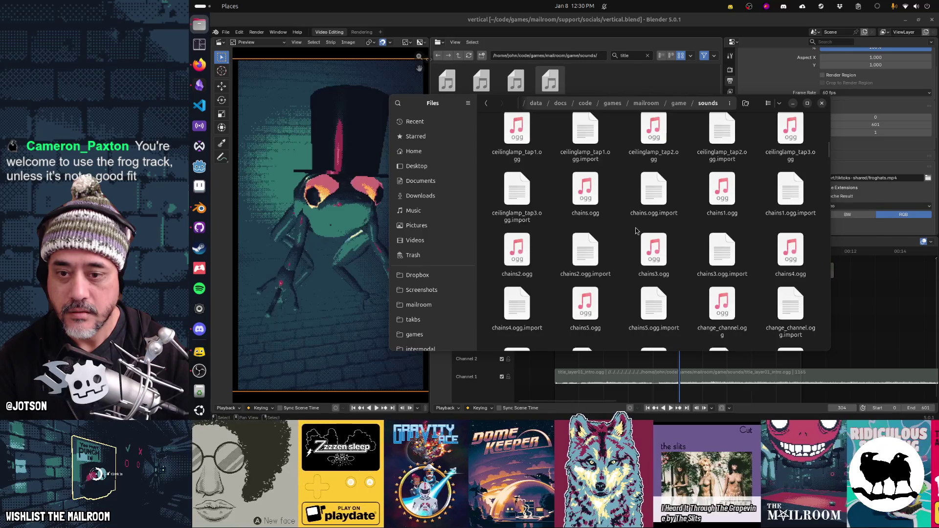
scroll(635, 231, down, 10)
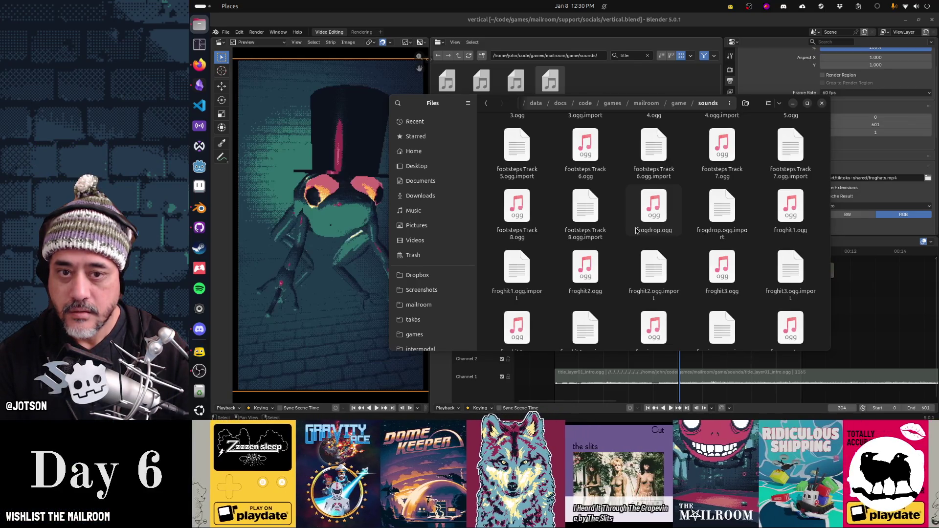
scroll(636, 230, down, 5)
scroll(635, 228, down, 2)
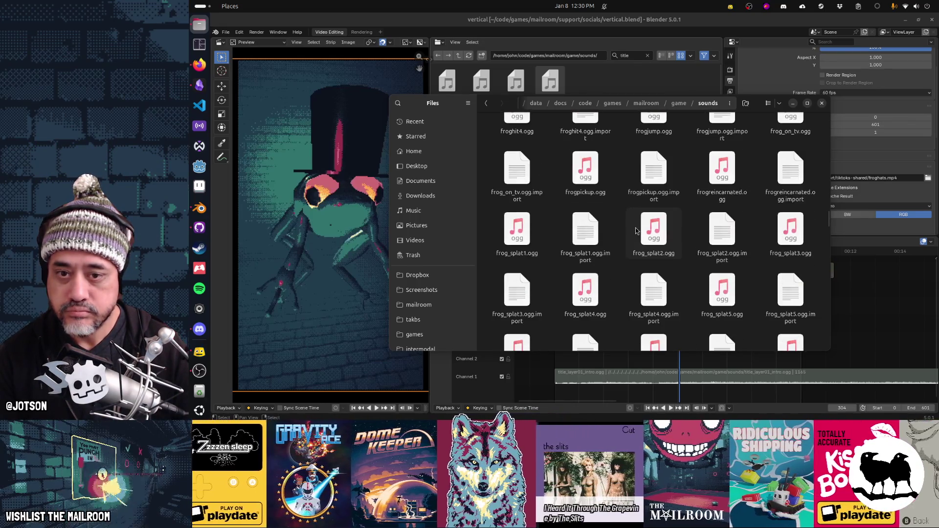
scroll(636, 230, down, 3)
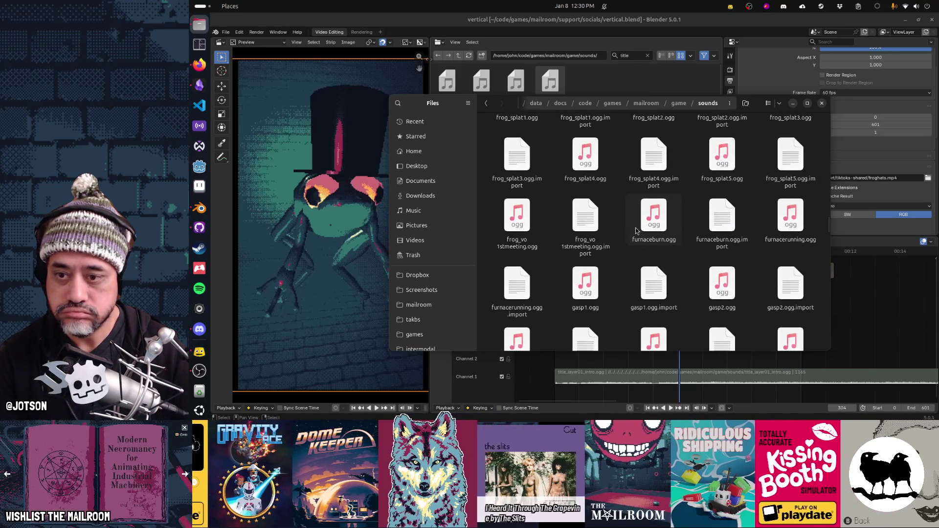
Step: Search for 'tv' and drop frog_on_tv.ogg onto channel 2 of the sequence
text(t)
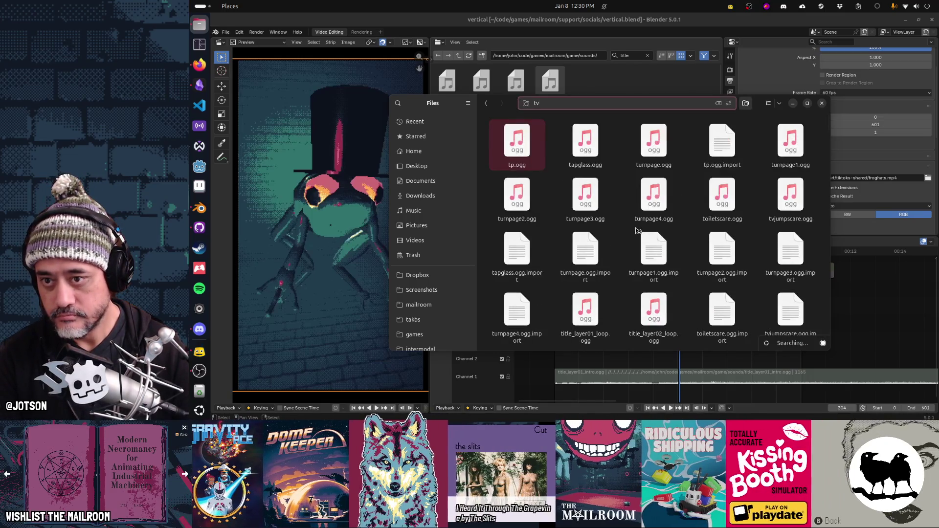
text(v)
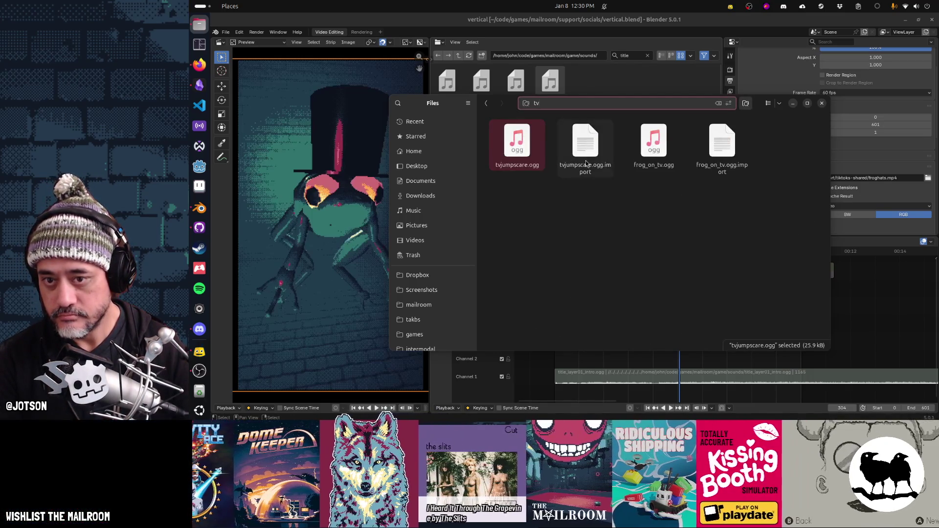
mouse_move(660, 159)
mouse_down()
mouse_move(582, 355)
mouse_move(587, 365)
mouse_move(598, 357)
mouse_move(582, 353)
mouse_up()
key(shift+Left)
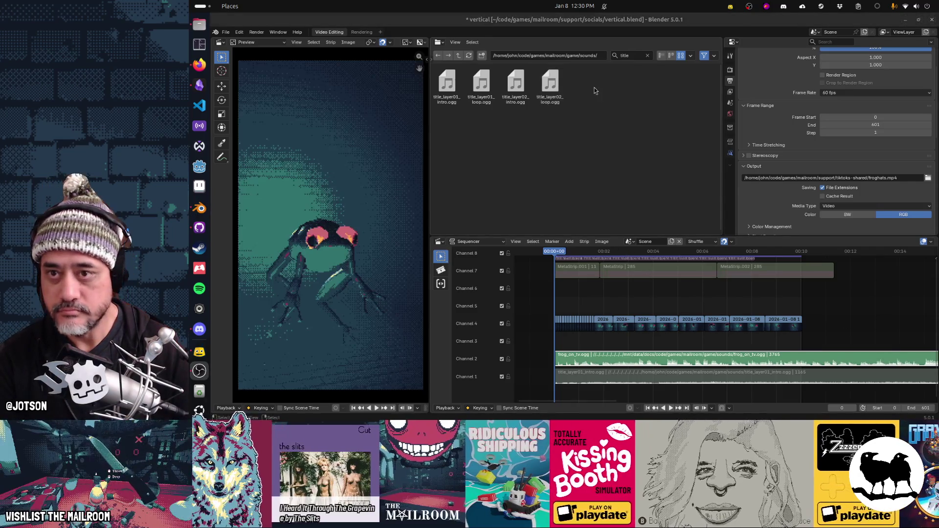
Step: Play the edit, then drag the final 12-17-41 clip on channel 4 to lengthen it
click(589, 43)
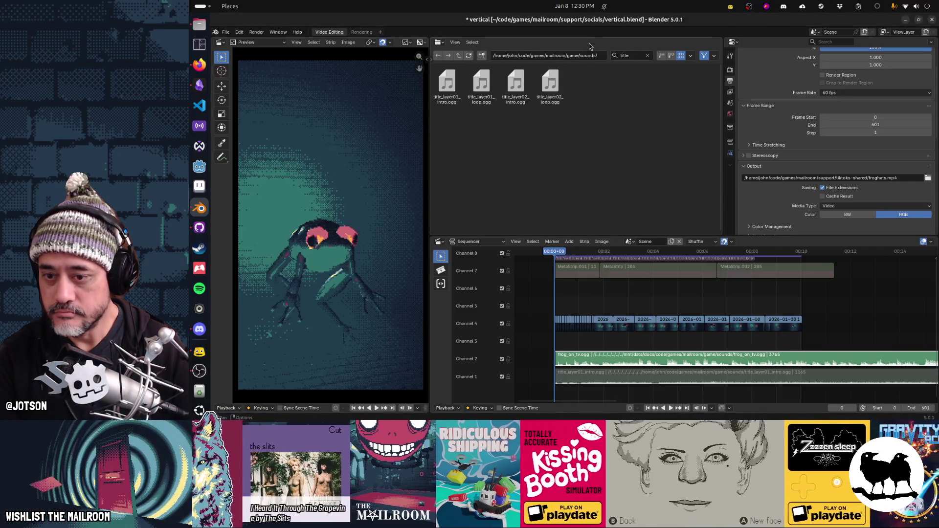
key(space)
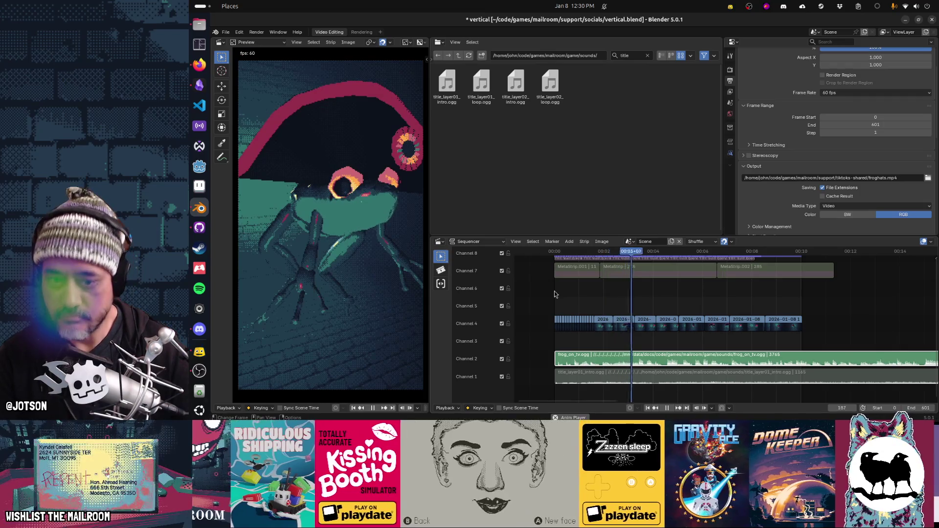
mouse_move(691, 291)
mouse_down()
mouse_move(693, 311)
mouse_move(671, 309)
mouse_up()
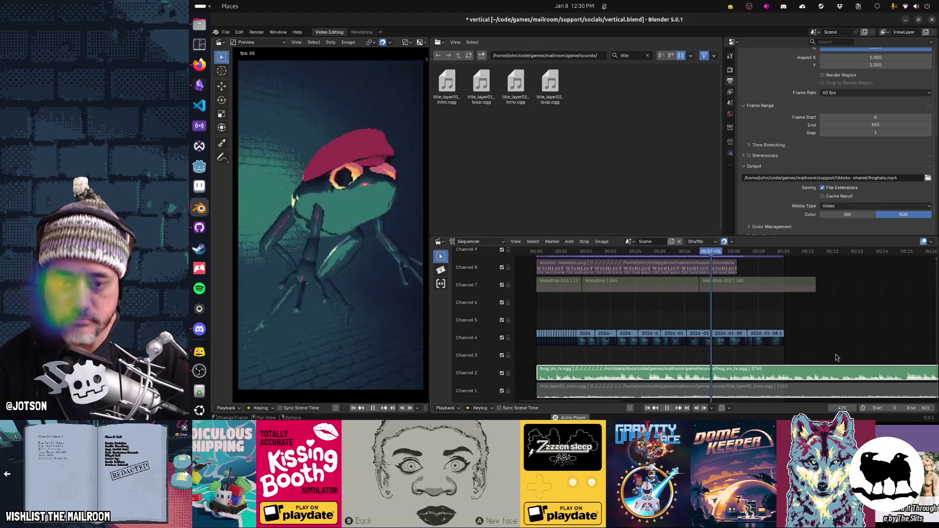
scroll(821, 375, up, 1)
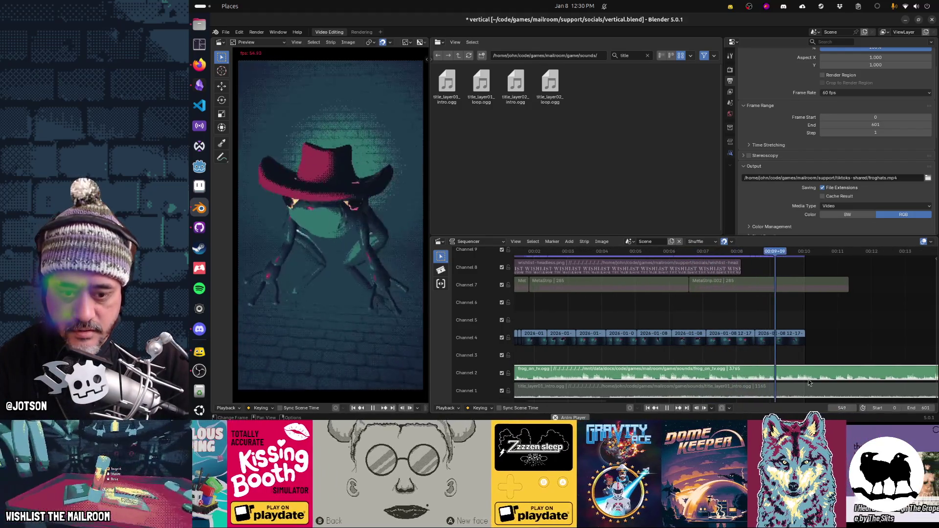
scroll(817, 381, up, 1)
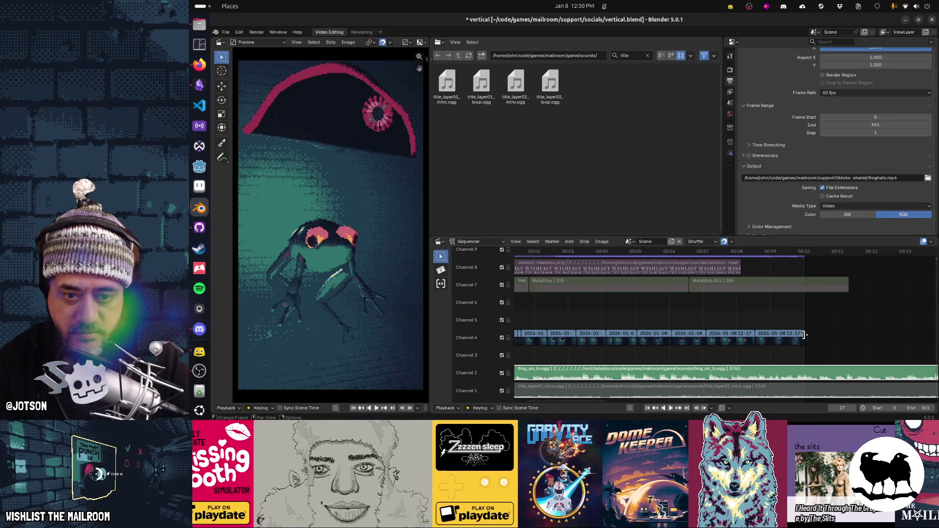
scroll(715, 355, up, 4)
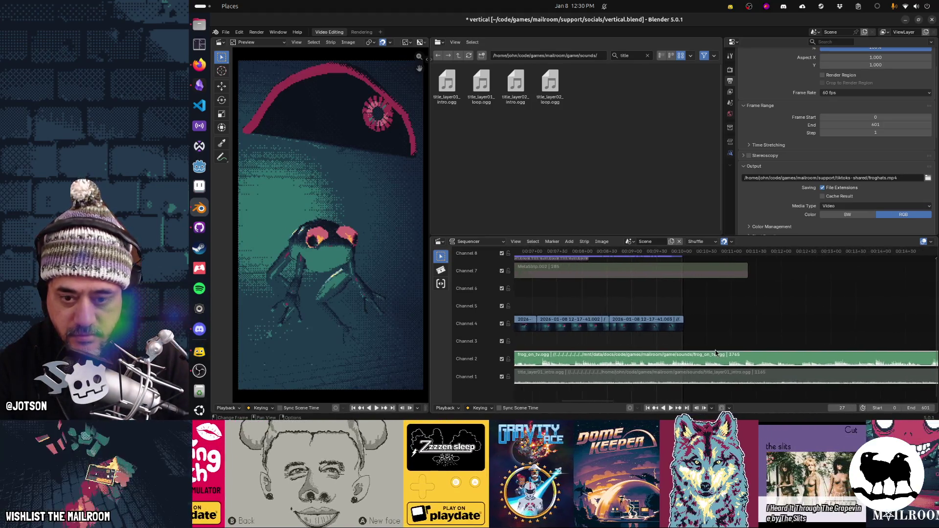
scroll(715, 355, up, 2)
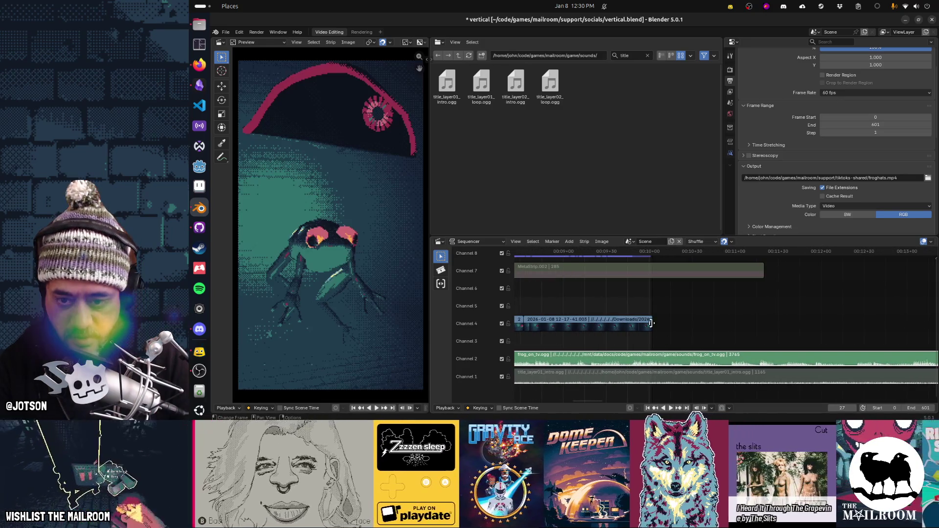
mouse_move(650, 323)
mouse_down()
mouse_move(686, 331)
mouse_move(540, 300)
mouse_up()
scroll(651, 336, down, 7)
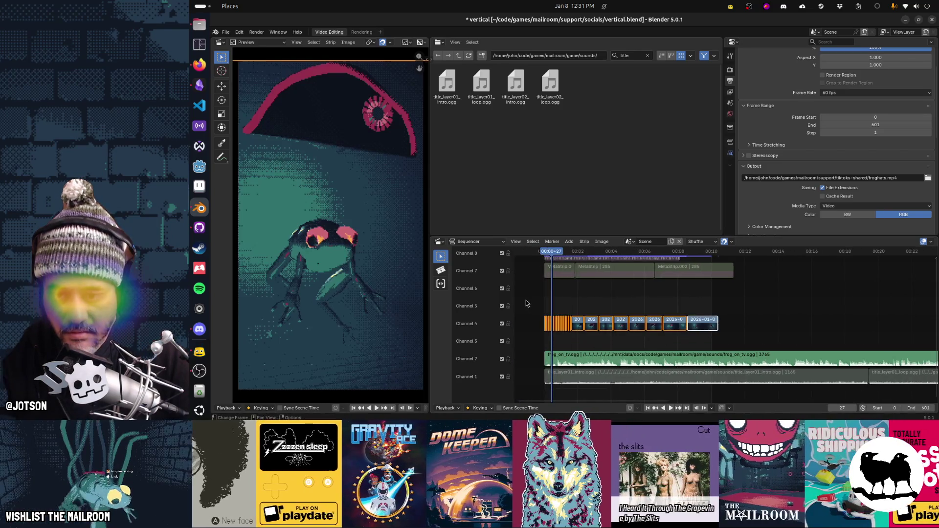
Step: Set the frame range to the strips so it ends at 624, then play and scrub the ending
key(F3)
click(575, 324)
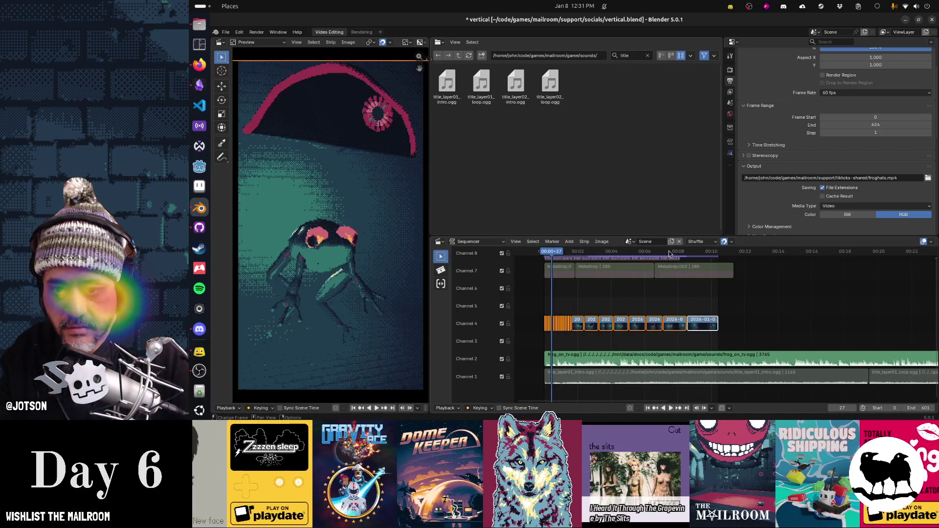
click(669, 252)
key(space)
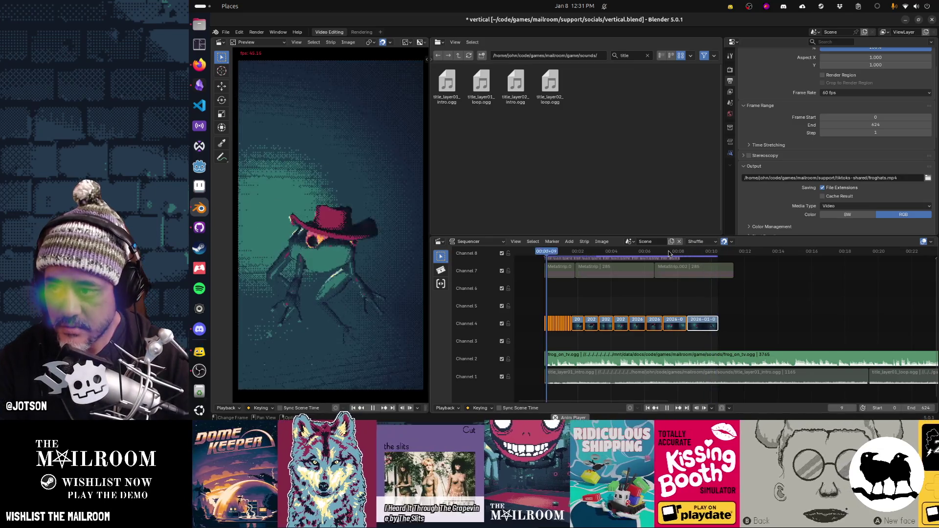
key(space)
scroll(708, 344, up, 3)
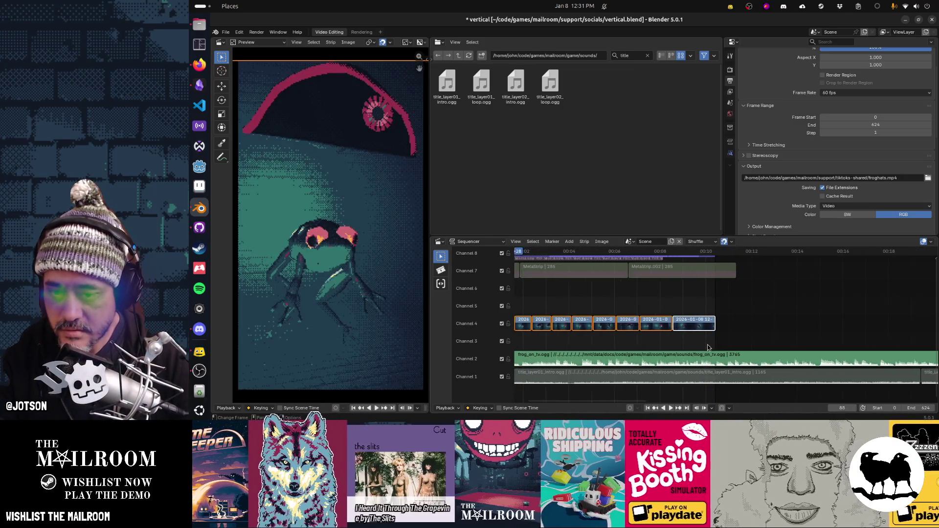
mouse_move(696, 253)
mouse_down()
mouse_move(705, 254)
mouse_move(694, 254)
mouse_up()
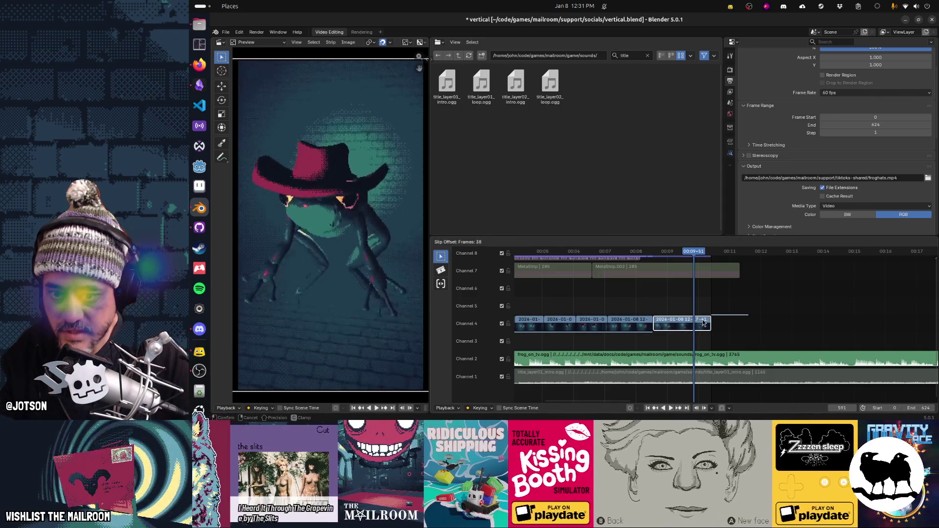
mouse_move(698, 253)
mouse_down()
mouse_move(644, 260)
mouse_move(655, 260)
mouse_up()
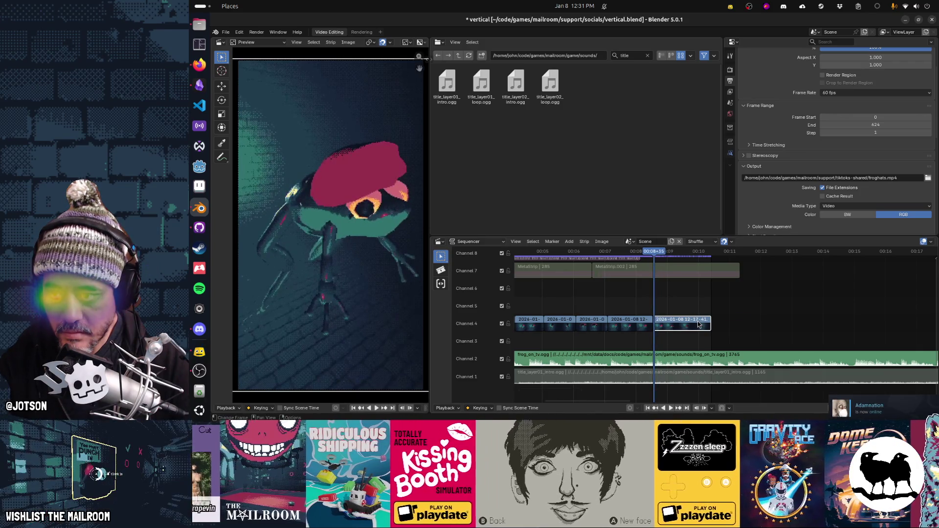
Step: Extend the final 12-17-41 clip, slip its footage 10 frames, and replay from frame 462
key(s)
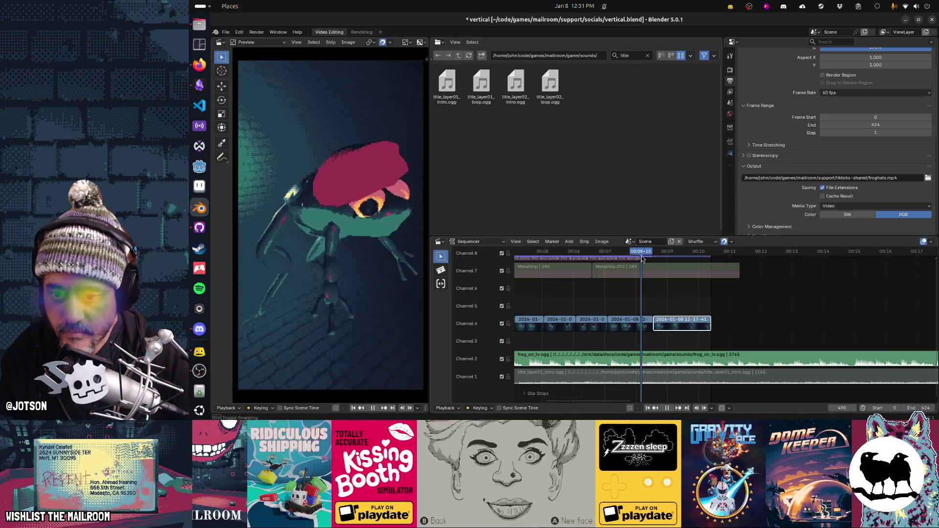
key(space)
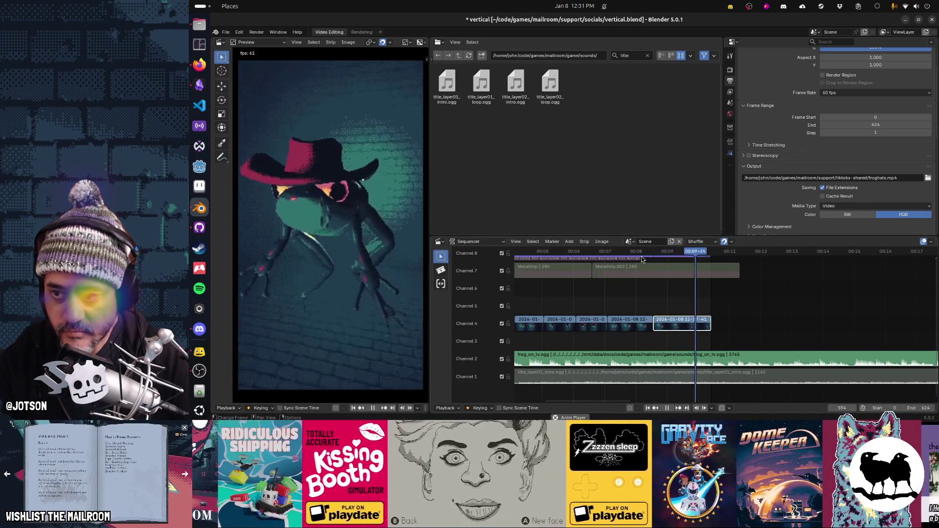
key(space)
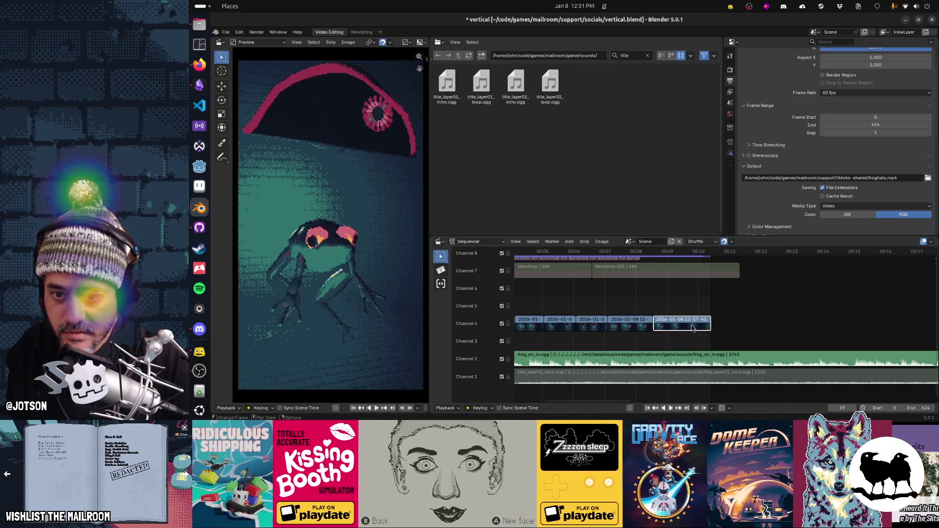
mouse_move(652, 321)
mouse_down()
mouse_move(707, 322)
mouse_move(710, 257)
mouse_up()
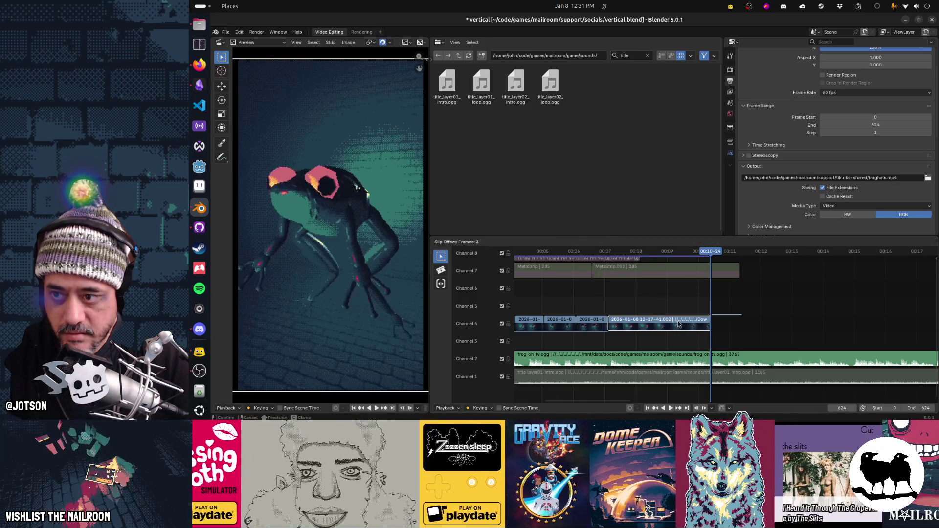
drag(702, 324, 714, 326)
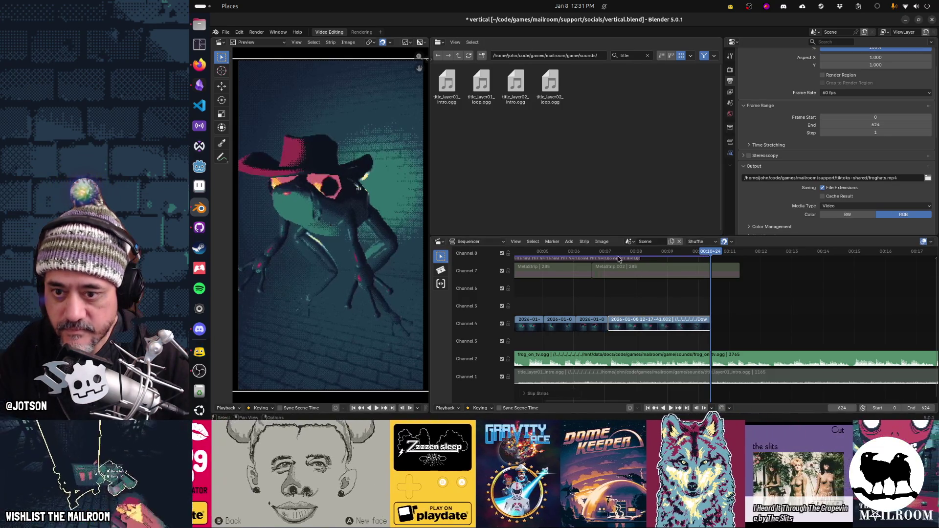
click(610, 254)
key(space)
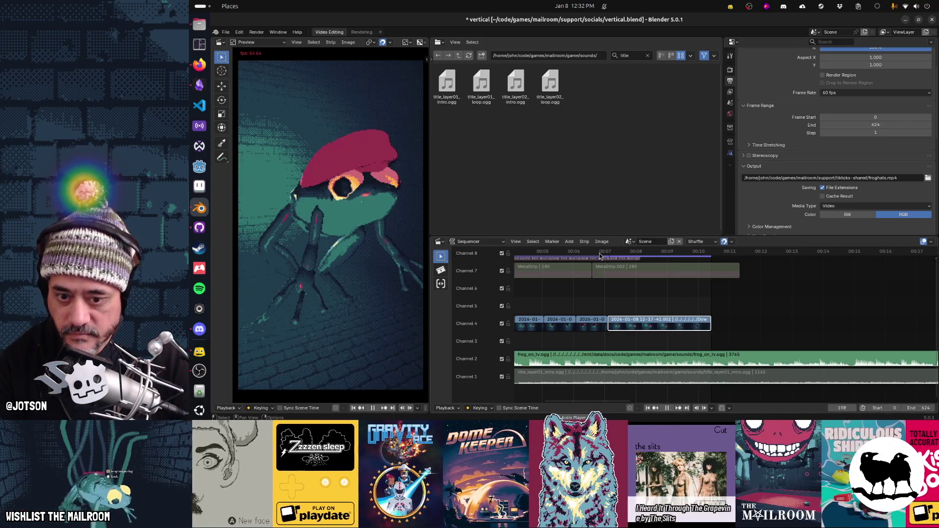
scroll(621, 313, up, 3)
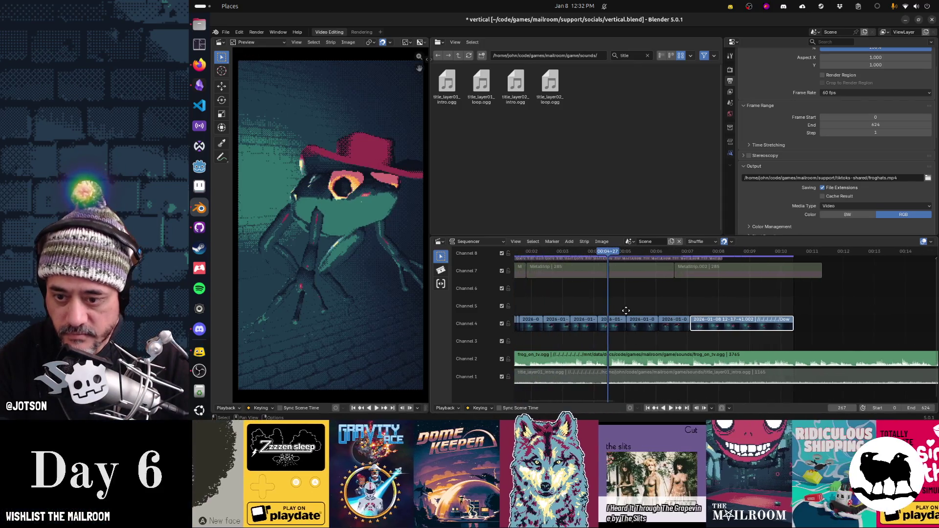
Step: Unmute the muted WISHLIST strip on channel 8 with Alt+H so the title overlays the frog clips
scroll(685, 313, down, 2)
scroll(724, 372, up, 5)
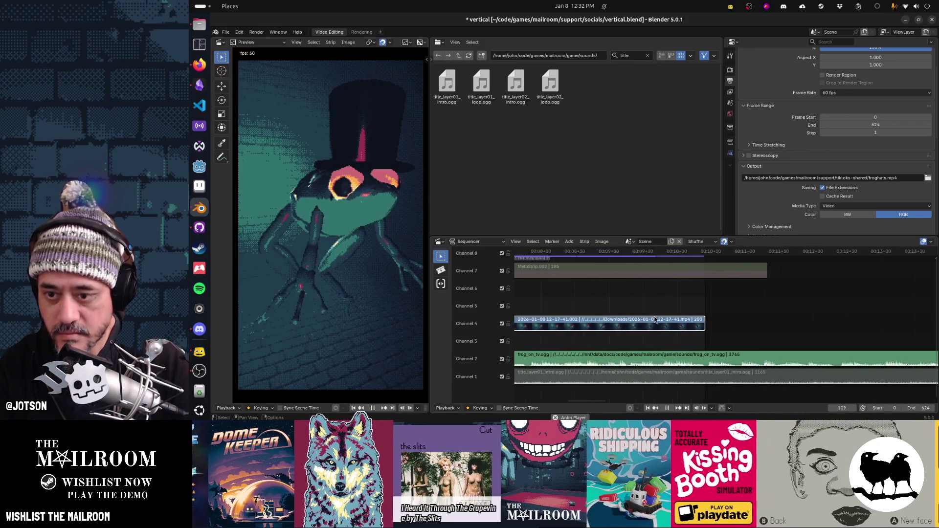
scroll(655, 317, down, 5)
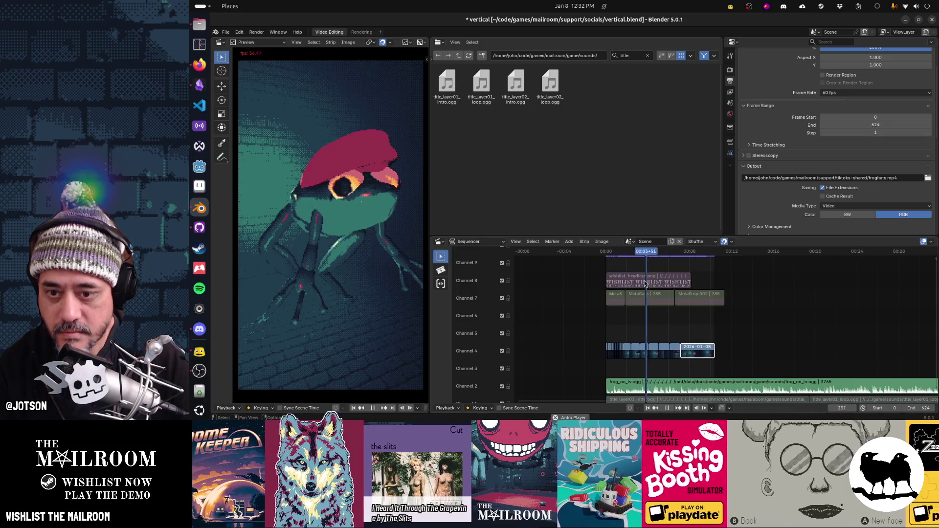
key(alt+h)
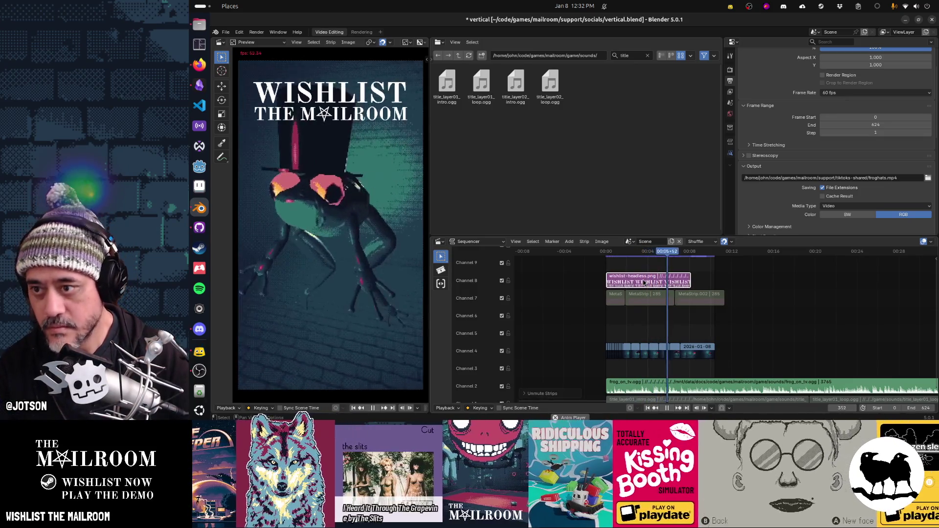
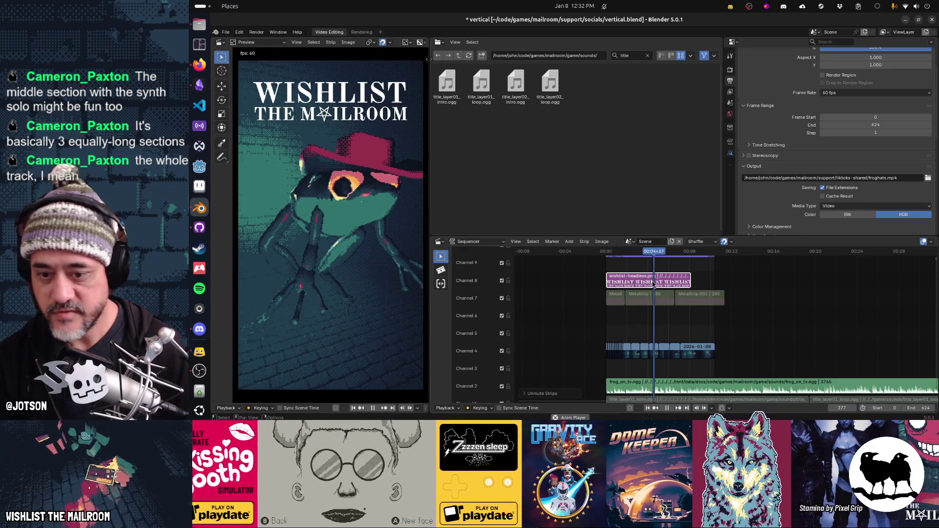
Step: Slide the frog_on_tv.ogg music strip 648 frames earlier and play the promo from the start
key(space)
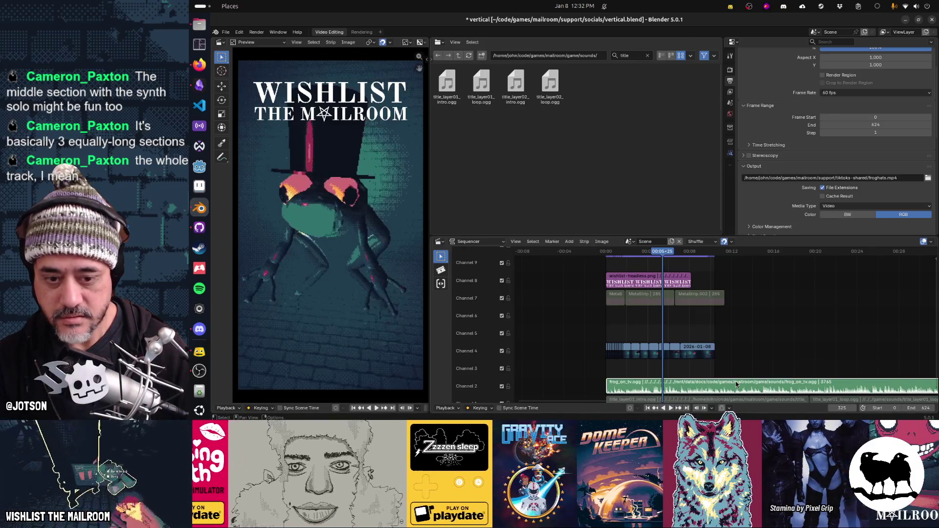
mouse_move(735, 381)
mouse_down()
mouse_move(570, 375)
mouse_move(581, 376)
mouse_up()
click(607, 251)
key(space)
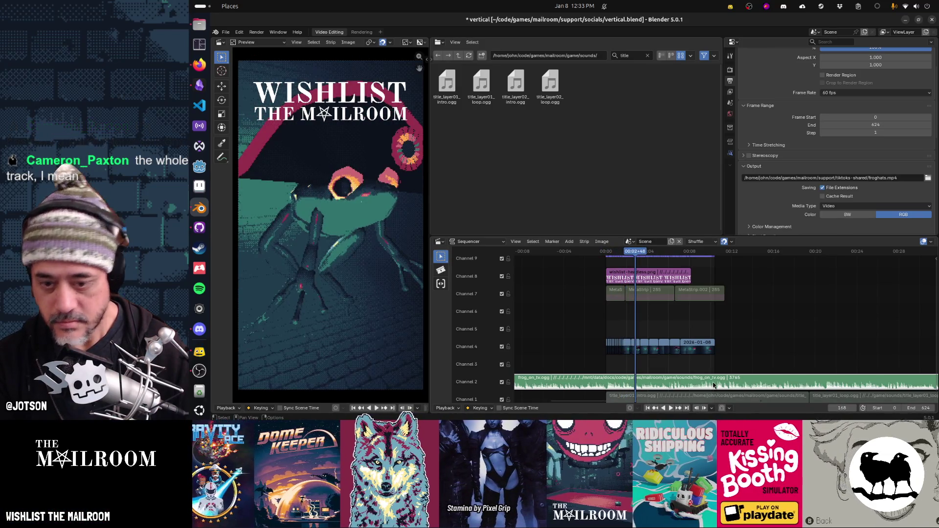
scroll(704, 367, up, 3)
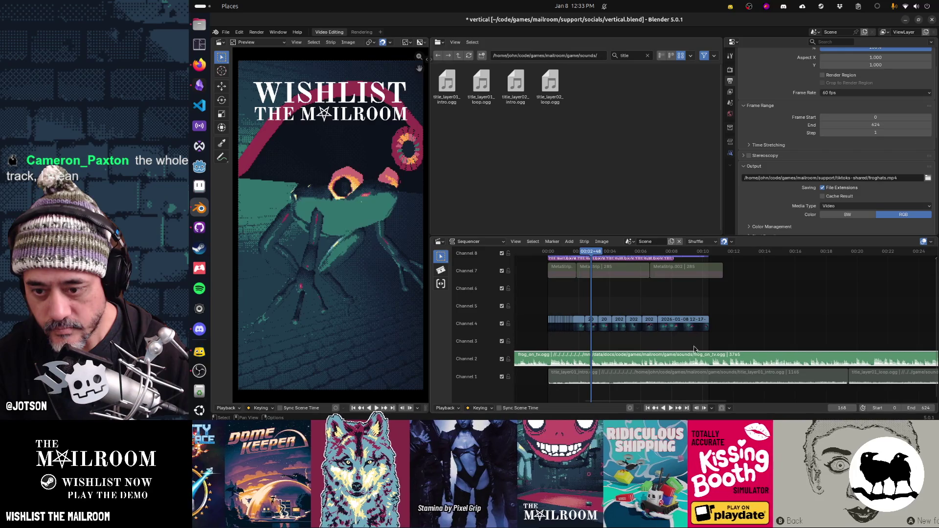
Step: Move the frog_on_tv music strip a further 120 frames earlier and replay from the start
drag(704, 366, 671, 362)
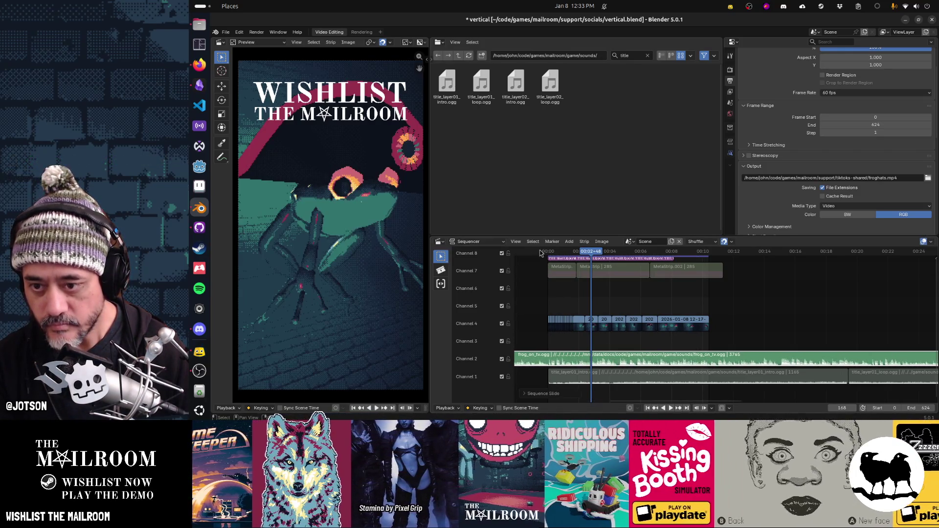
key(shift+Left)
key(space)
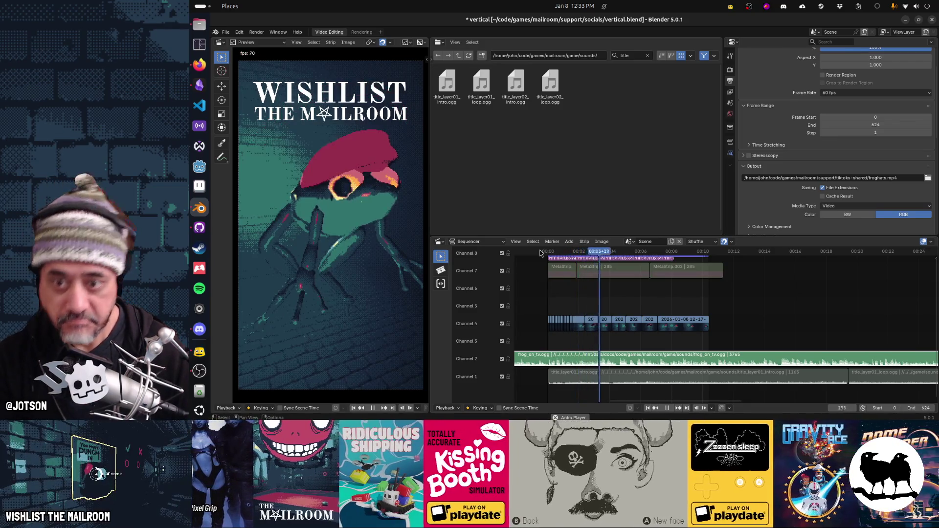
Step: Zoom the timeline and select the last frog clip in Channel 4 to reposition it
scroll(582, 296, up, 3)
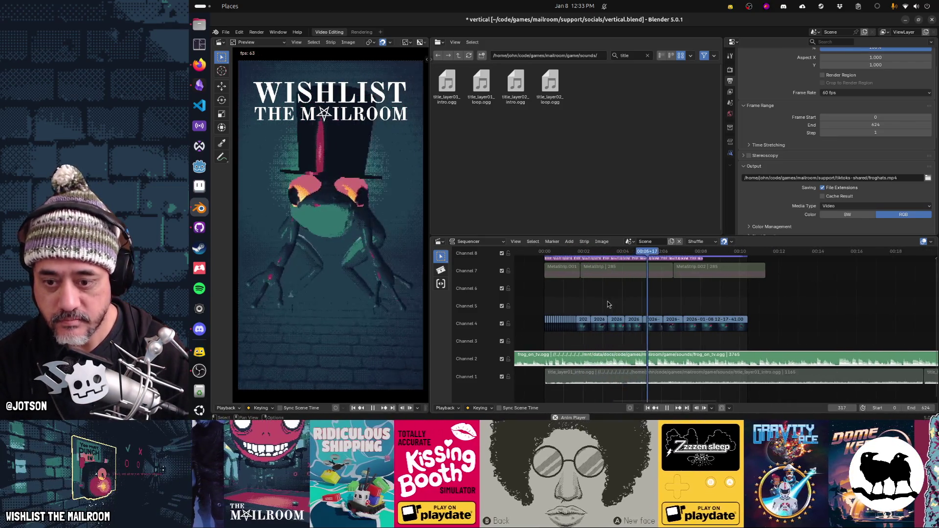
scroll(601, 315, up, 1)
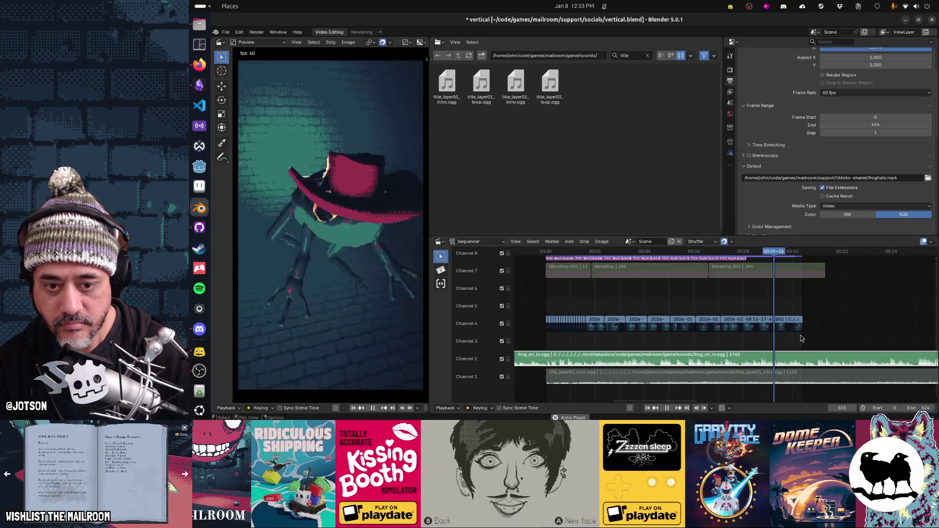
click(771, 323)
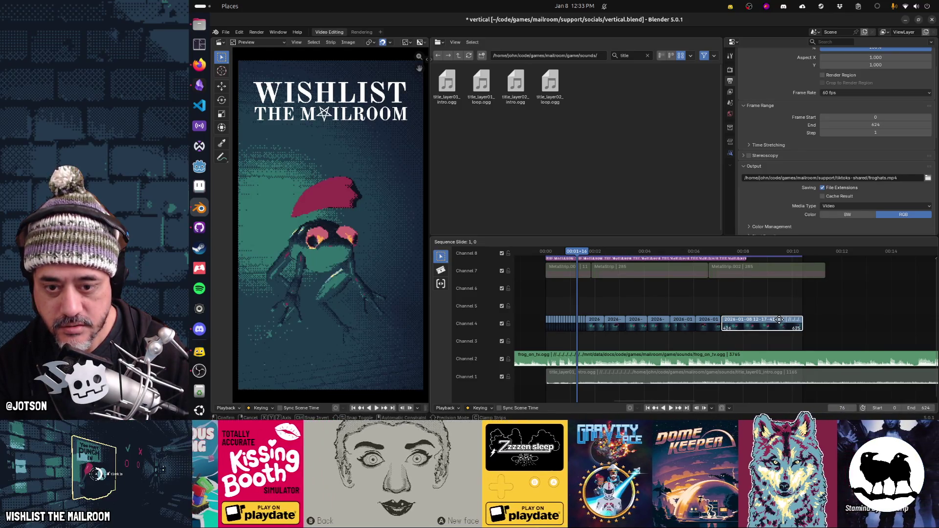
Step: Shift the last frog clip one frame, then set the frame range to the Channel 4 strips
click(780, 319)
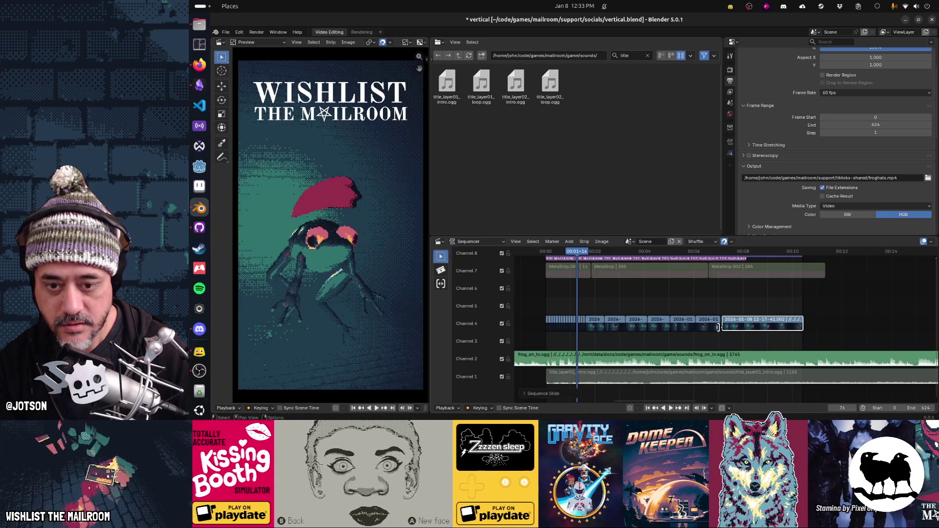
click(710, 327)
drag(528, 306, 785, 340)
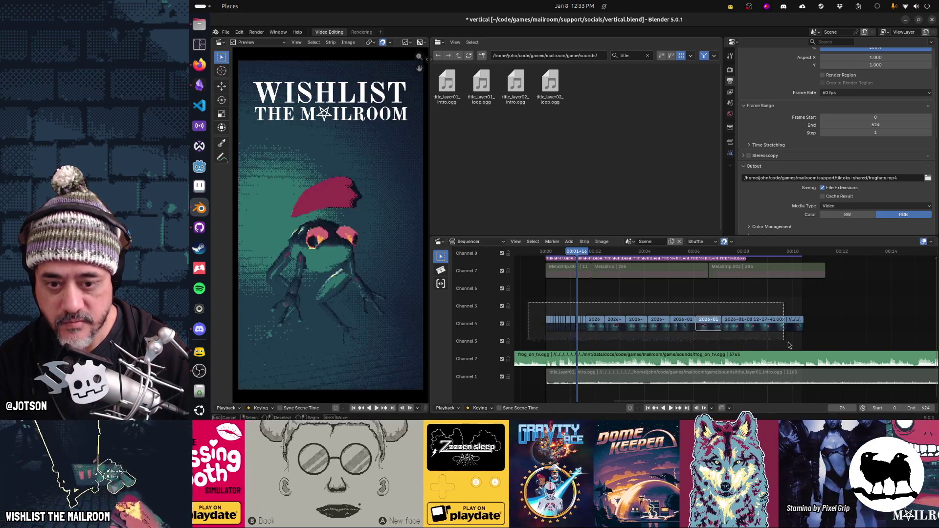
key(F3)
click(788, 340)
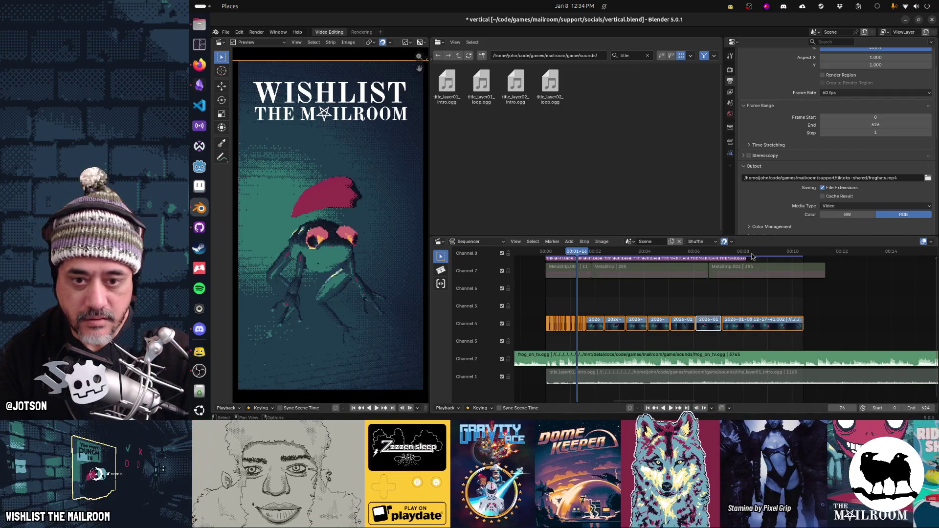
Step: Play the edit from the start, stop it, and restart playback from the beginning
key(ctrl+shift+space)
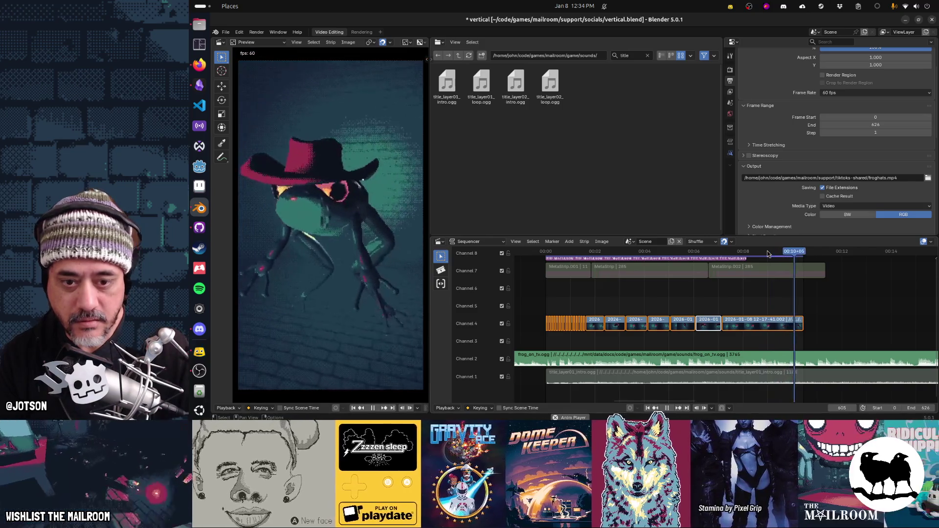
key(space)
key(ctrl+shift+space)
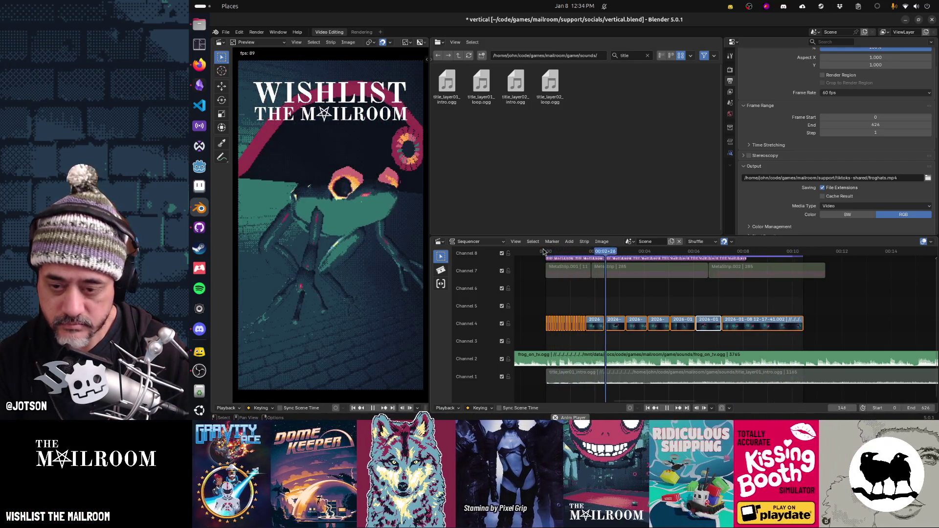
Step: Stop playback at frame 193 and slide the frog_on_tv audio strip earlier than the clips
key(space)
scroll(799, 365, up, 3)
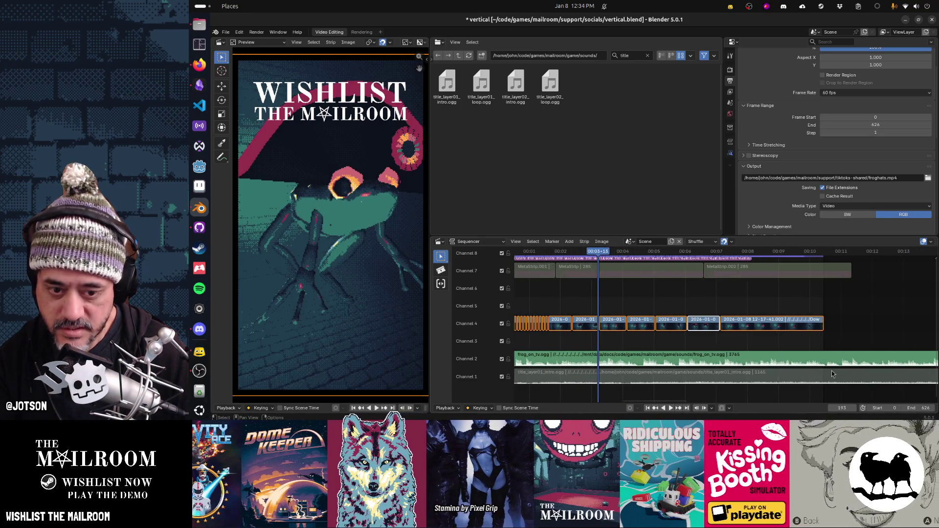
scroll(741, 334, up, 4)
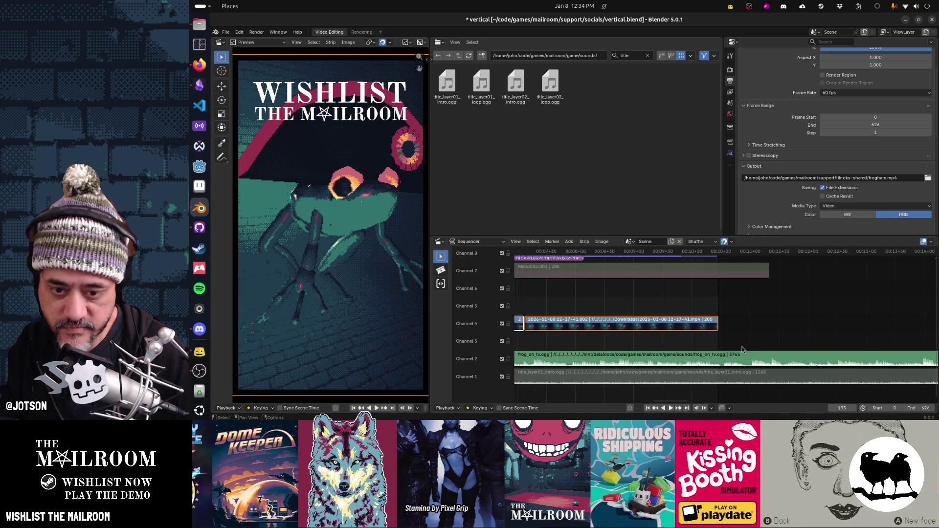
scroll(729, 357, up, 2)
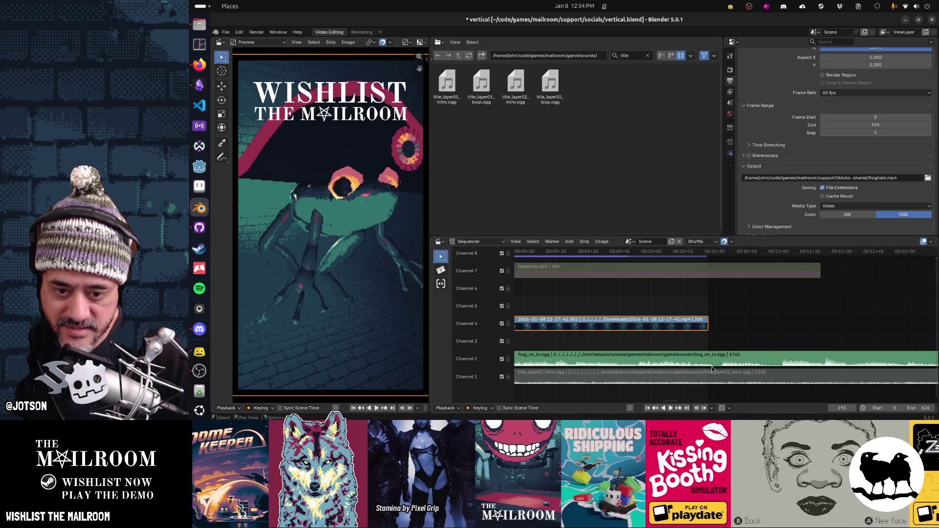
scroll(685, 343, left, 8)
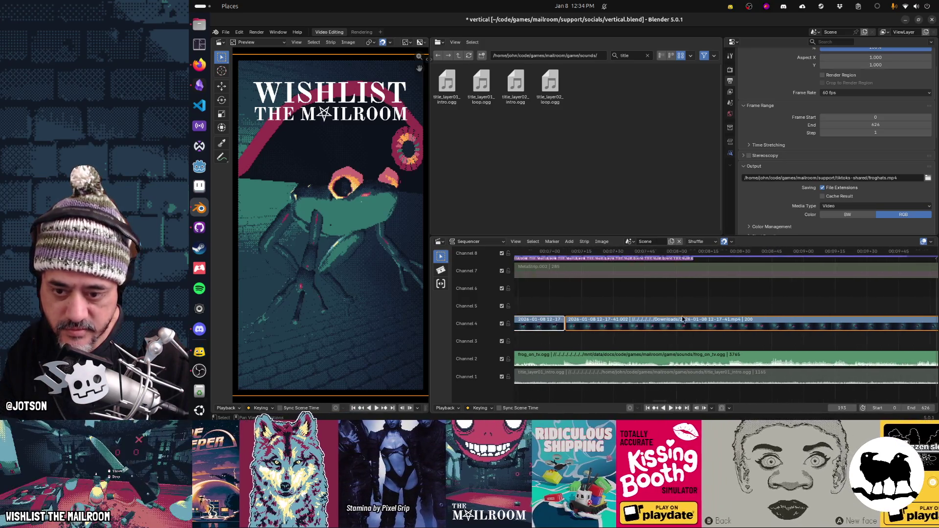
scroll(647, 322, left, 12)
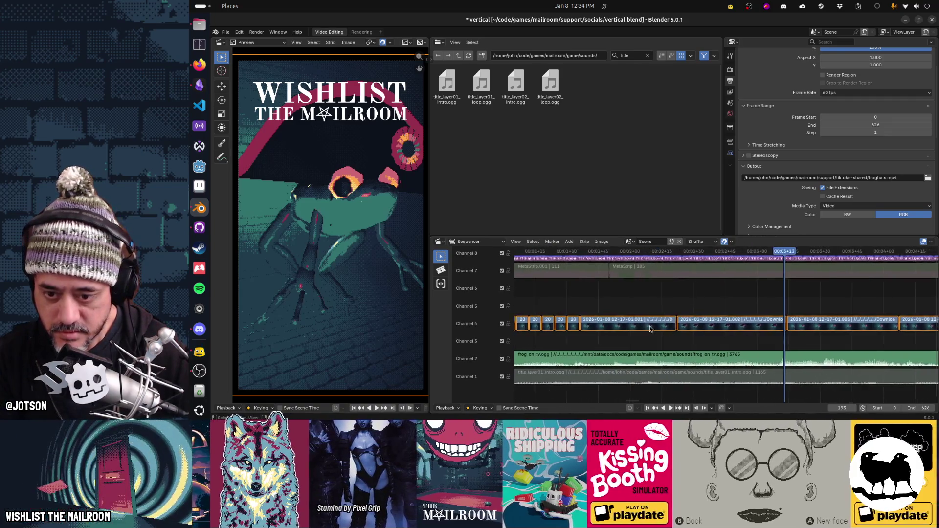
scroll(653, 325, left, 1)
drag(620, 354, 609, 355)
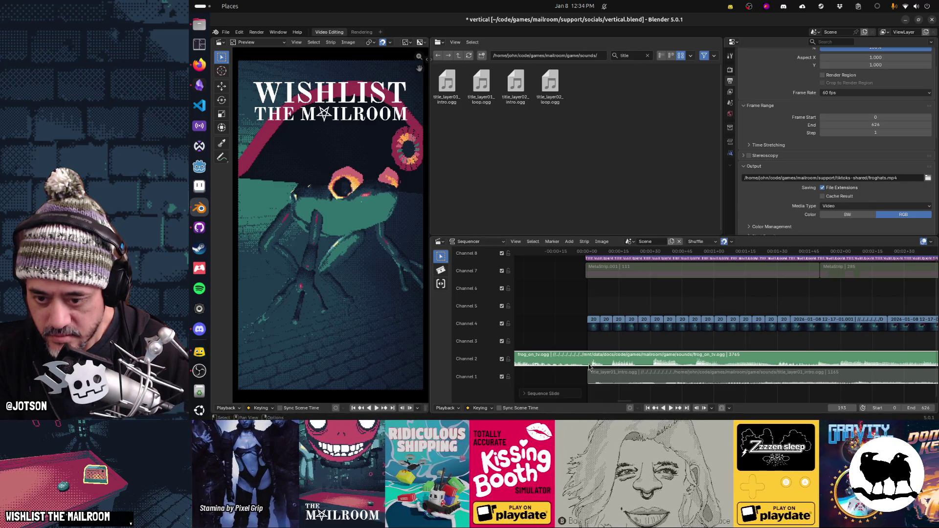
Step: Play the edit back from the start to check the music timing
scroll(795, 355, right, 10)
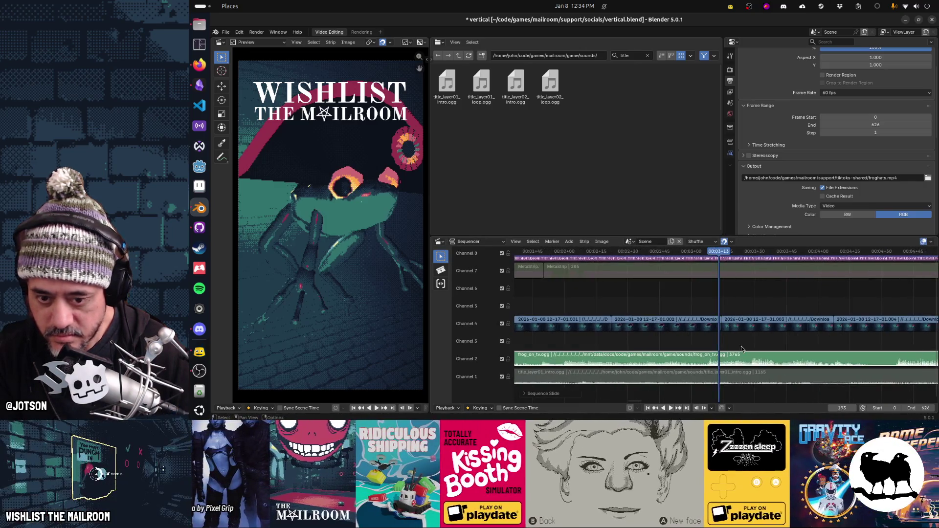
scroll(860, 338, right, 15)
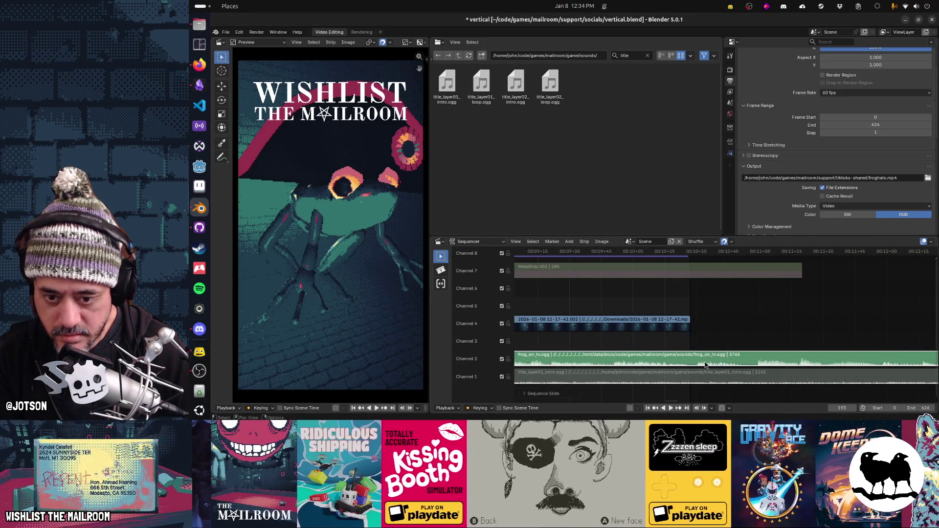
scroll(715, 338, left, 3)
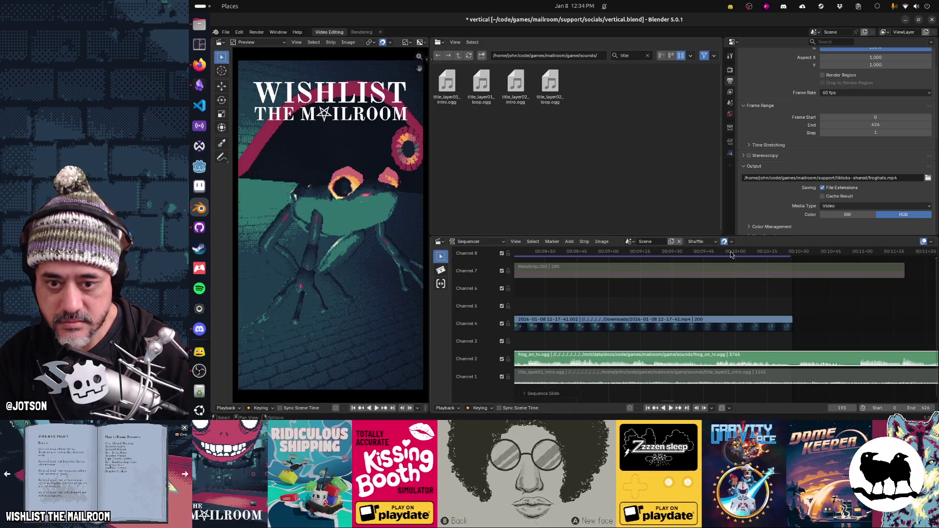
key(shift+Left)
key(space)
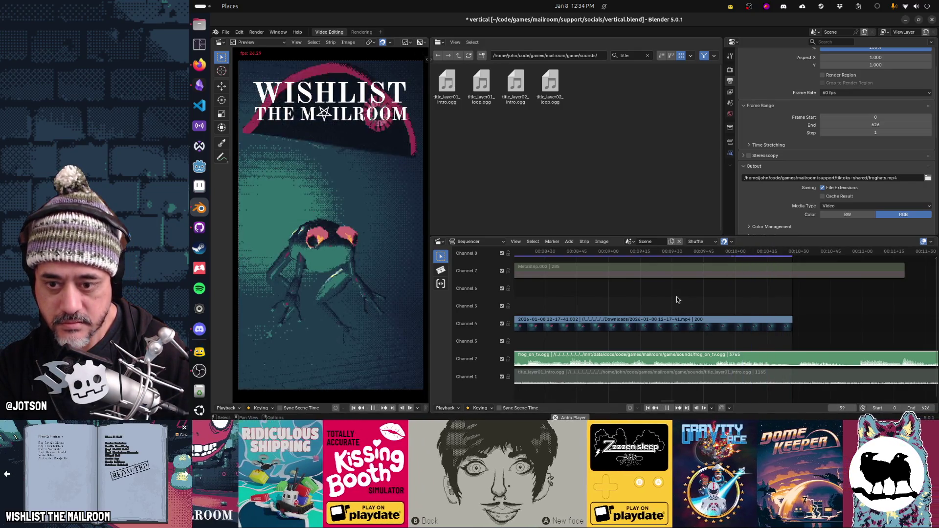
scroll(689, 303, down, 10)
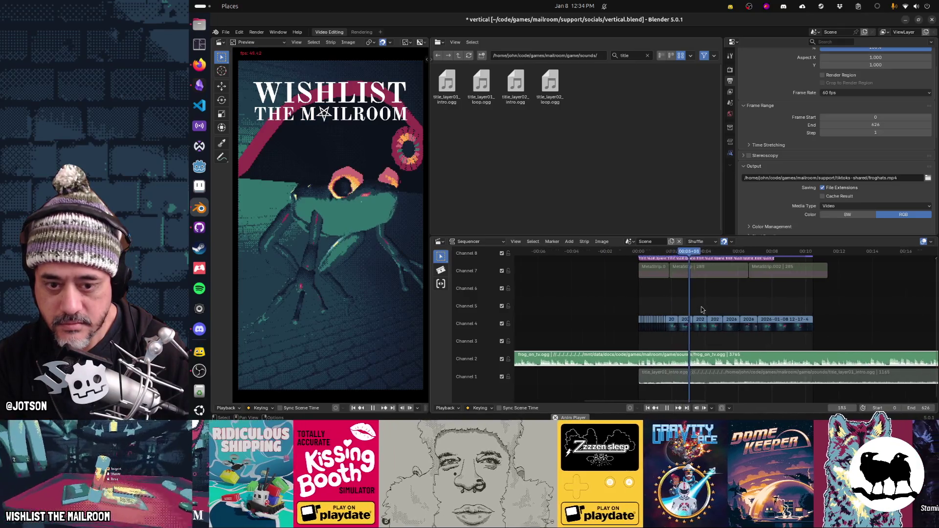
scroll(702, 310, up, 4)
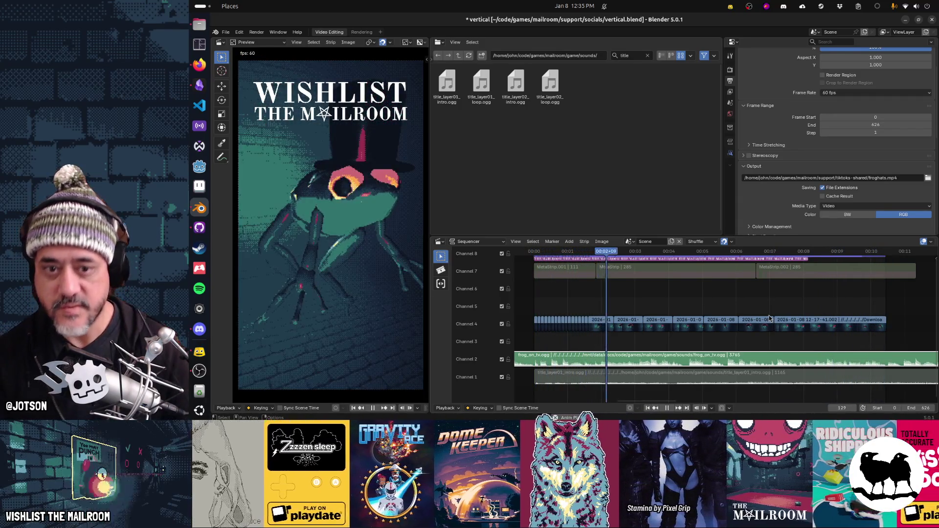
Step: Save vertical.blend, render the promo animation to its output file, and switch to Firefox
key(space)
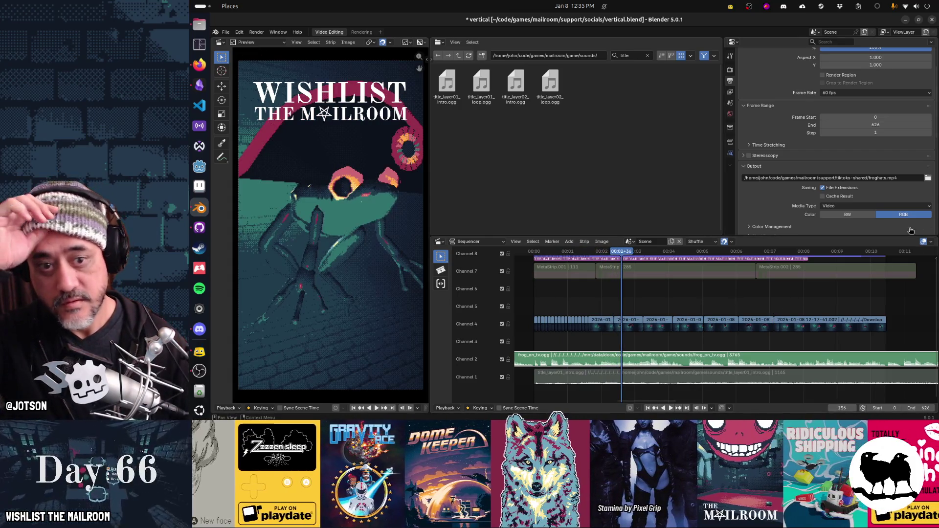
key(ctrl+s)
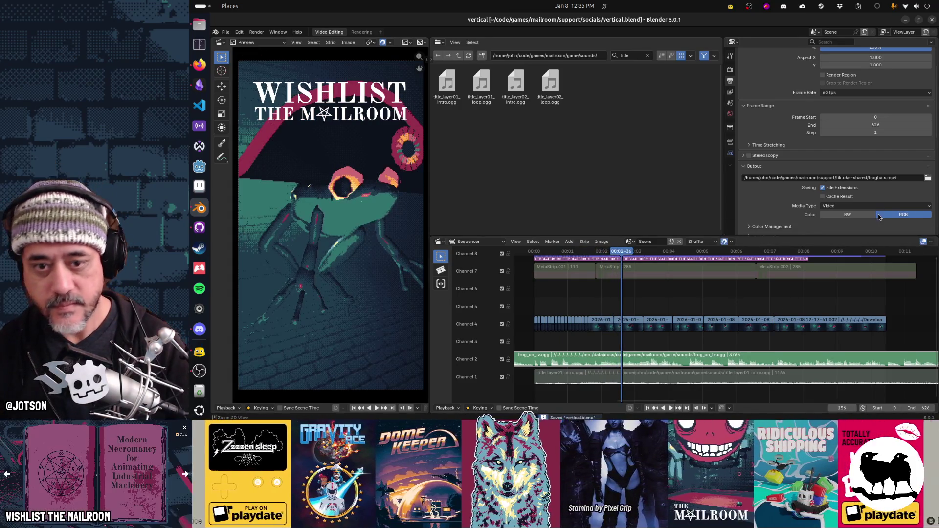
key(ctrl+F12)
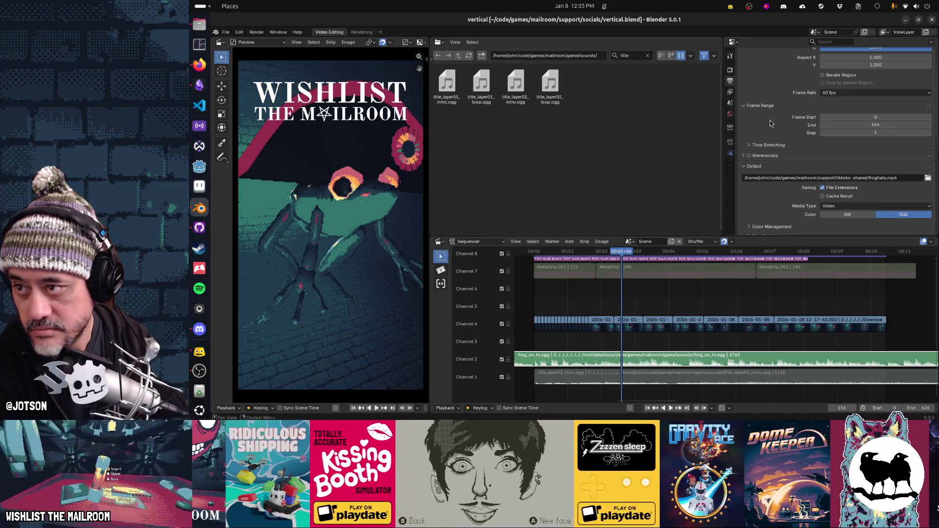
click(199, 64)
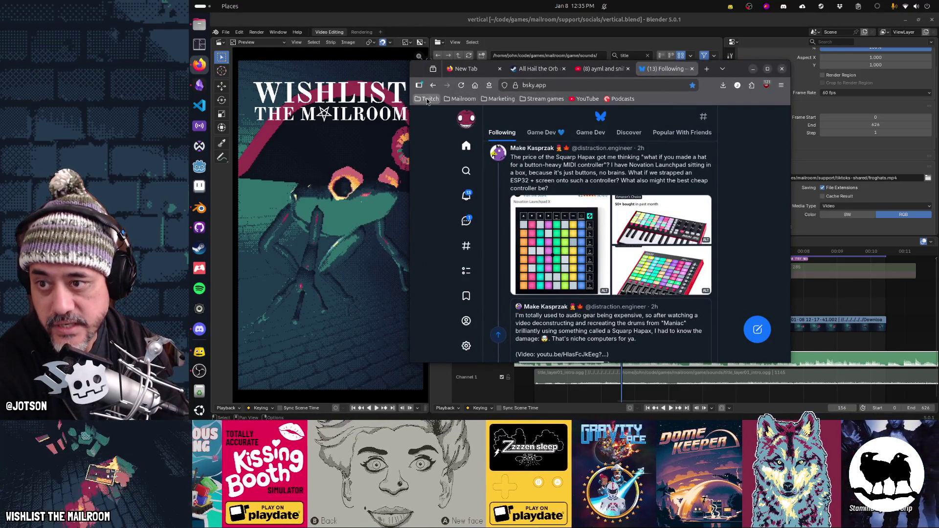
Step: Load the Twitch page from the Twitch bookmarks folder and push Firefox mostly off-screen
click(427, 100)
click(460, 113)
drag(741, 70, 938, 95)
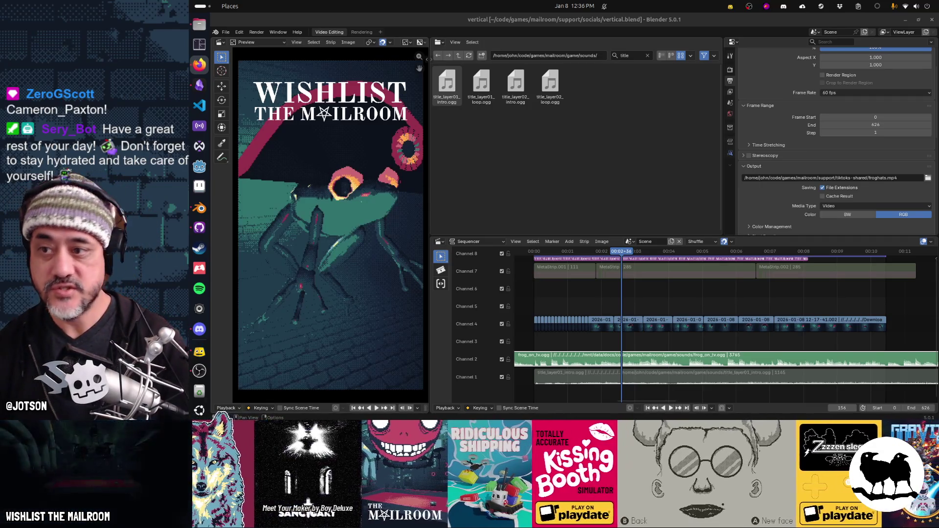
Step: Switch to OBS Studio with Alt+Tab
key(alt+Tab)
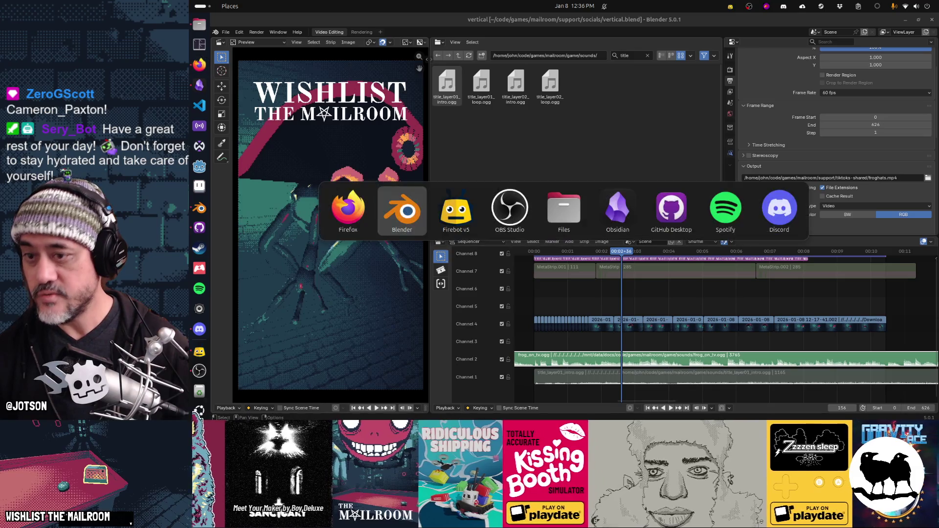
key(alt+Tab)
key(alt+Tab)
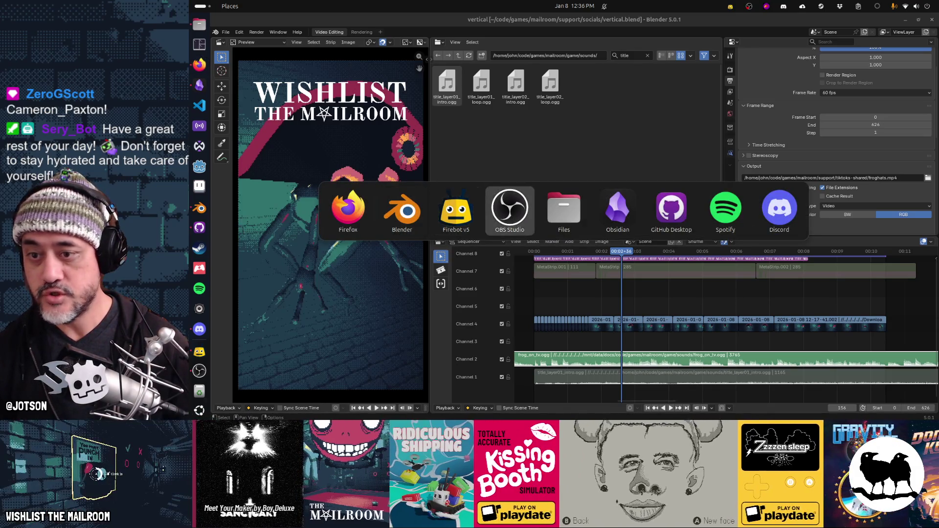